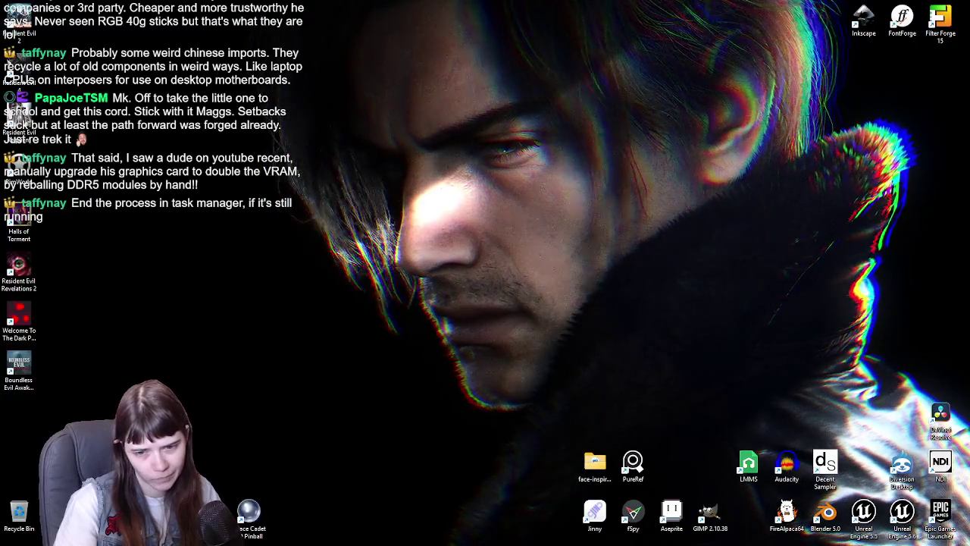
Step: Commit the five changed files in Diversion with a message ending 'had a video crash'
{"action": "mouse_move", "coordinate": [969, 68]}
{"action": "left_mouse_down"}
{"action": "mouse_move", "coordinate": [829, 62]}
{"action": "mouse_move", "coordinate": [644, 24]}
{"action": "left_mouse_up"}
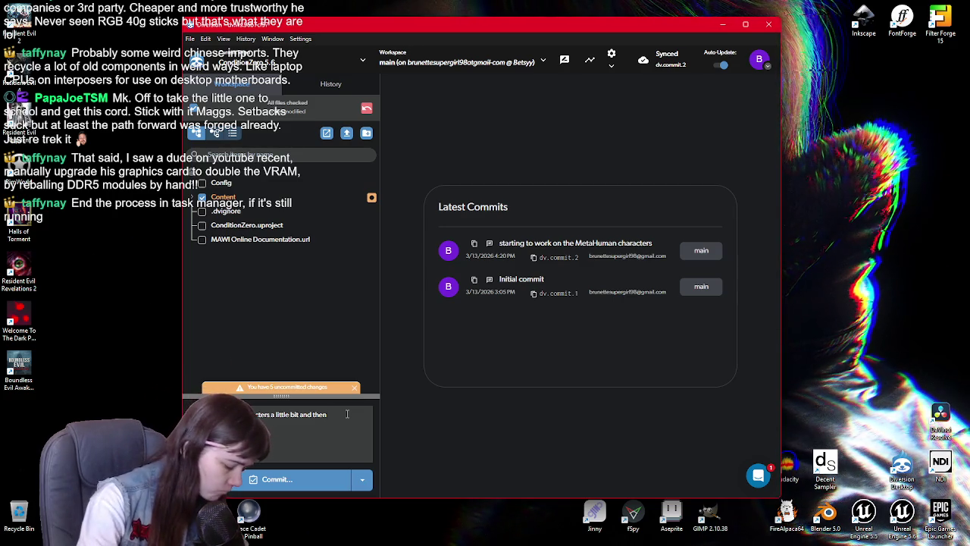
{"action": "type", "text": "had a video"}
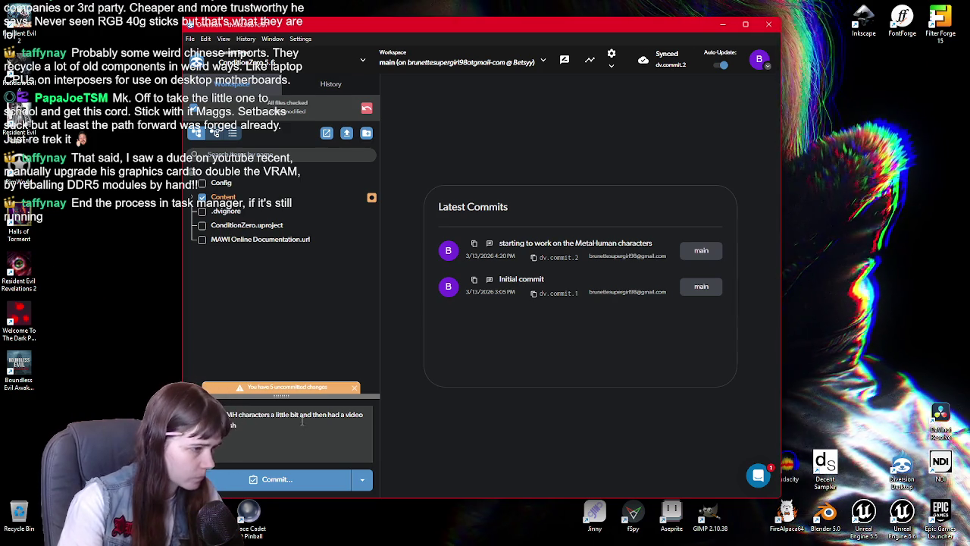
{"action": "type", "text": " crash"}
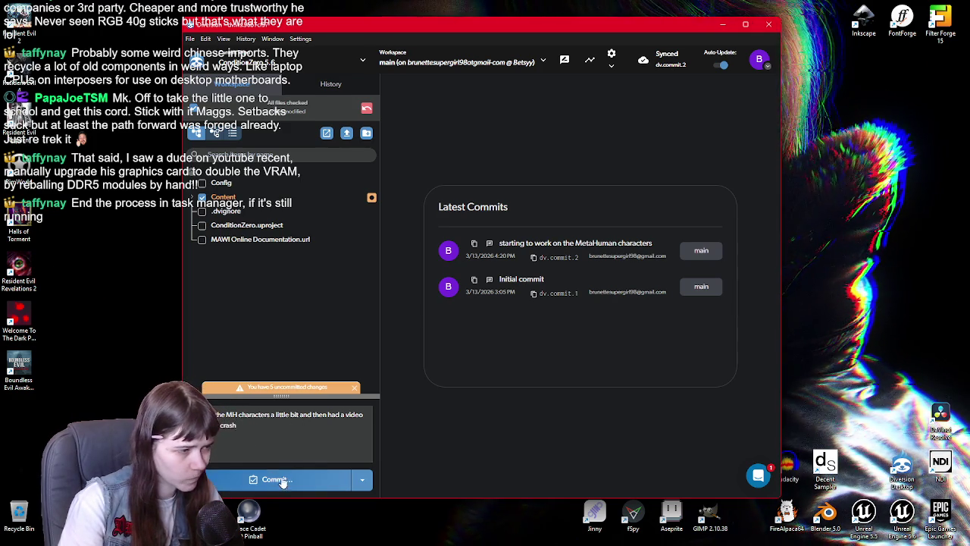
{"action": "left_click", "coordinate": [276, 479]}
{"action": "left_click", "coordinate": [543, 360]}
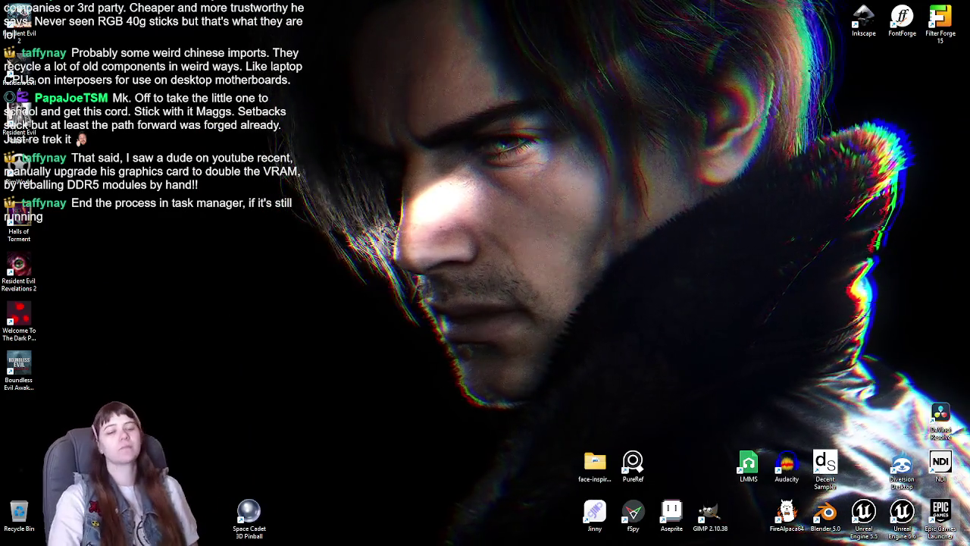
Step: Launch Unreal Engine and open the ConditionZero project from the Project Browser
{"action": "double_click", "coordinate": [941, 415]}
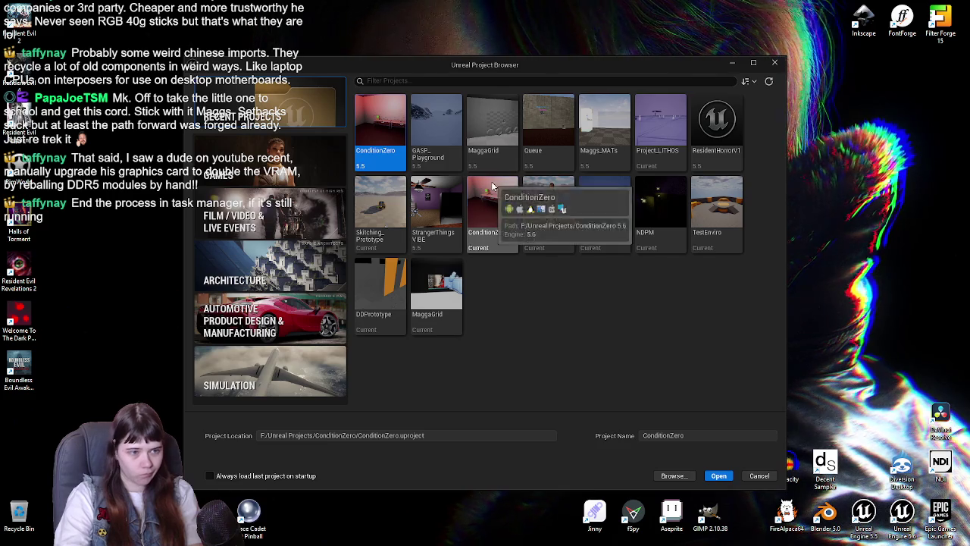
{"action": "double_click", "coordinate": [513, 205]}
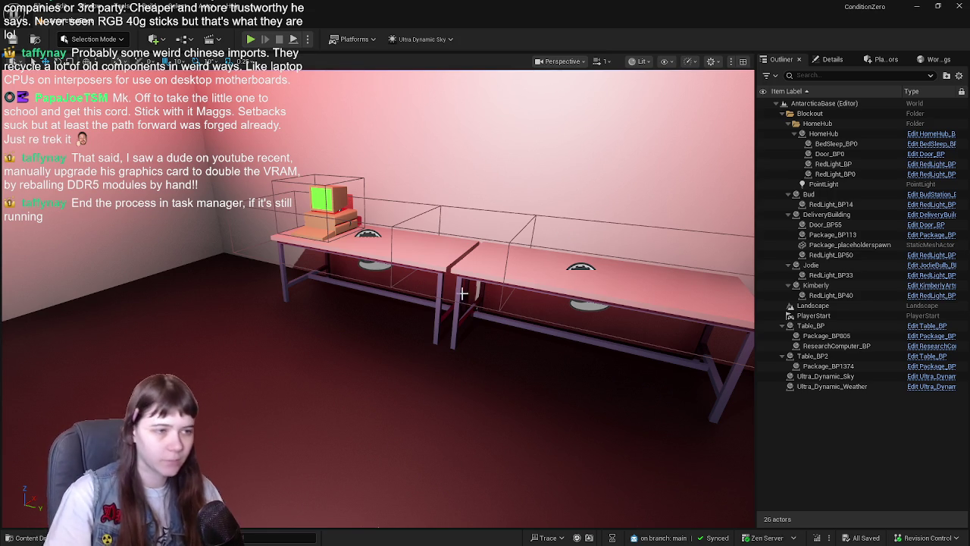
Step: Colour the Blueprints folder pure blue in the Content Drawer
{"action": "left_click_drag", "start_coordinate": [462, 293], "coordinate": [472, 284]}
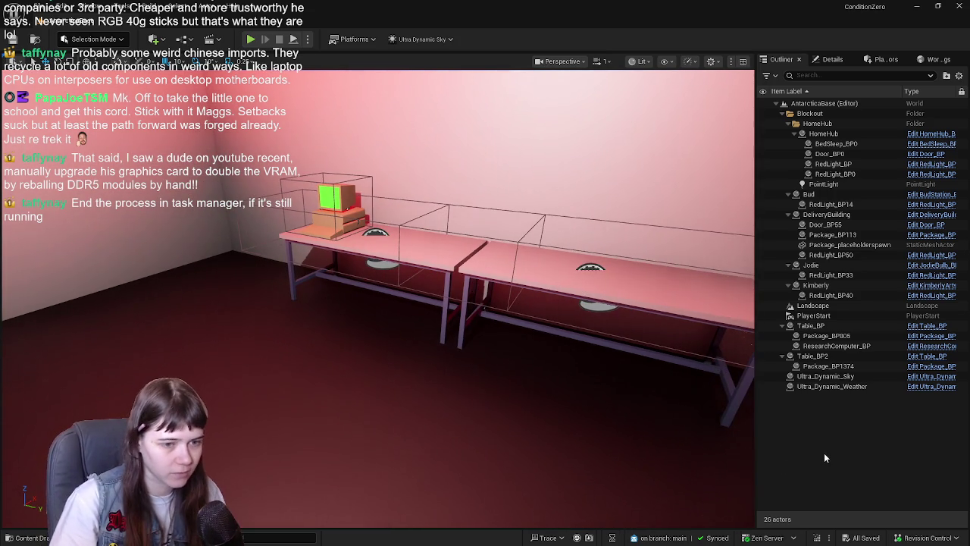
{"action": "key", "text": "ctrl+space"}
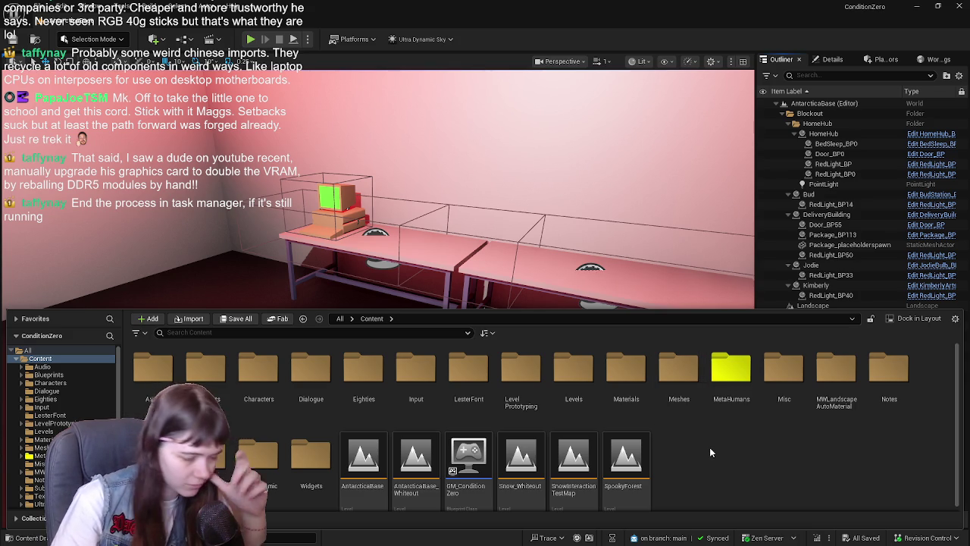
{"action": "double_click", "coordinate": [205, 369]}
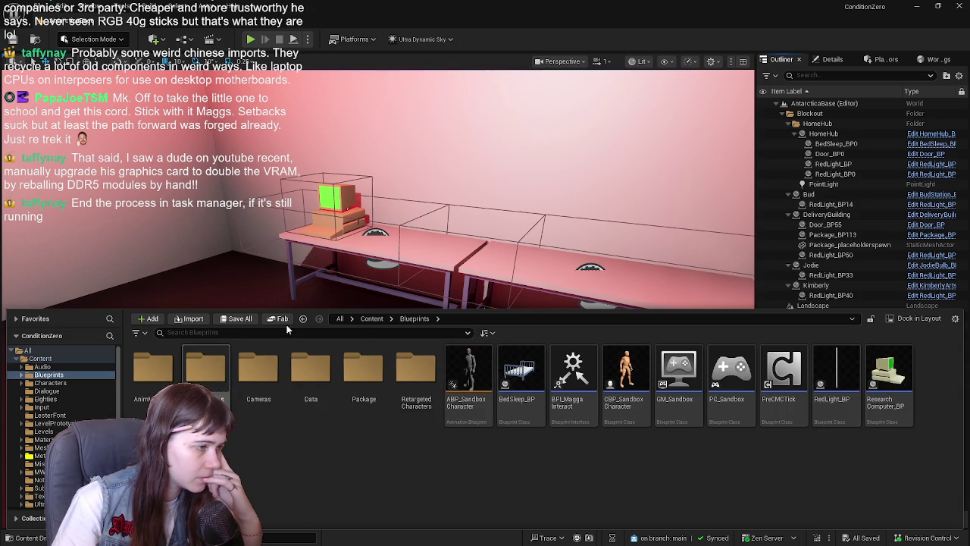
{"action": "left_click", "coordinate": [371, 318]}
{"action": "right_click", "coordinate": [195, 389]}
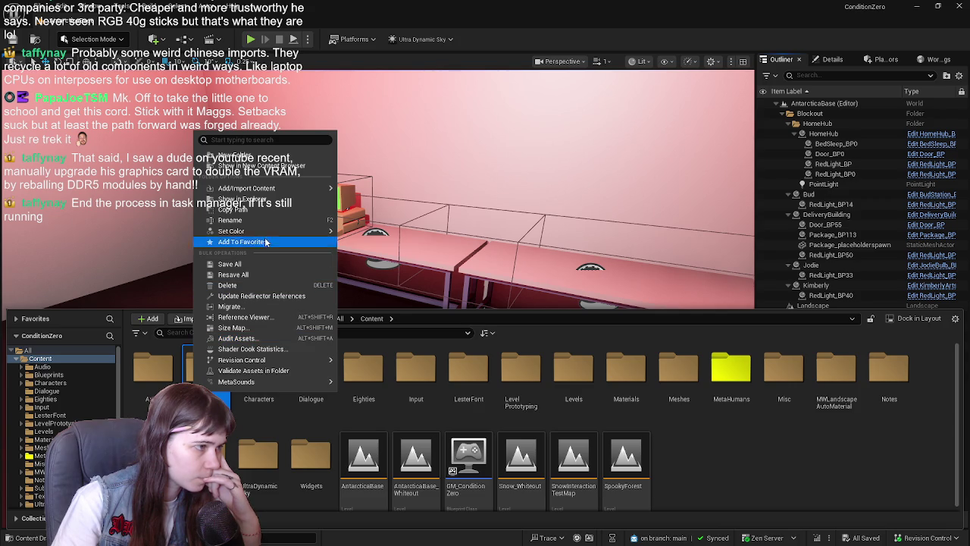
{"action": "mouse_move", "coordinate": [235, 230]}
{"action": "left_click", "coordinate": [371, 238]}
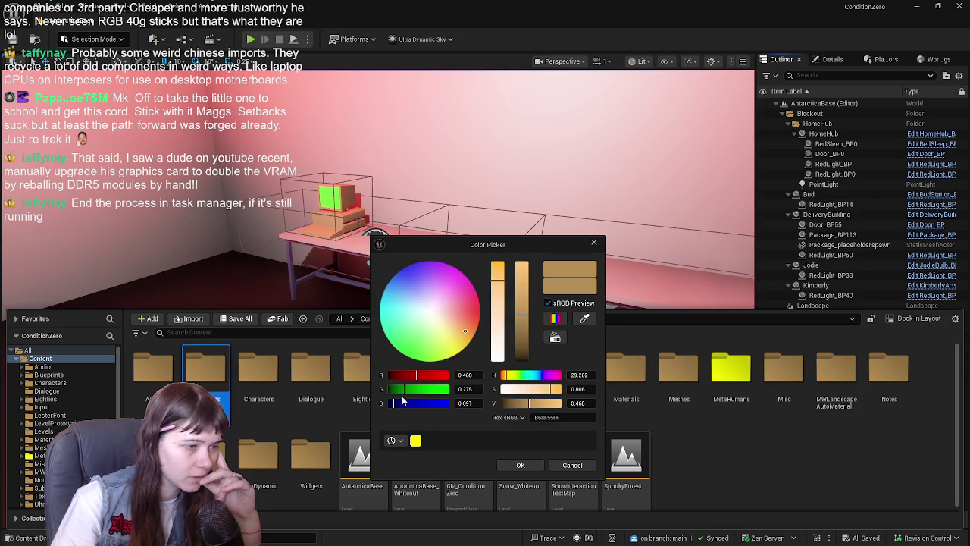
{"action": "left_click_drag", "start_coordinate": [402, 402], "coordinate": [584, 394]}
{"action": "left_click_drag", "start_coordinate": [435, 377], "coordinate": [316, 389]}
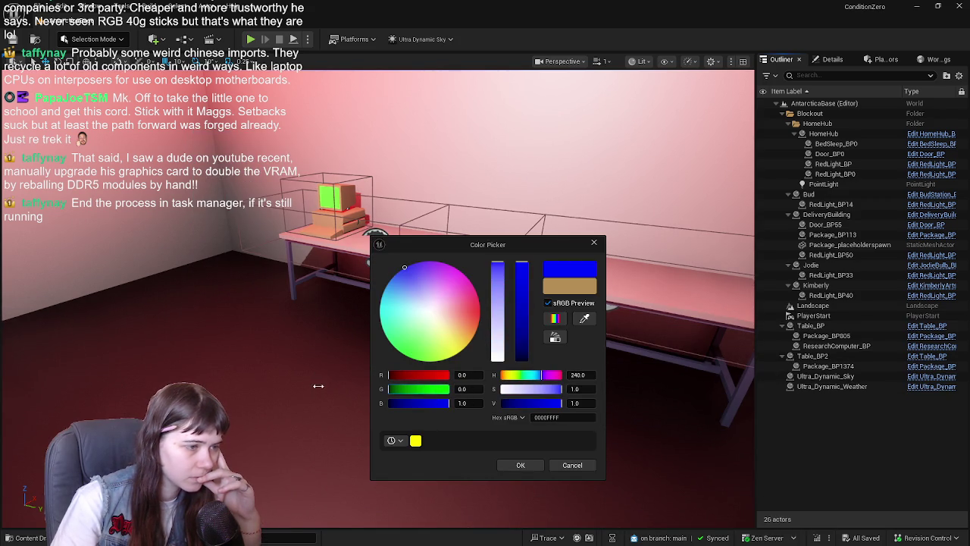
{"action": "left_click", "coordinate": [520, 465]}
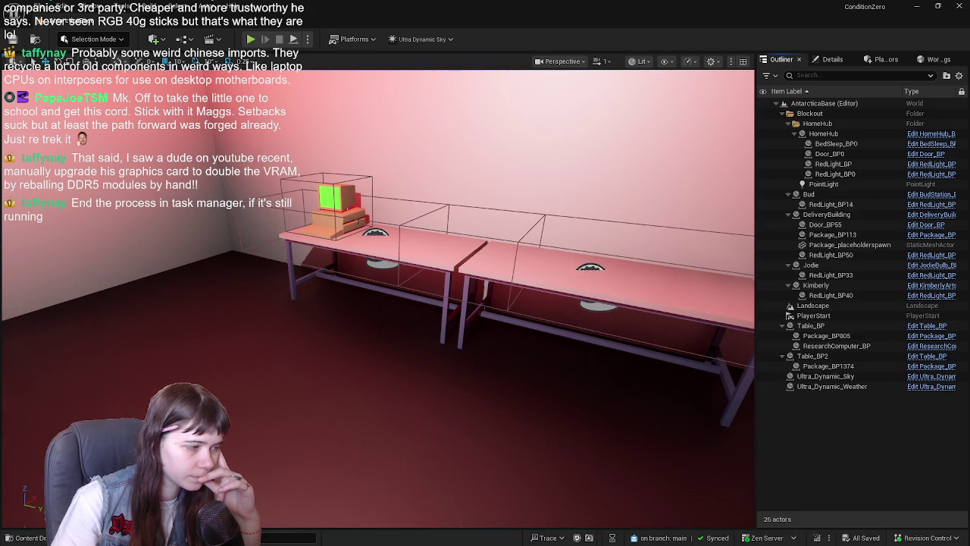
Step: Open Package_BP from Content/Blueprints/Package in the Blueprint editor
{"action": "left_click", "coordinate": [27, 537]}
{"action": "double_click", "coordinate": [205, 371]}
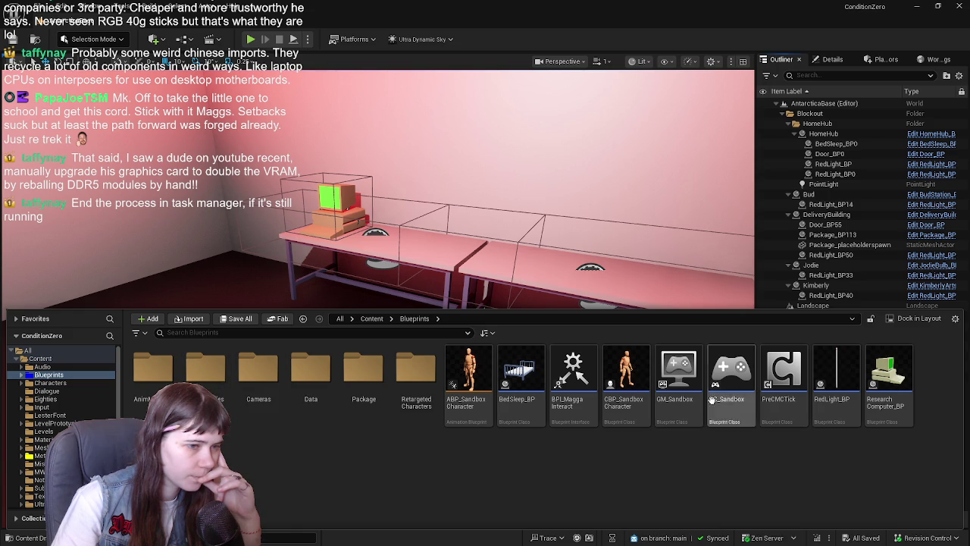
{"action": "double_click", "coordinate": [363, 370]}
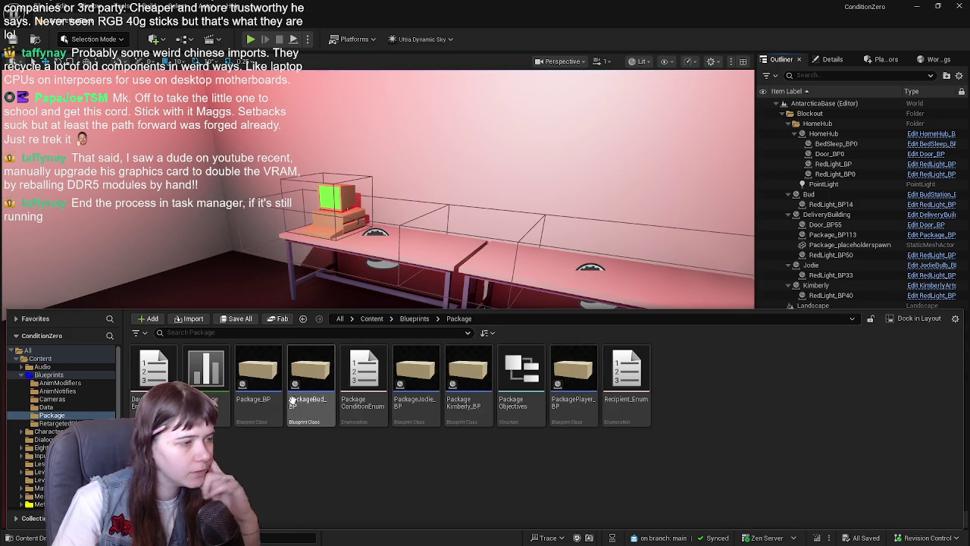
{"action": "double_click", "coordinate": [258, 375]}
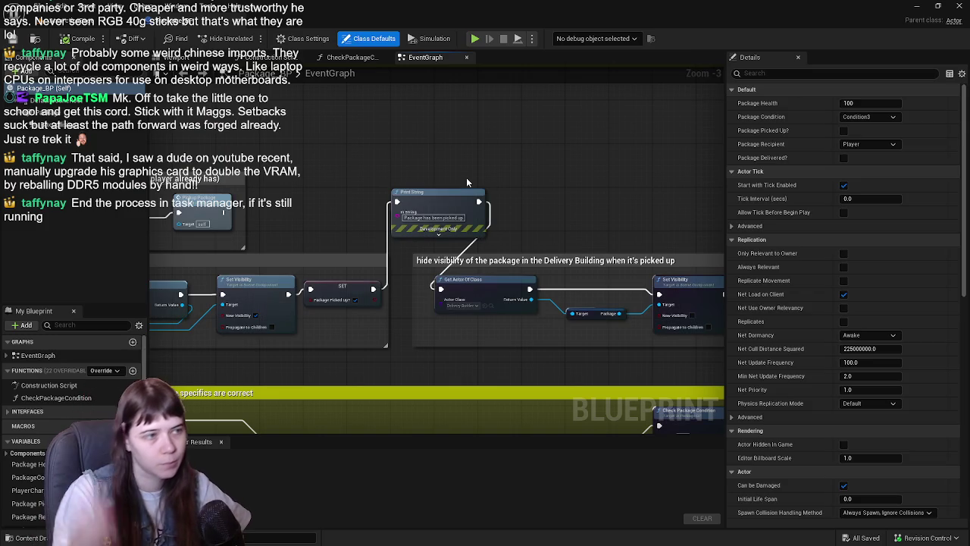
{"action": "scroll", "coordinate": [434, 180], "scroll_direction": "down", "scroll_amount": 2}
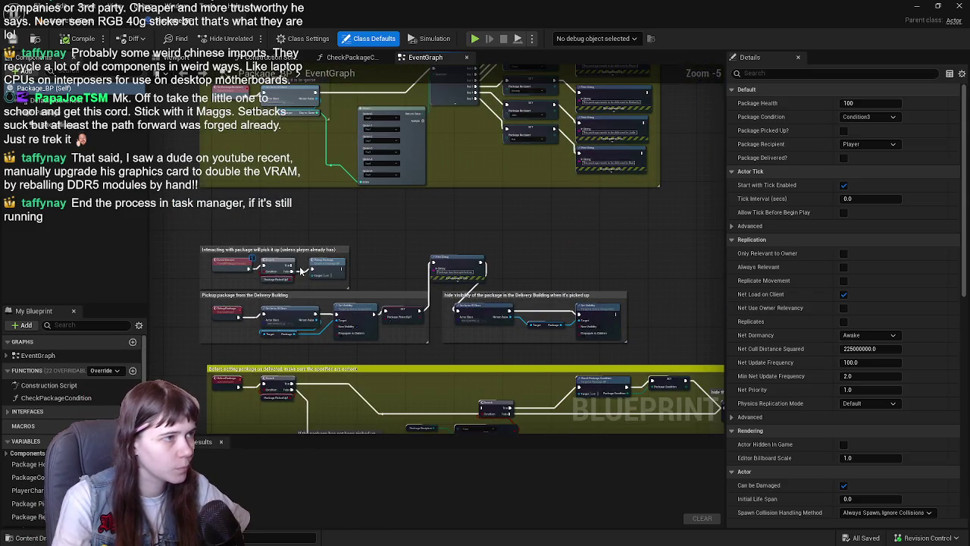
{"action": "left_click", "coordinate": [177, 56]}
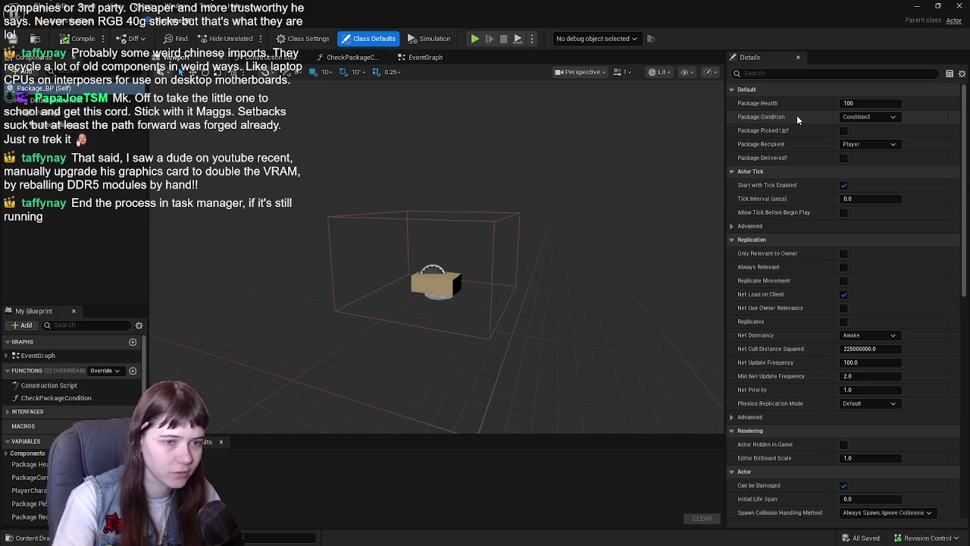
{"action": "left_click", "coordinate": [421, 58]}
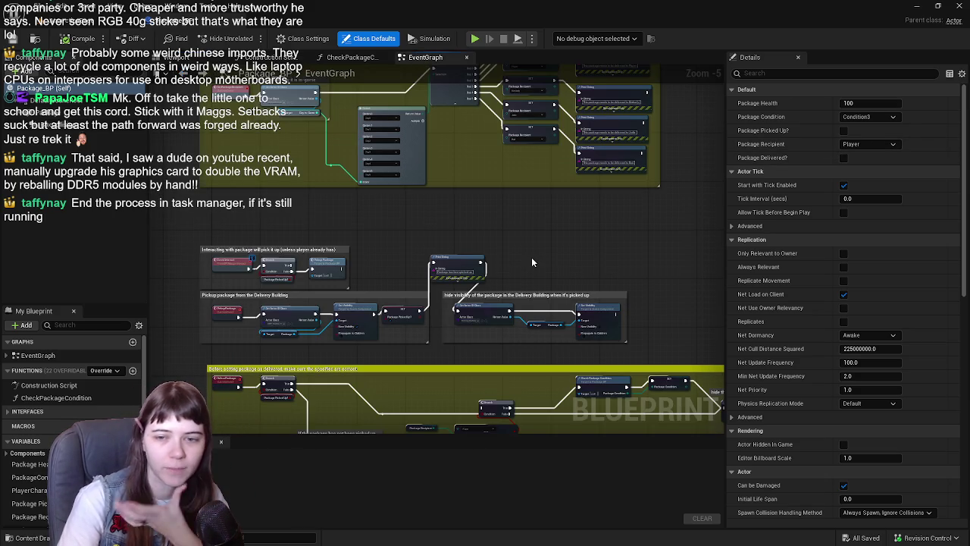
{"action": "left_click", "coordinate": [178, 58]}
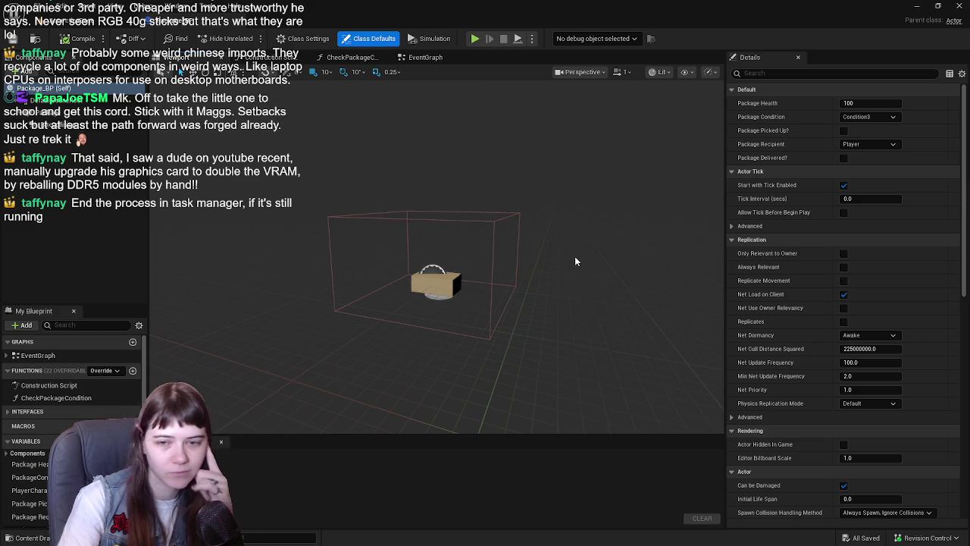
{"action": "left_click", "coordinate": [425, 58]}
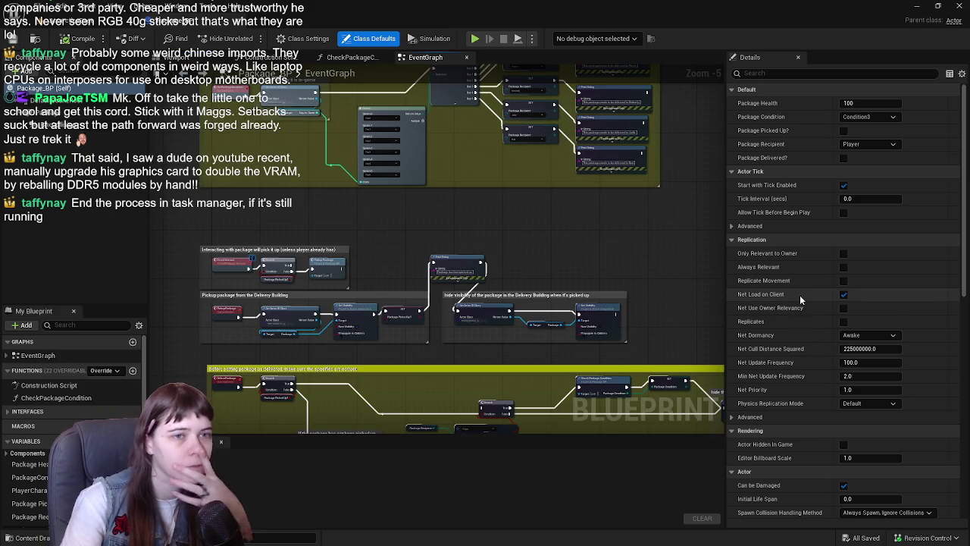
{"action": "mouse_move", "coordinate": [604, 203]}
{"action": "left_mouse_down"}
{"action": "mouse_move", "coordinate": [603, 231]}
{"action": "mouse_move", "coordinate": [413, 292]}
{"action": "left_mouse_up"}
{"action": "scroll", "coordinate": [533, 302], "scroll_direction": "up", "scroll_amount": 2}
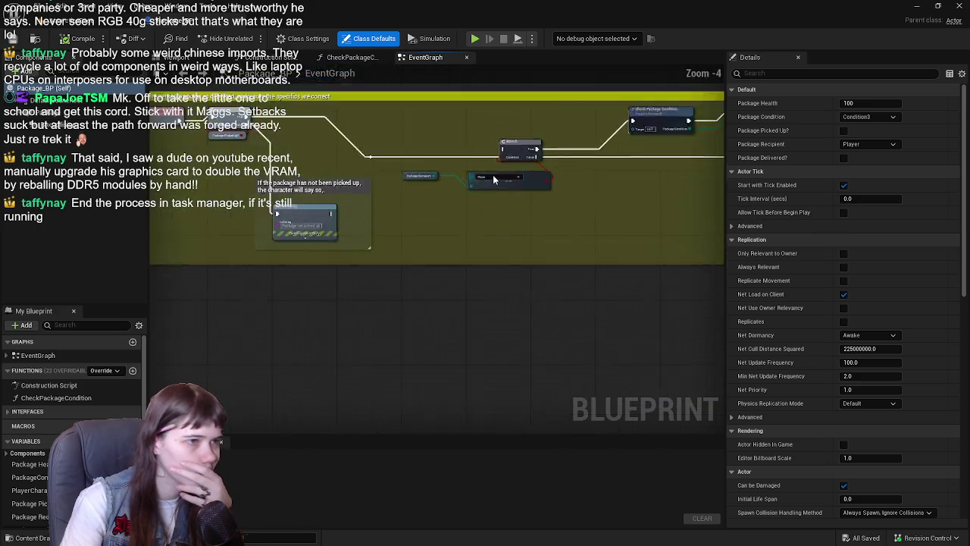
{"action": "scroll", "coordinate": [558, 214], "scroll_direction": "down", "scroll_amount": 2}
{"action": "mouse_move", "coordinate": [623, 100]}
{"action": "left_mouse_down"}
{"action": "mouse_move", "coordinate": [450, 321]}
{"action": "mouse_move", "coordinate": [538, 293]}
{"action": "left_mouse_up"}
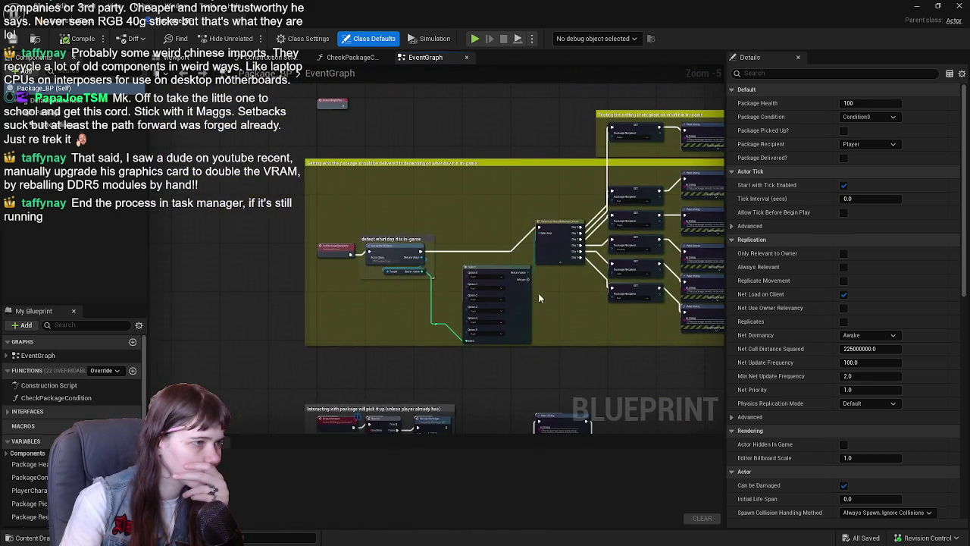
{"action": "scroll", "coordinate": [469, 256], "scroll_direction": "up", "scroll_amount": 1}
{"action": "mouse_move", "coordinate": [468, 256]}
{"action": "left_mouse_down"}
{"action": "mouse_move", "coordinate": [436, 269]}
{"action": "mouse_move", "coordinate": [385, 345]}
{"action": "mouse_move", "coordinate": [366, 68]}
{"action": "mouse_move", "coordinate": [285, 406]}
{"action": "mouse_move", "coordinate": [240, 307]}
{"action": "mouse_move", "coordinate": [598, 329]}
{"action": "mouse_move", "coordinate": [510, 310]}
{"action": "mouse_move", "coordinate": [327, 148]}
{"action": "left_mouse_up"}
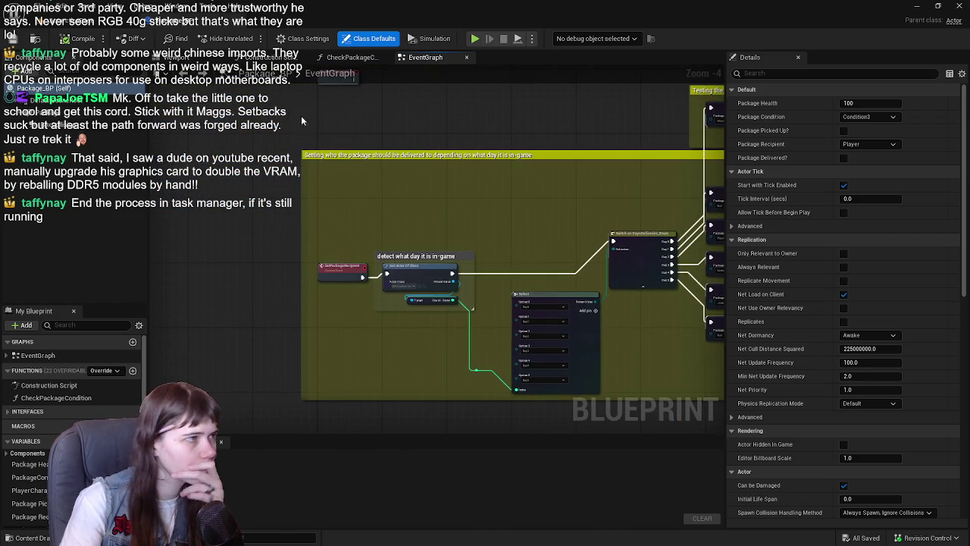
{"action": "left_click_drag", "start_coordinate": [301, 116], "coordinate": [223, 253]}
{"action": "left_click", "coordinate": [82, 114]}
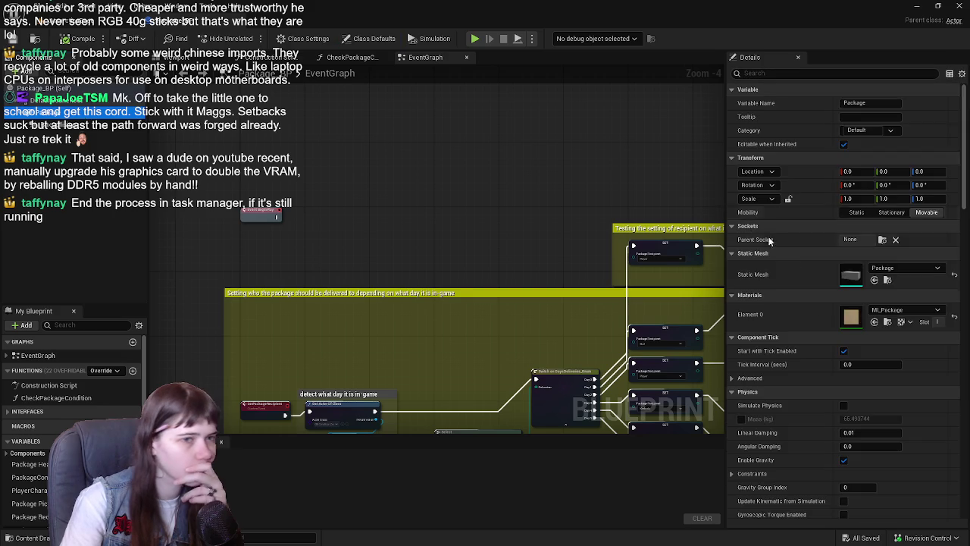
{"action": "scroll", "coordinate": [840, 248], "scroll_direction": "down", "scroll_amount": 3}
{"action": "left_click", "coordinate": [843, 244]}
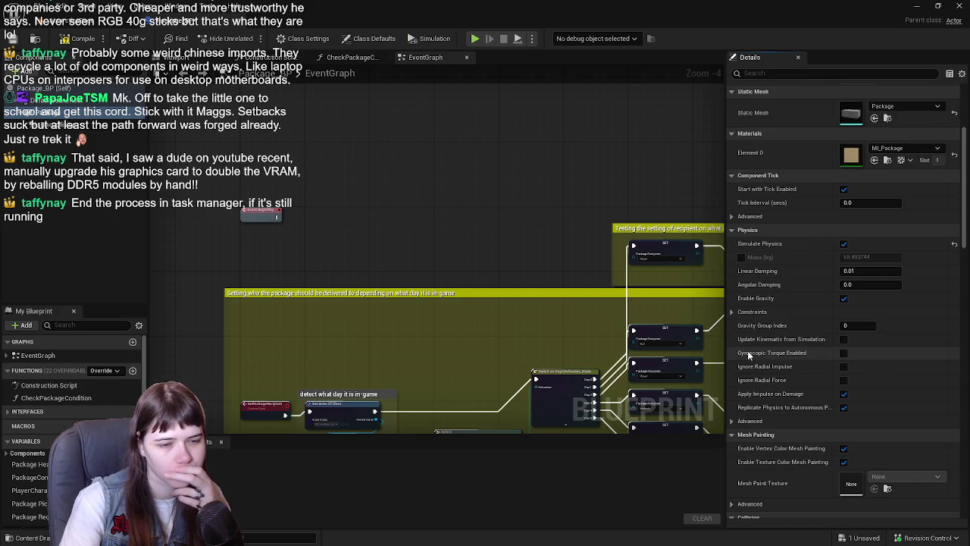
{"action": "left_click", "coordinate": [78, 38]}
{"action": "left_click", "coordinate": [11, 38]}
{"action": "left_click_drag", "start_coordinate": [311, 388], "coordinate": [348, 238]}
{"action": "scroll", "coordinate": [348, 239], "scroll_direction": "up", "scroll_amount": 1}
{"action": "mouse_move", "coordinate": [374, 327]}
{"action": "left_mouse_down"}
{"action": "mouse_move", "coordinate": [485, 333]}
{"action": "mouse_move", "coordinate": [495, 192]}
{"action": "mouse_move", "coordinate": [450, 179]}
{"action": "left_mouse_up"}
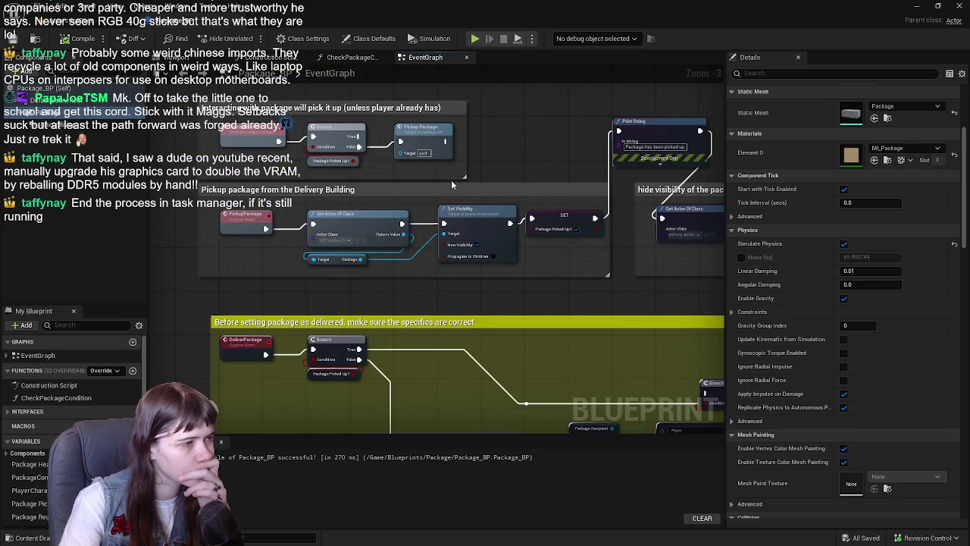
{"action": "mouse_move", "coordinate": [504, 134]}
{"action": "left_mouse_down"}
{"action": "mouse_move", "coordinate": [521, 206]}
{"action": "mouse_move", "coordinate": [509, 221]}
{"action": "left_mouse_up"}
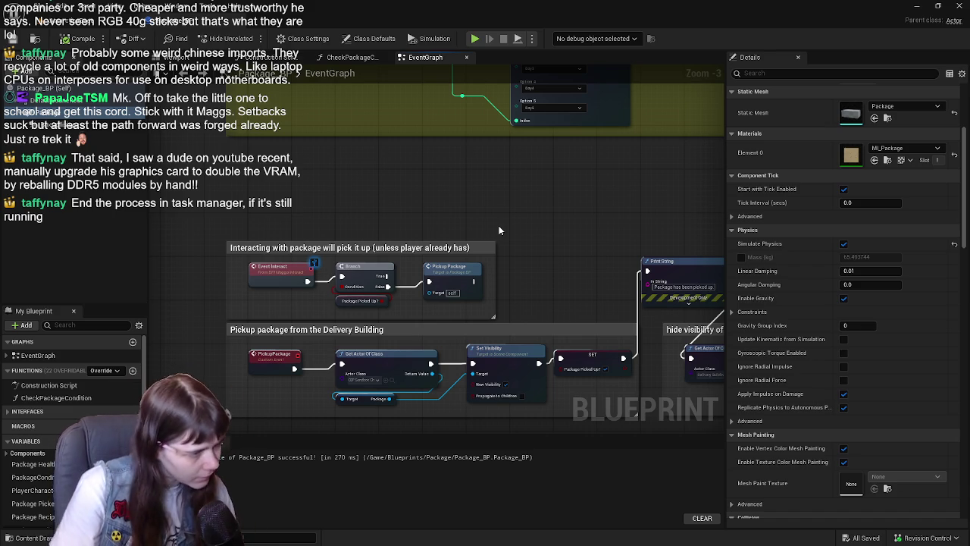
{"action": "scroll", "coordinate": [505, 238], "scroll_direction": "down", "scroll_amount": 1}
{"action": "mouse_move", "coordinate": [504, 237]}
{"action": "left_mouse_down"}
{"action": "mouse_move", "coordinate": [527, 169]}
{"action": "mouse_move", "coordinate": [580, 138]}
{"action": "mouse_move", "coordinate": [451, 205]}
{"action": "mouse_move", "coordinate": [493, 297]}
{"action": "mouse_move", "coordinate": [576, 243]}
{"action": "left_mouse_up"}
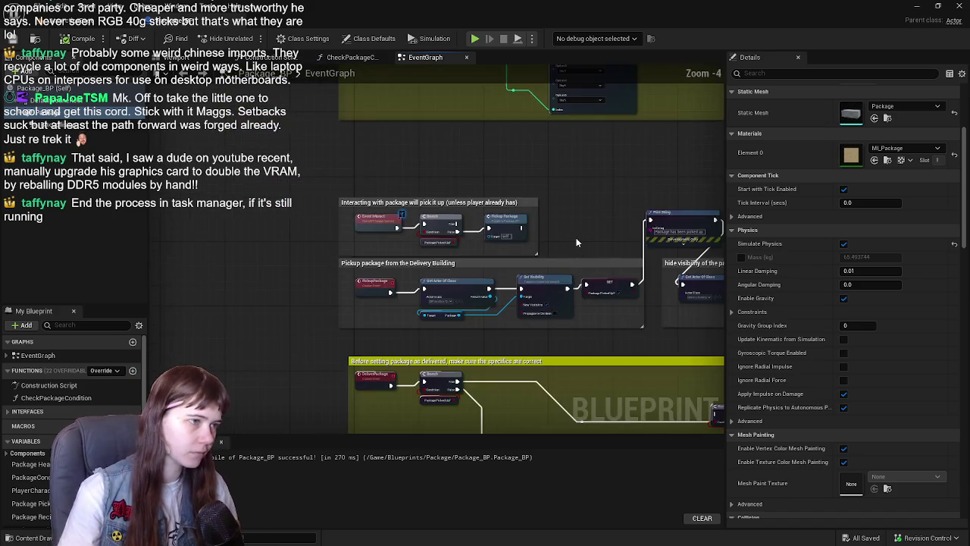
{"action": "scroll", "coordinate": [516, 219], "scroll_direction": "up", "scroll_amount": 1}
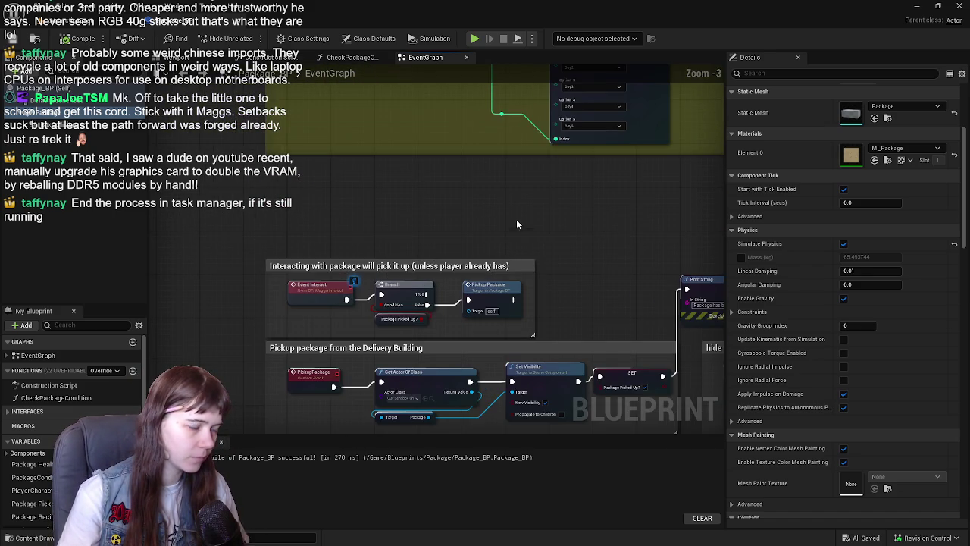
{"action": "left_click_drag", "start_coordinate": [517, 225], "coordinate": [524, 198]}
{"action": "scroll", "coordinate": [316, 313], "scroll_direction": "up", "scroll_amount": 1}
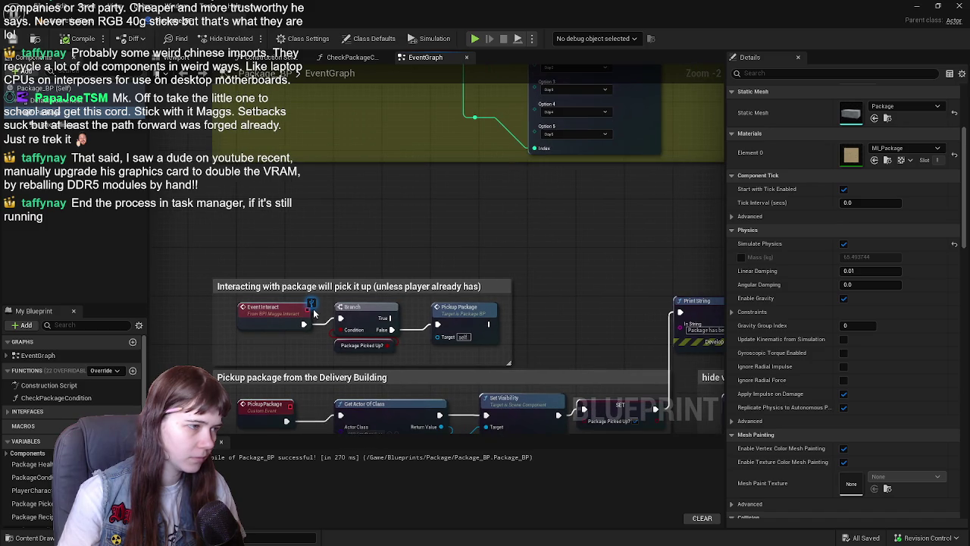
{"action": "left_click_drag", "start_coordinate": [391, 317], "coordinate": [439, 223]}
{"action": "left_click", "coordinate": [366, 238]}
{"action": "scroll", "coordinate": [366, 238], "scroll_direction": "down", "scroll_amount": 4}
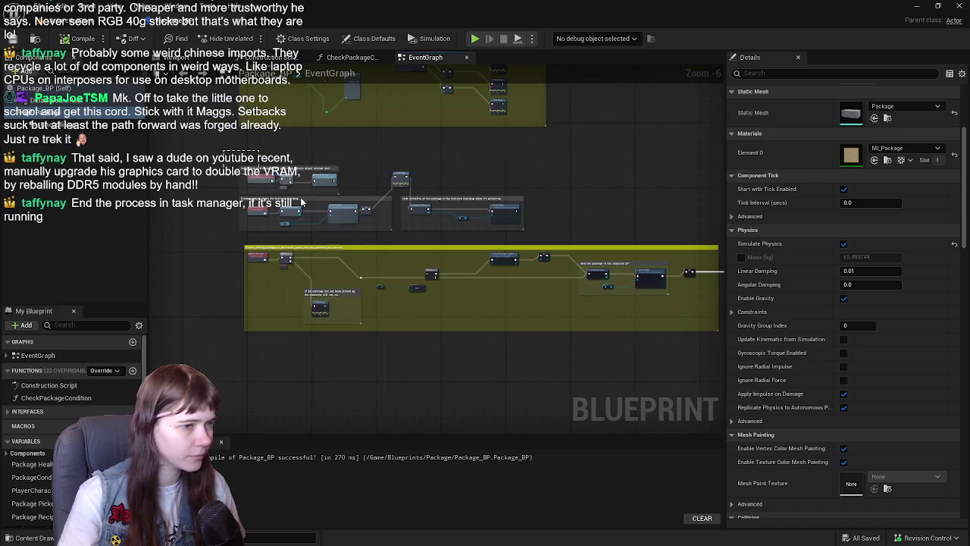
{"action": "left_click_drag", "start_coordinate": [150, 151], "coordinate": [651, 375]}
{"action": "scroll", "coordinate": [311, 186], "scroll_direction": "up", "scroll_amount": 4}
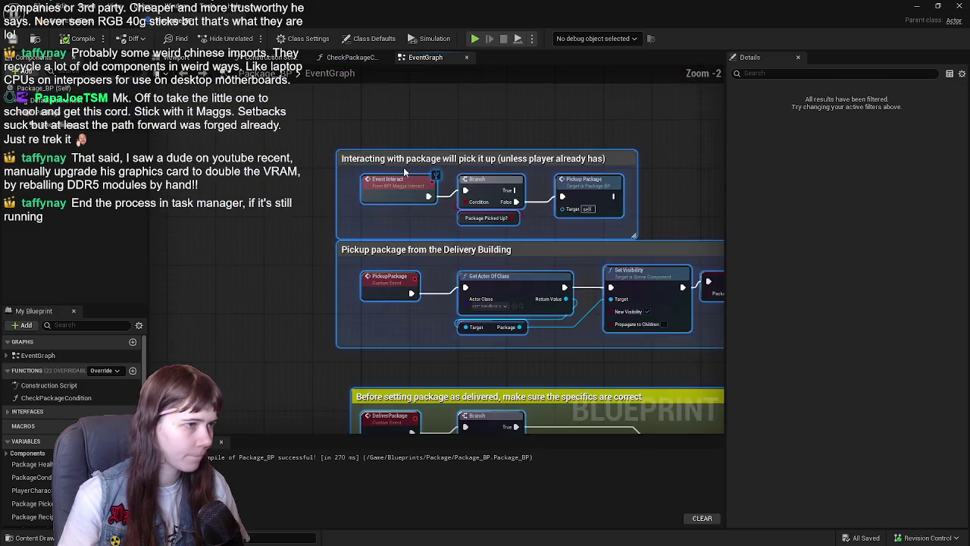
Step: Move the existing comment groups down and place a Package component getter in the graph
{"action": "left_click_drag", "start_coordinate": [320, 277], "coordinate": [325, 412]}
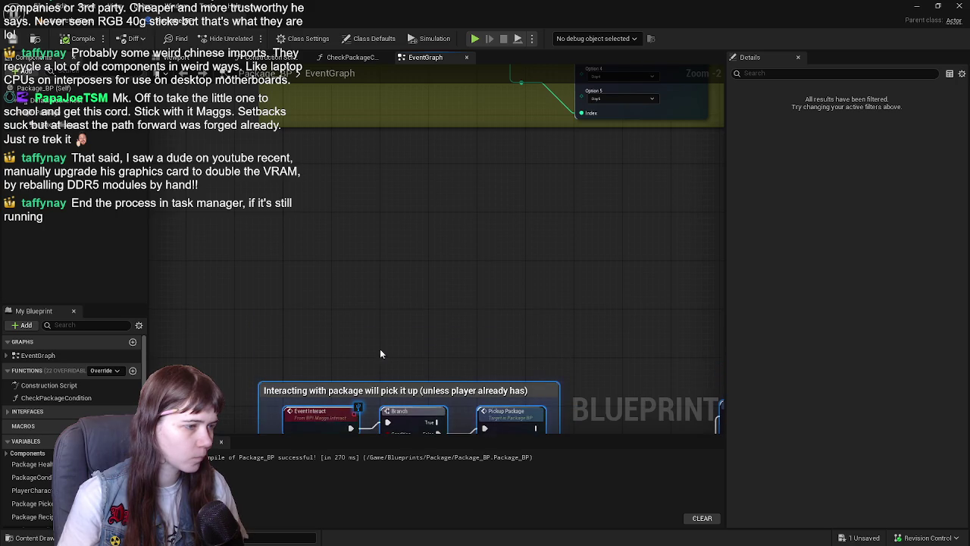
{"action": "left_click", "coordinate": [478, 309]}
{"action": "scroll", "coordinate": [473, 288], "scroll_direction": "down", "scroll_amount": 3}
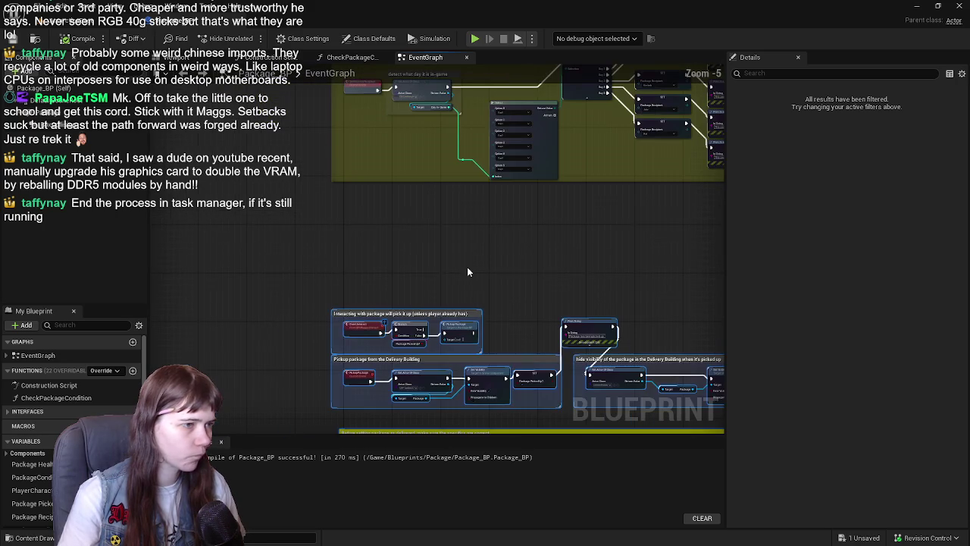
{"action": "scroll", "coordinate": [492, 308], "scroll_direction": "up", "scroll_amount": 1}
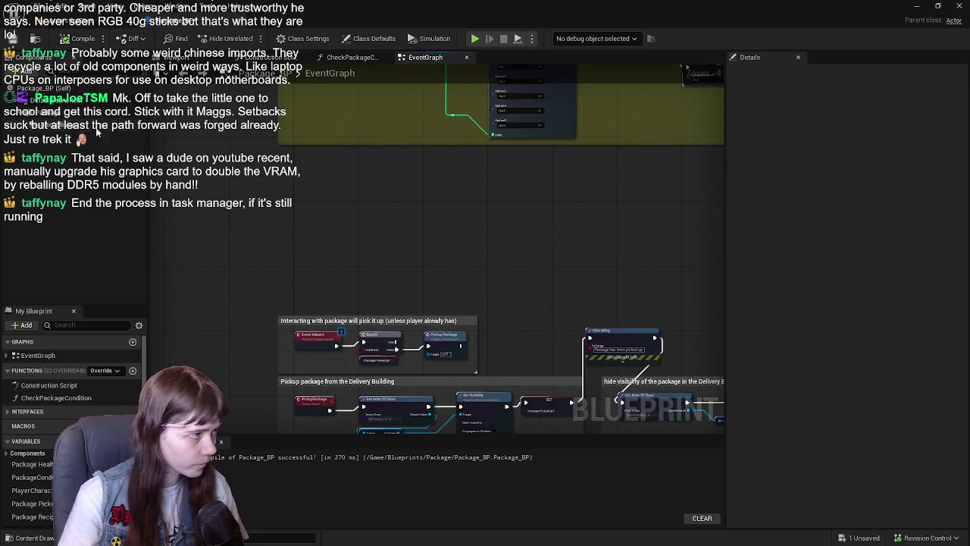
{"action": "left_click", "coordinate": [53, 115]}
{"action": "mouse_move", "coordinate": [53, 115]}
{"action": "left_mouse_down"}
{"action": "mouse_move", "coordinate": [338, 241]}
{"action": "mouse_move", "coordinate": [274, 213]}
{"action": "mouse_move", "coordinate": [278, 228]}
{"action": "left_mouse_up"}
Step: Add a Reroute node off the Branch False output
{"action": "scroll", "coordinate": [326, 231], "scroll_direction": "up", "scroll_amount": 1}
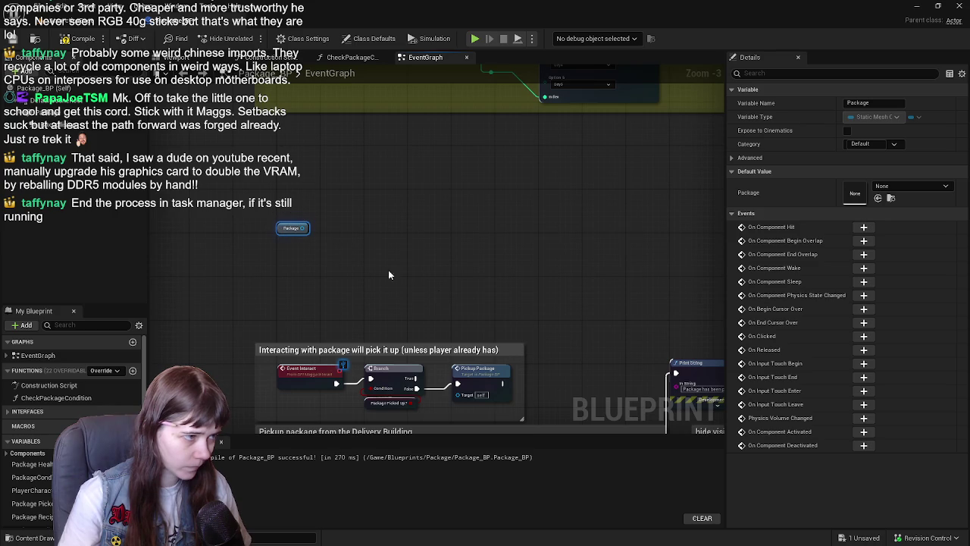
{"action": "mouse_move", "coordinate": [417, 388]}
{"action": "left_mouse_down"}
{"action": "mouse_move", "coordinate": [394, 235]}
{"action": "mouse_move", "coordinate": [402, 237]}
{"action": "left_mouse_up"}
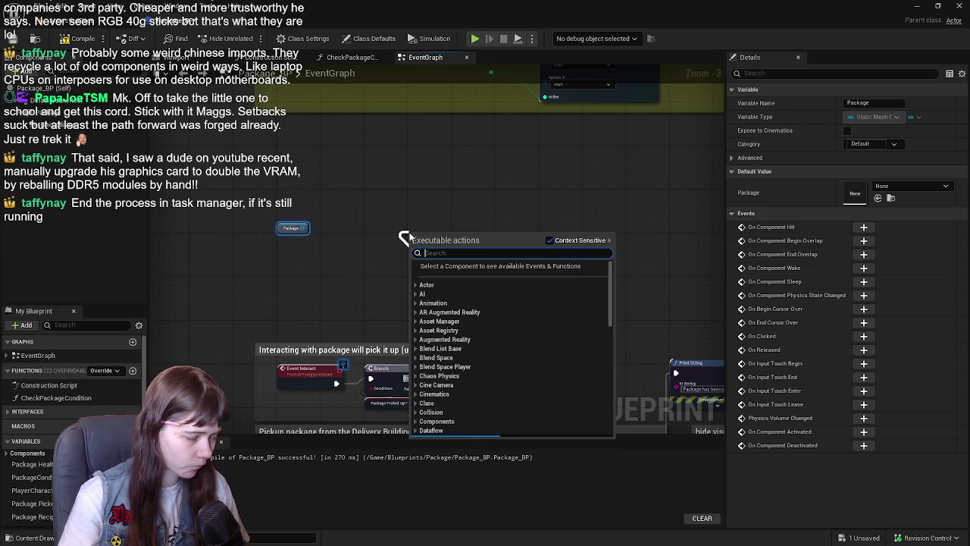
{"action": "type", "text": "c"}
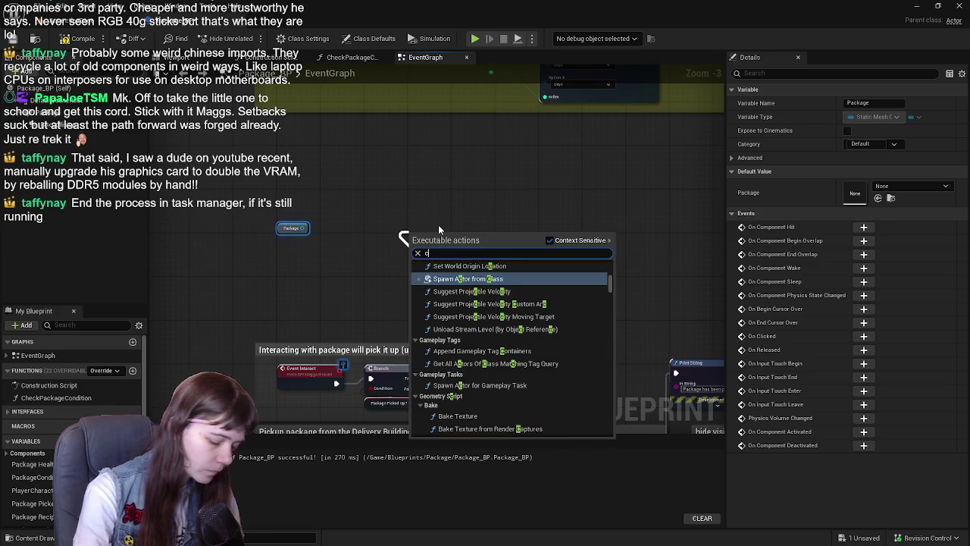
{"action": "key", "text": "BackSpace"}
{"action": "type", "text": "rer"}
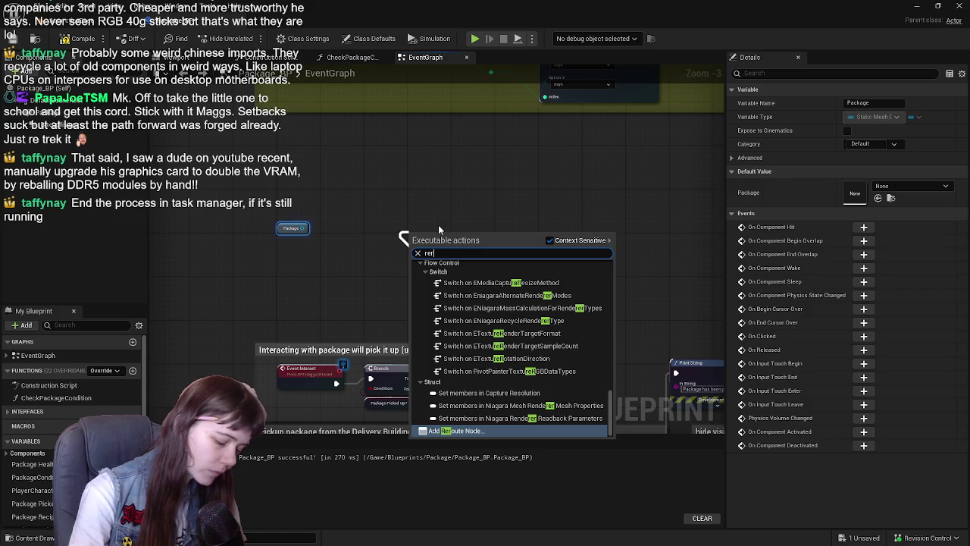
{"action": "key", "text": "Return"}
Step: Comment the nodes about dropping the package when E is hit again, widen it, compile and save
{"action": "type", "text": "c"}
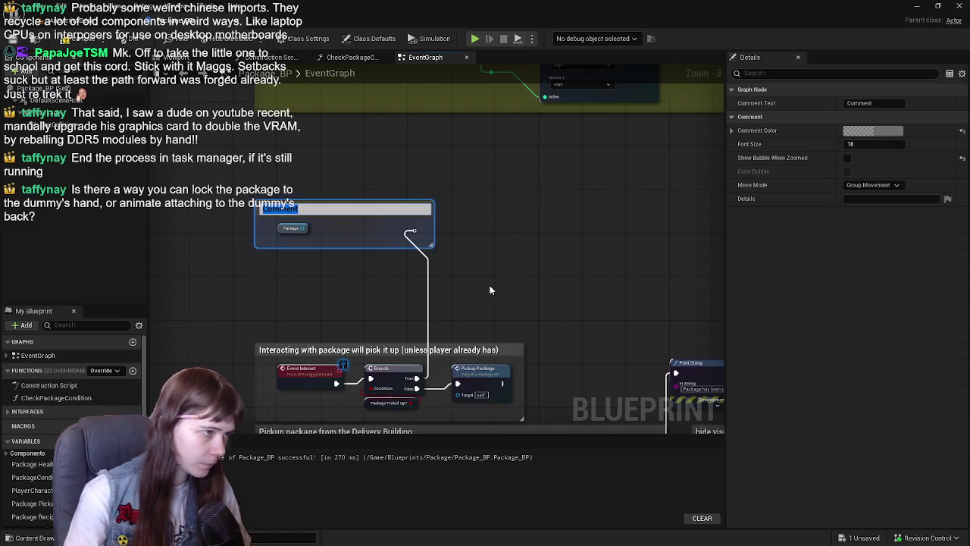
{"action": "type", "text": "I"}
{"action": "type", "text": "f the playe"}
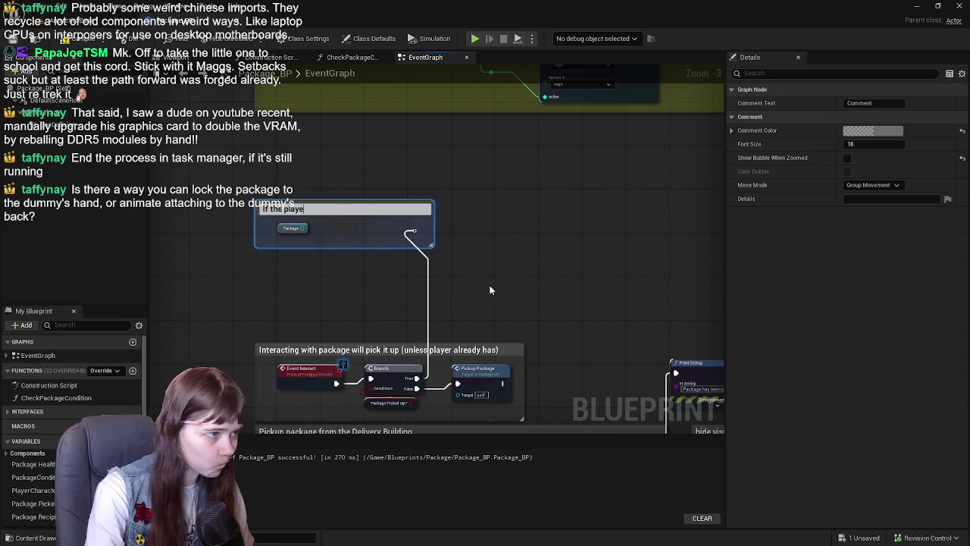
{"action": "type", "text": " oic"}
{"action": "key", "text": "BackSpace"}
{"action": "key", "text": "BackSpace"}
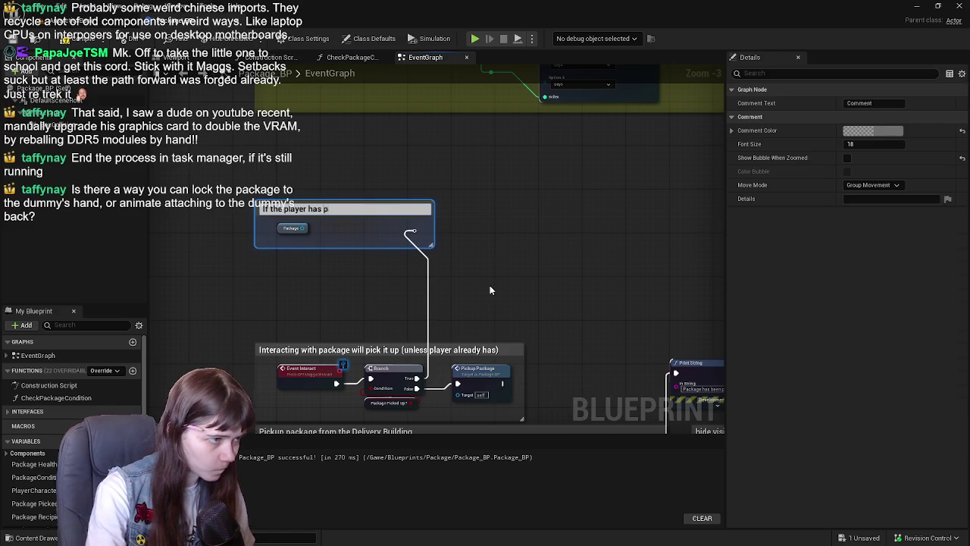
{"action": "type", "text": "up the packa"}
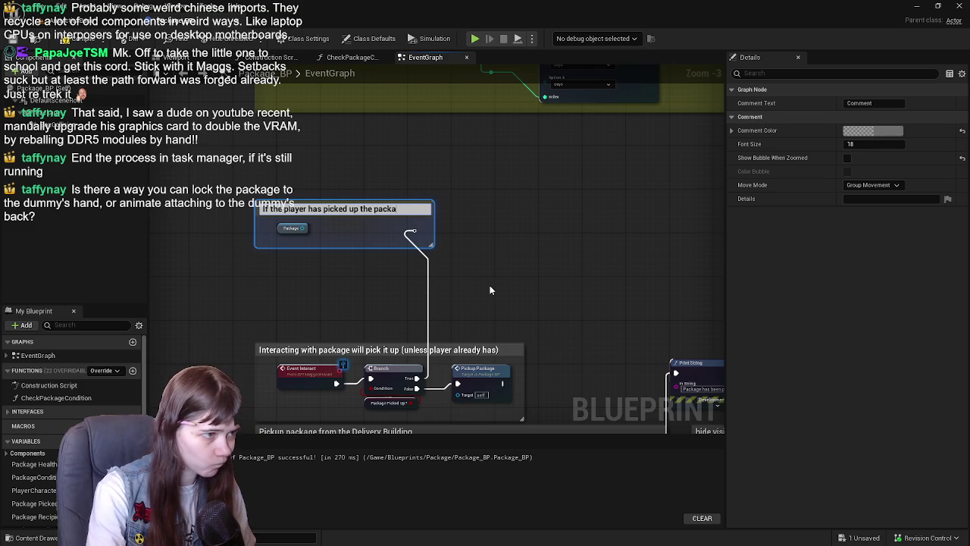
{"action": "type", "text": "ge and hits e again, dr"}
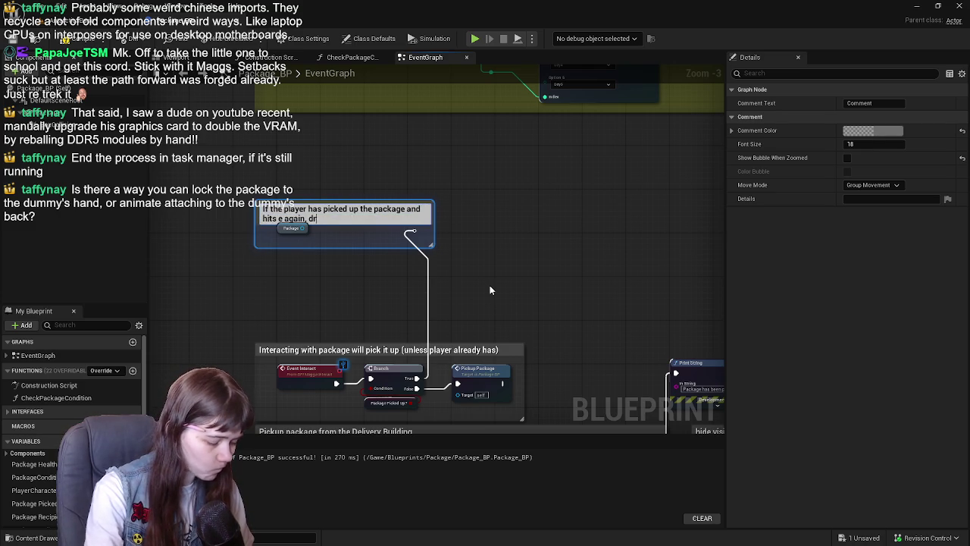
{"action": "type", "text": "op the package "}
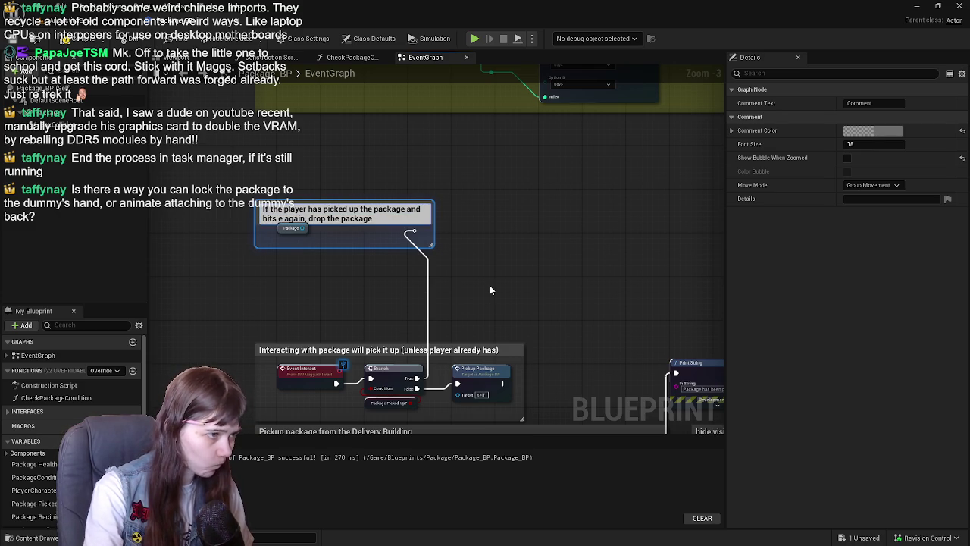
{"action": "type", "text": "fo"}
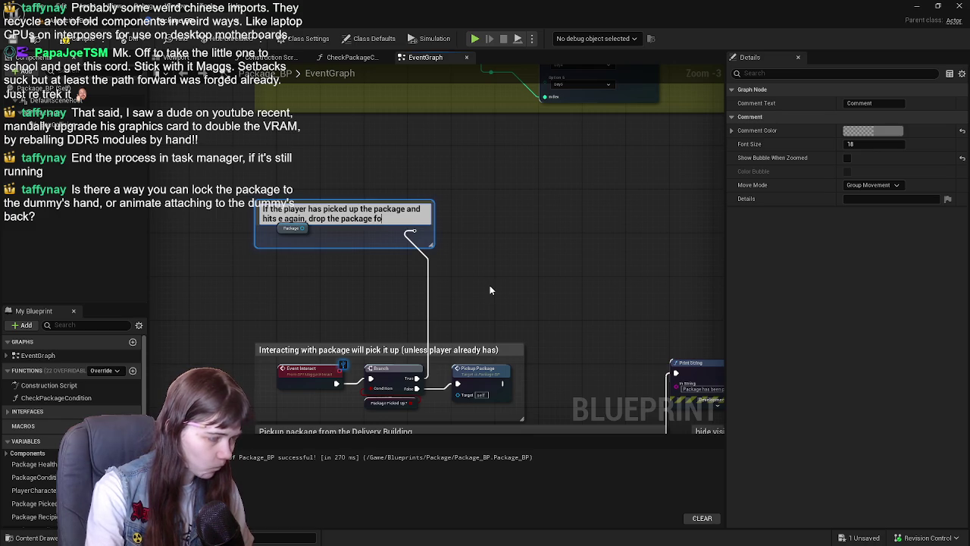
{"action": "type", "text": "r damage poss"}
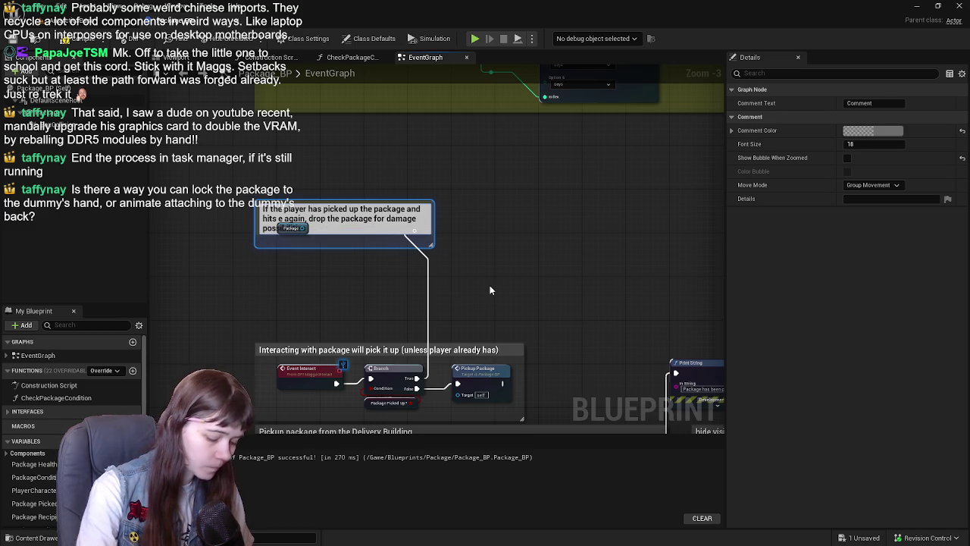
{"action": "key", "text": "Return"}
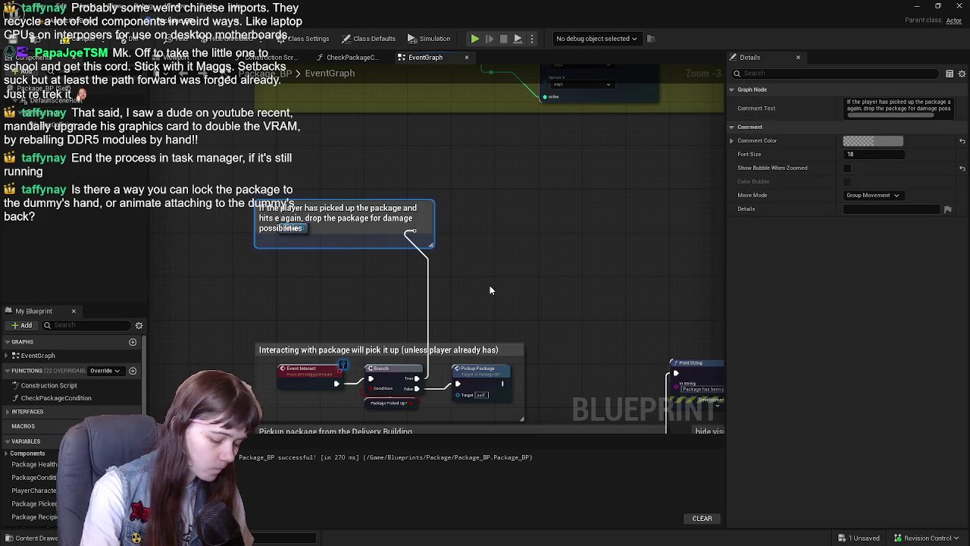
{"action": "left_click_drag", "start_coordinate": [434, 229], "coordinate": [669, 241]}
{"action": "left_click", "coordinate": [11, 40]}
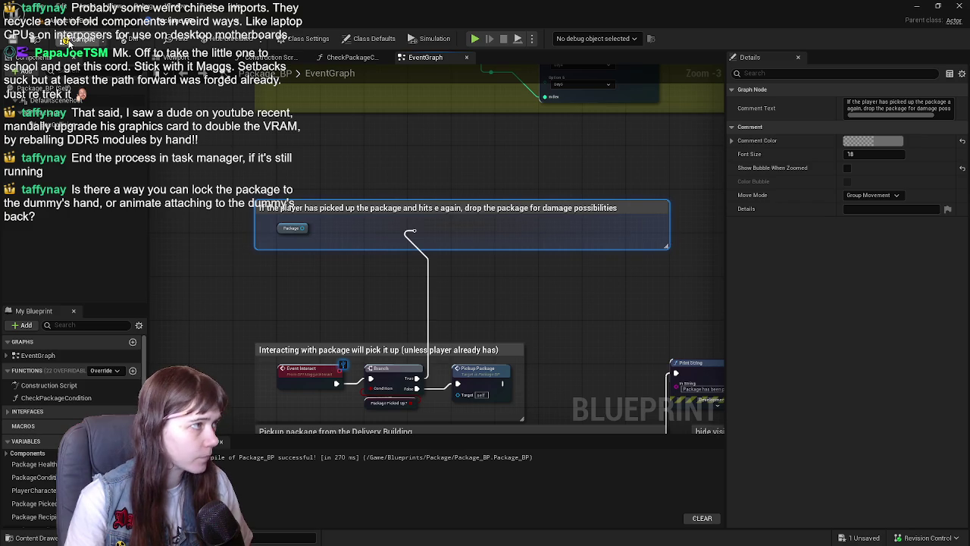
{"action": "left_click", "coordinate": [12, 40]}
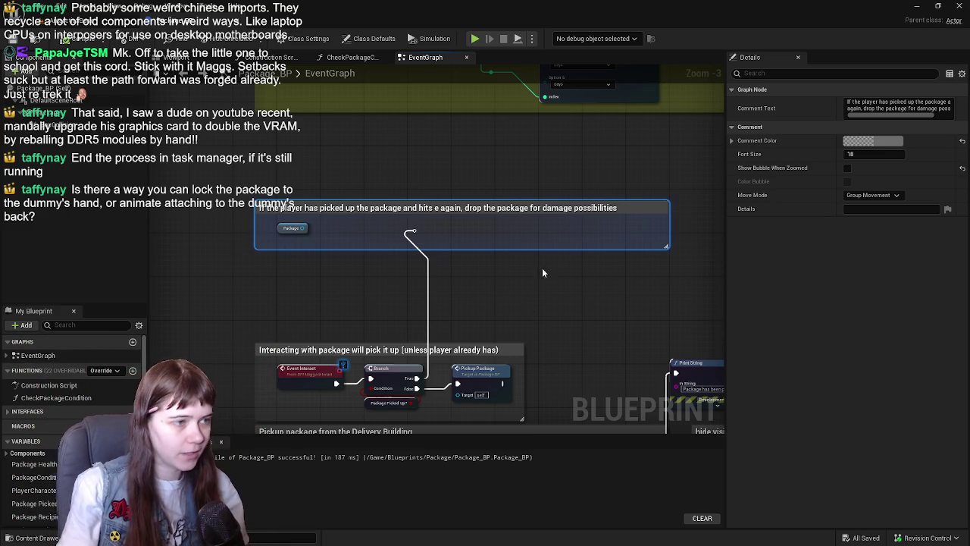
{"action": "left_click", "coordinate": [520, 328]}
{"action": "mouse_move", "coordinate": [440, 296]}
{"action": "left_mouse_down"}
{"action": "mouse_move", "coordinate": [506, 243]}
{"action": "mouse_move", "coordinate": [516, 270]}
{"action": "left_mouse_up"}
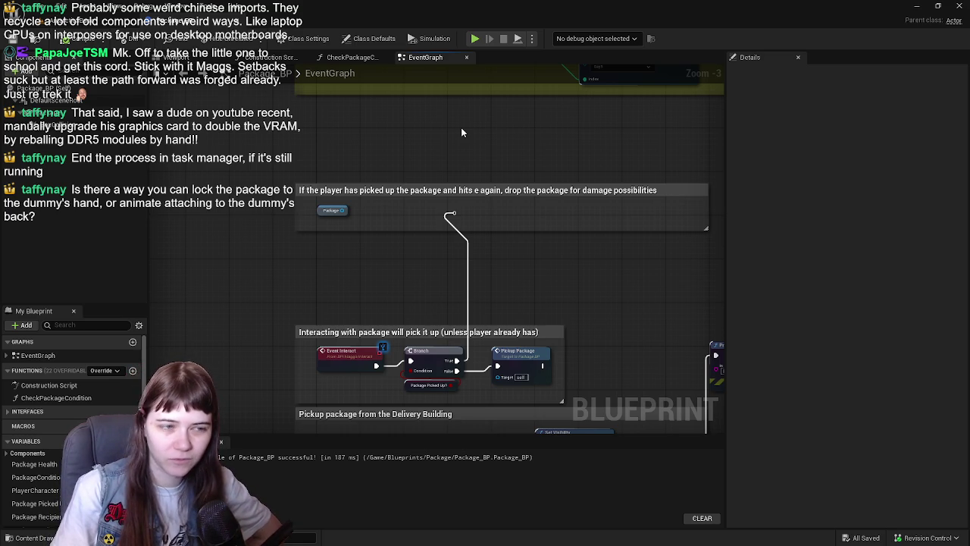
{"action": "left_click_drag", "start_coordinate": [461, 129], "coordinate": [426, 132]}
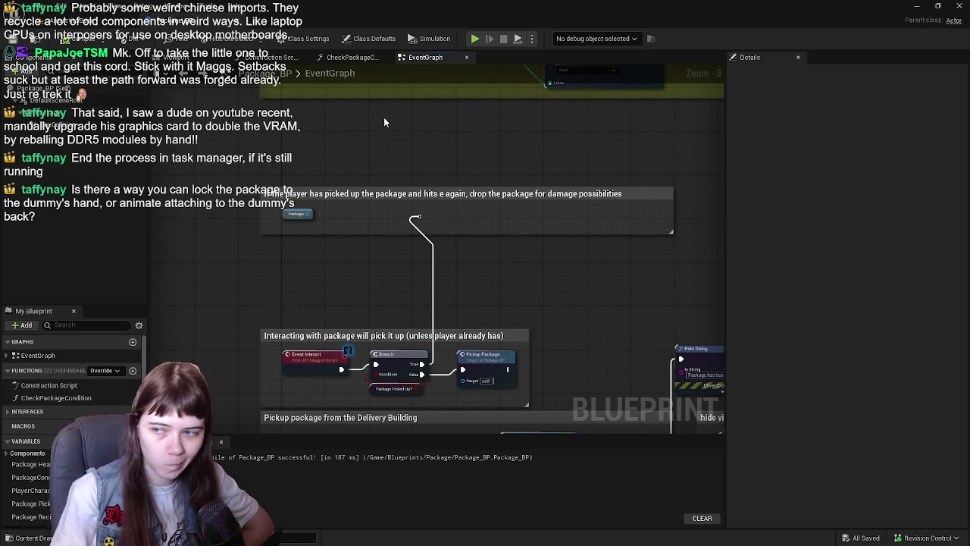
{"action": "mouse_move", "coordinate": [488, 156]}
{"action": "left_mouse_down"}
{"action": "mouse_move", "coordinate": [440, 172]}
{"action": "mouse_move", "coordinate": [454, 155]}
{"action": "left_mouse_up"}
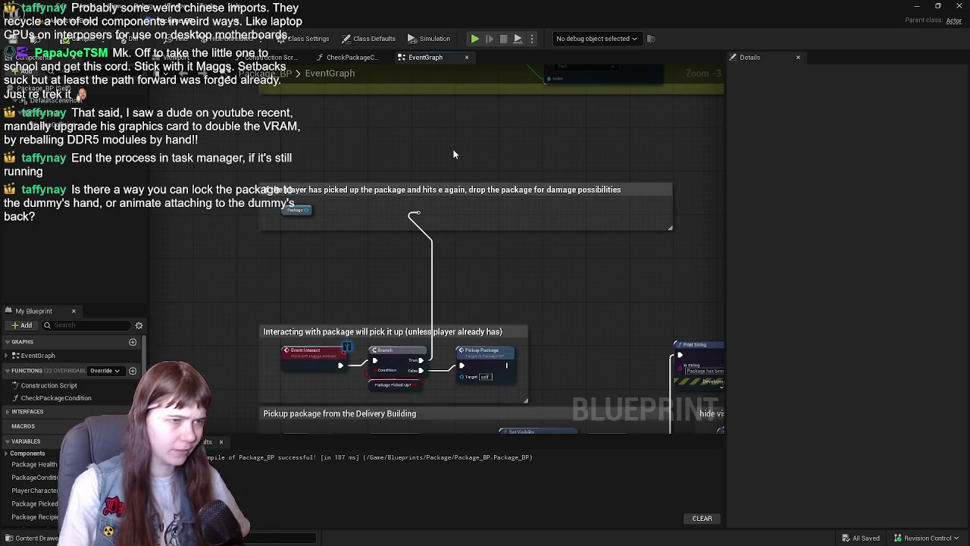
{"action": "scroll", "coordinate": [433, 228], "scroll_direction": "up", "scroll_amount": 1}
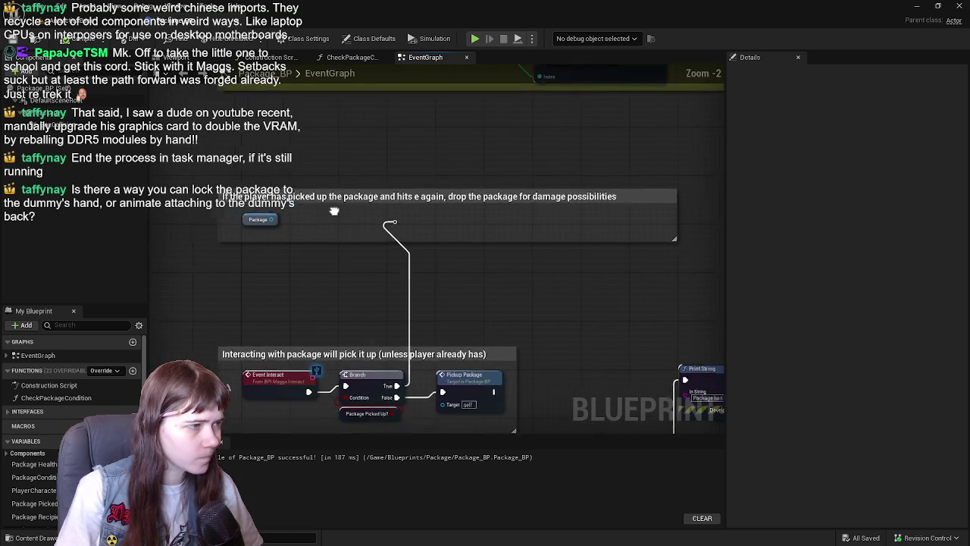
{"action": "left_click_drag", "start_coordinate": [262, 218], "coordinate": [326, 234]}
{"action": "key", "text": "Escape"}
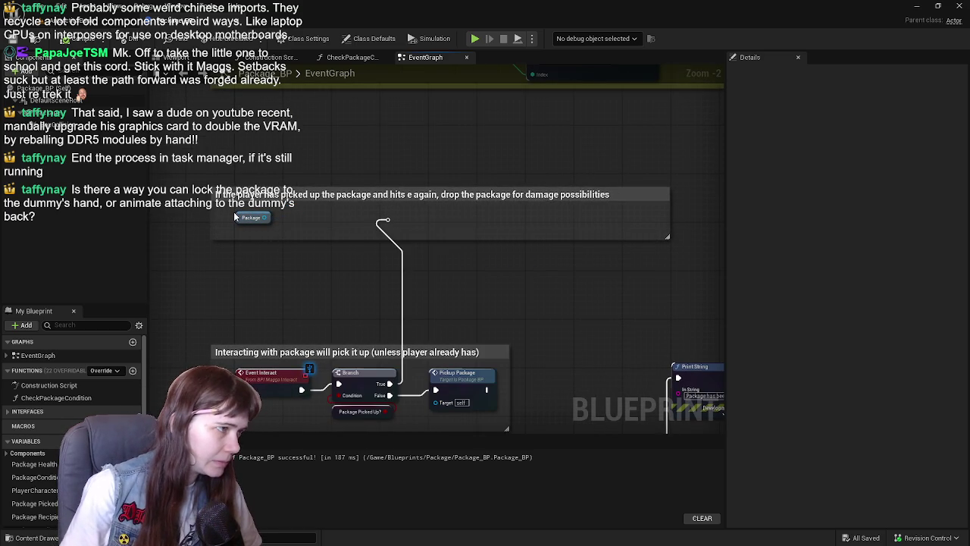
{"action": "left_click_drag", "start_coordinate": [237, 226], "coordinate": [238, 238]}
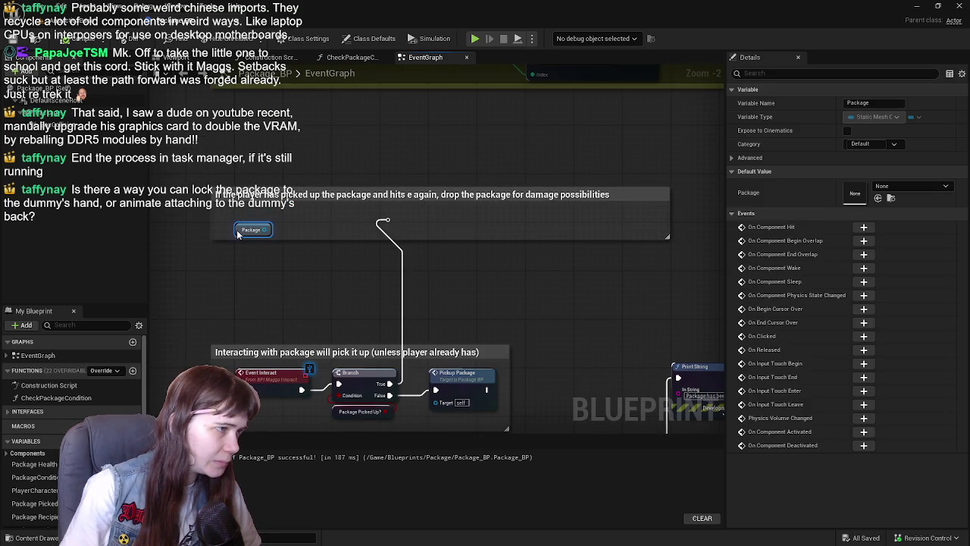
Step: Add a DropPackage custom event above the Package getter, enlarge the comment box and save
{"action": "right_click", "coordinate": [254, 276]}
{"action": "type", "text": "custom even"}
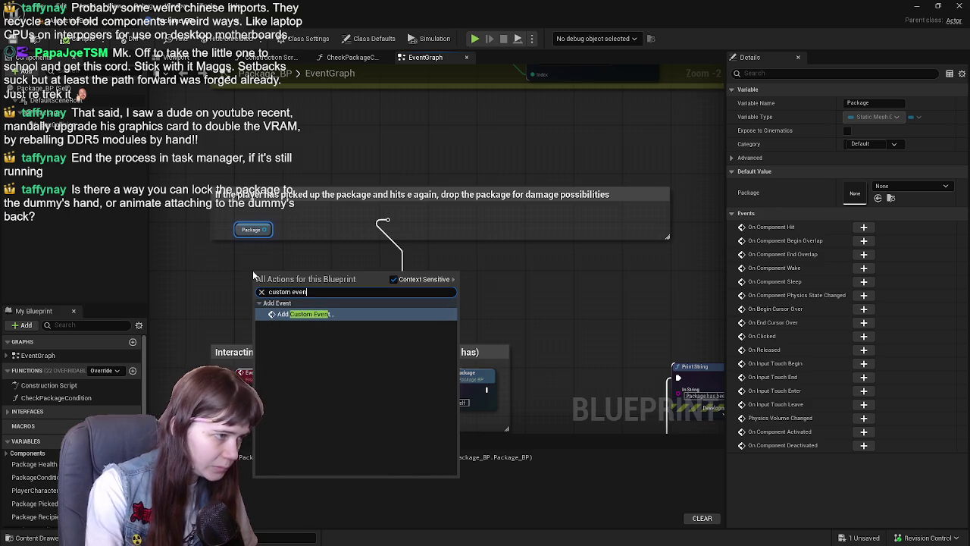
{"action": "key", "text": "Return"}
{"action": "type", "text": "DropPackag"}
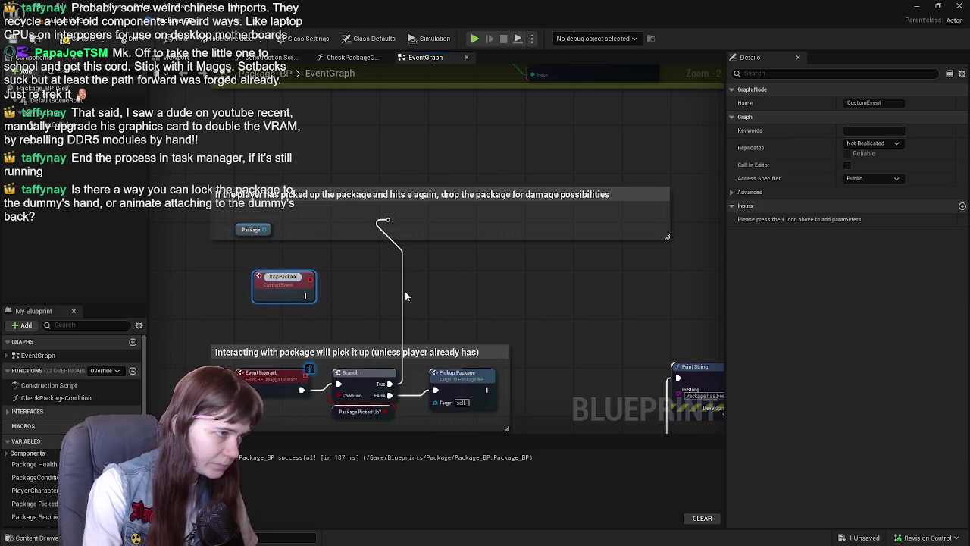
{"action": "type", "text": "e"}
{"action": "key", "text": "Return"}
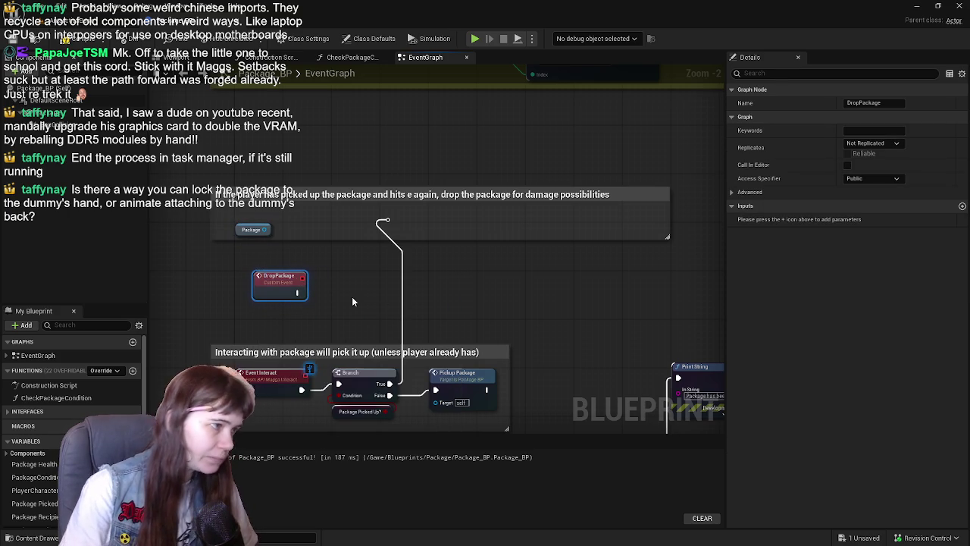
{"action": "mouse_move", "coordinate": [241, 233]}
{"action": "left_mouse_down"}
{"action": "mouse_move", "coordinate": [326, 294]}
{"action": "mouse_move", "coordinate": [259, 228]}
{"action": "left_mouse_up"}
{"action": "left_click_drag", "start_coordinate": [322, 290], "coordinate": [250, 248]}
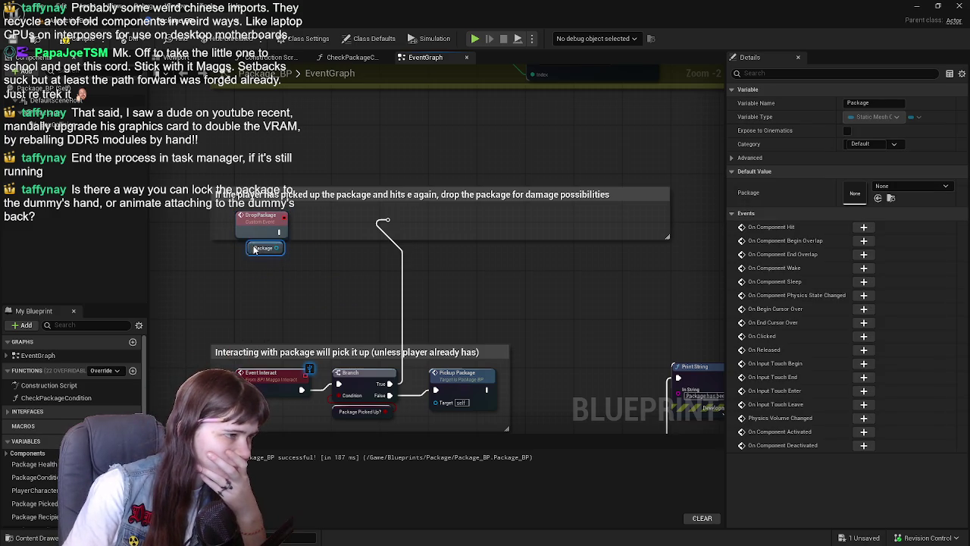
{"action": "left_click_drag", "start_coordinate": [516, 239], "coordinate": [527, 311]}
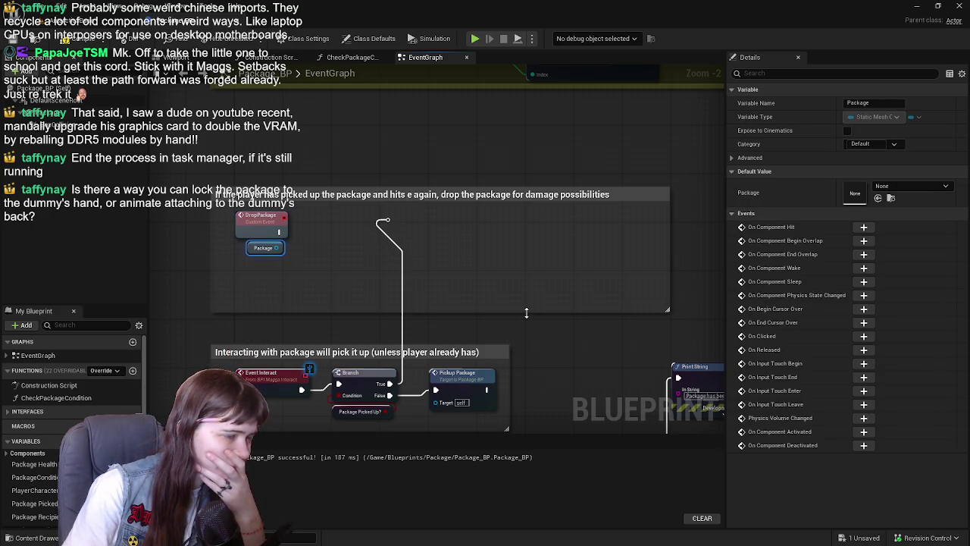
{"action": "key", "text": "ctrl+s"}
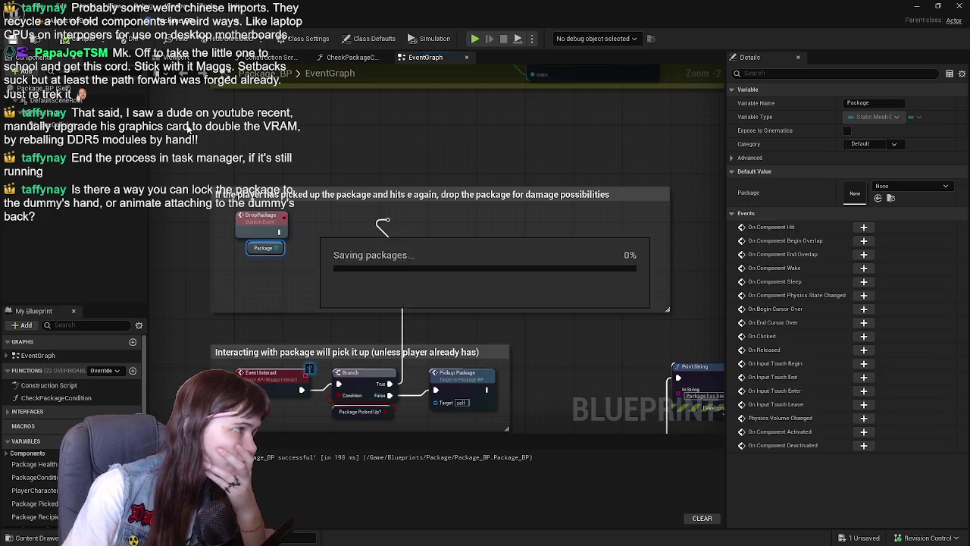
Step: Add a Get World Location node targeting the Package getter, placed just below it
{"action": "mouse_move", "coordinate": [276, 248]}
{"action": "left_mouse_down"}
{"action": "mouse_move", "coordinate": [345, 254]}
{"action": "mouse_move", "coordinate": [377, 276]}
{"action": "left_mouse_up"}
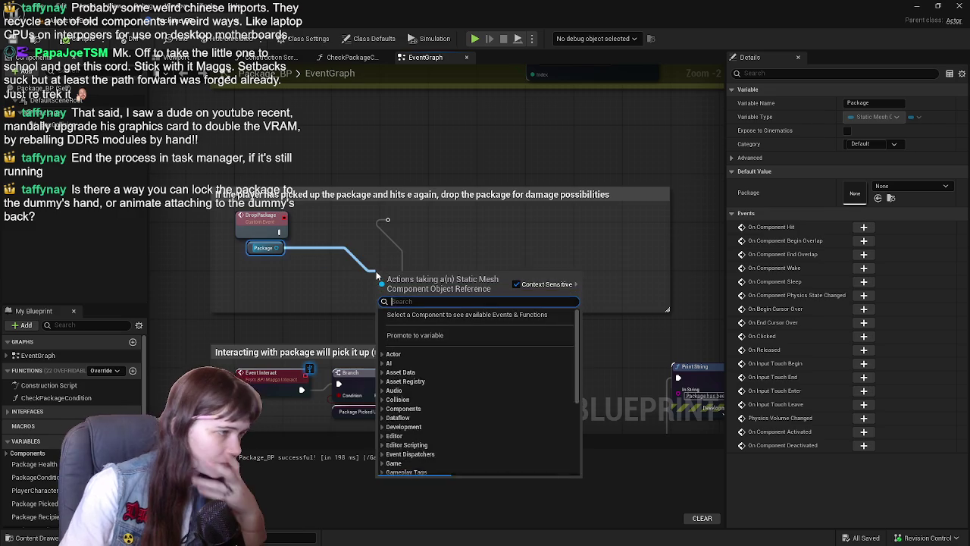
{"action": "type", "text": "get"}
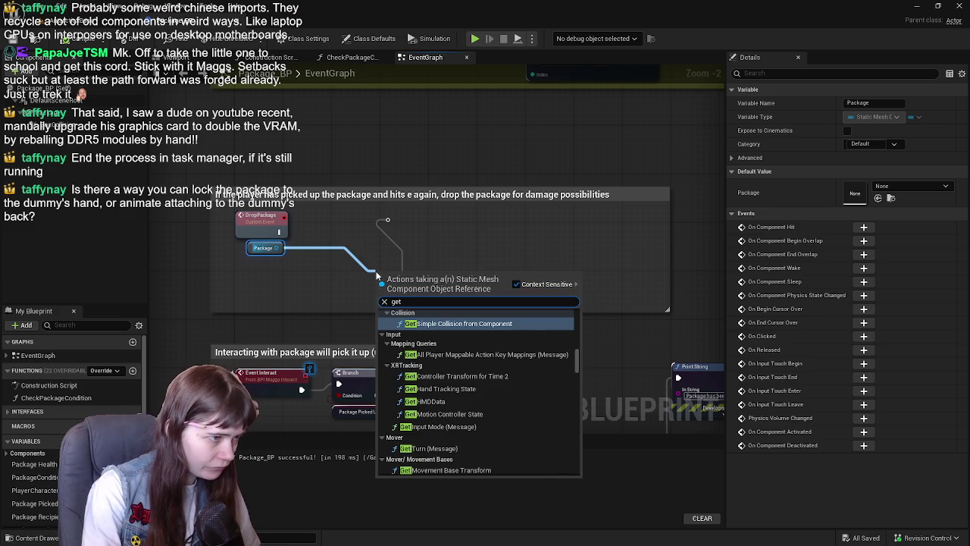
{"action": "type", "text": " world position"}
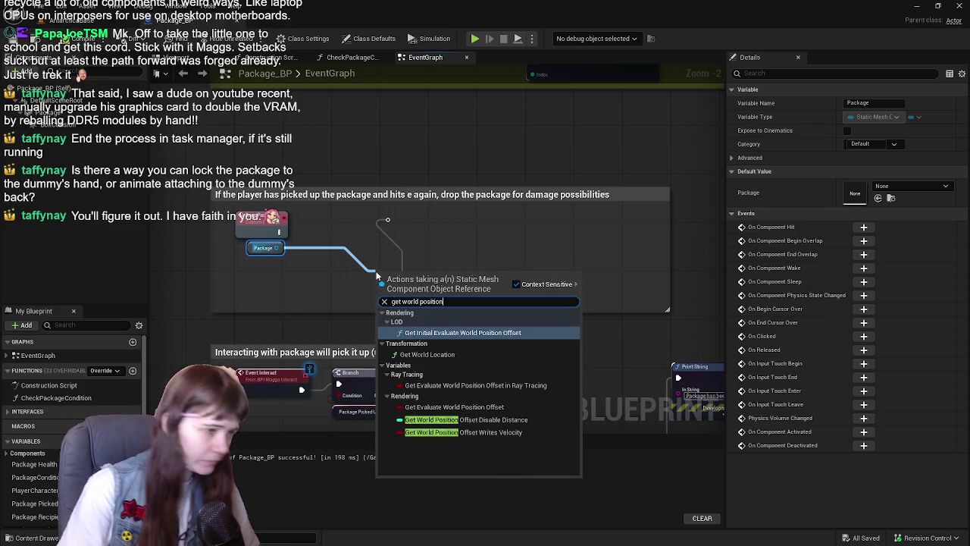
{"action": "key", "text": "BackSpace"}
{"action": "key", "text": "BackSpace"}
{"action": "key", "text": "BackSpace"}
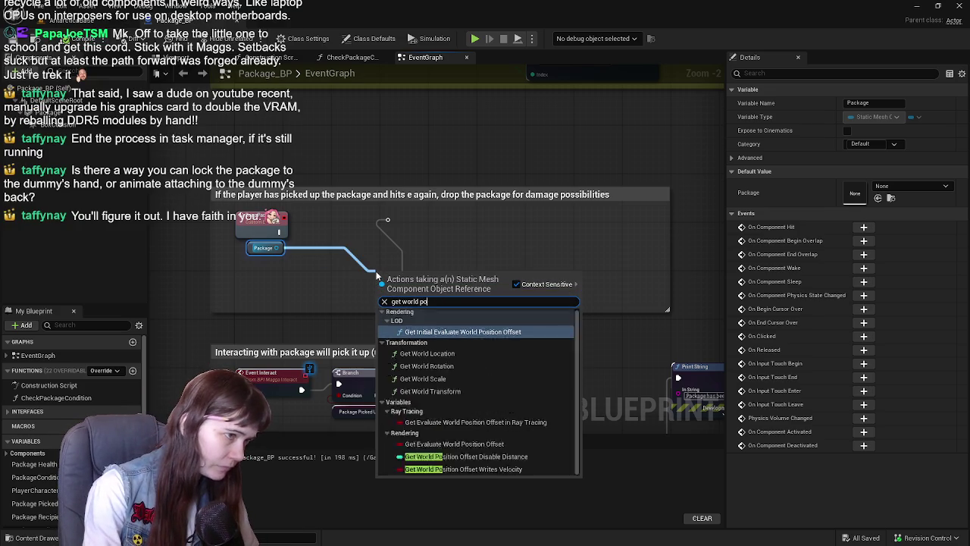
{"action": "key", "text": "BackSpace"}
{"action": "key", "text": "BackSpace"}
{"action": "key", "text": "BackSpace"}
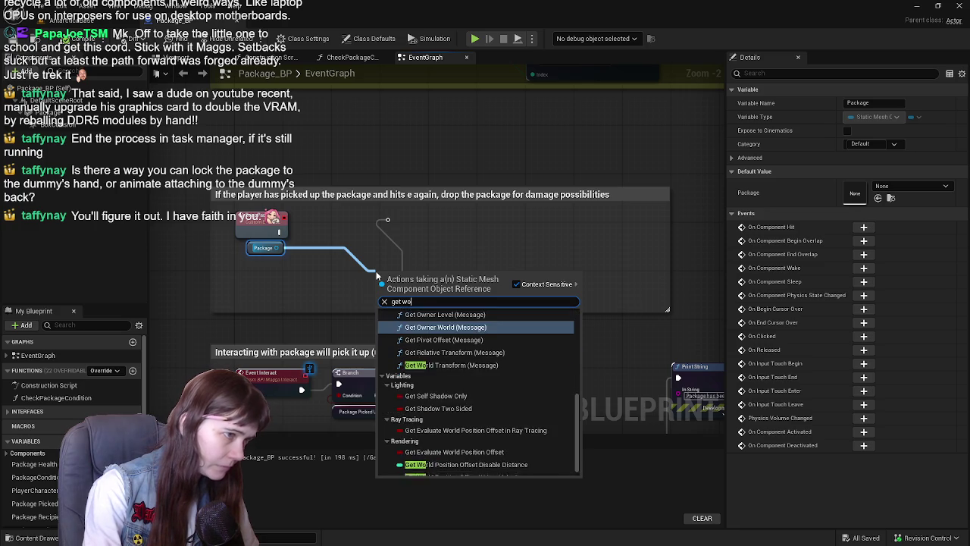
{"action": "type", "text": "transform"}
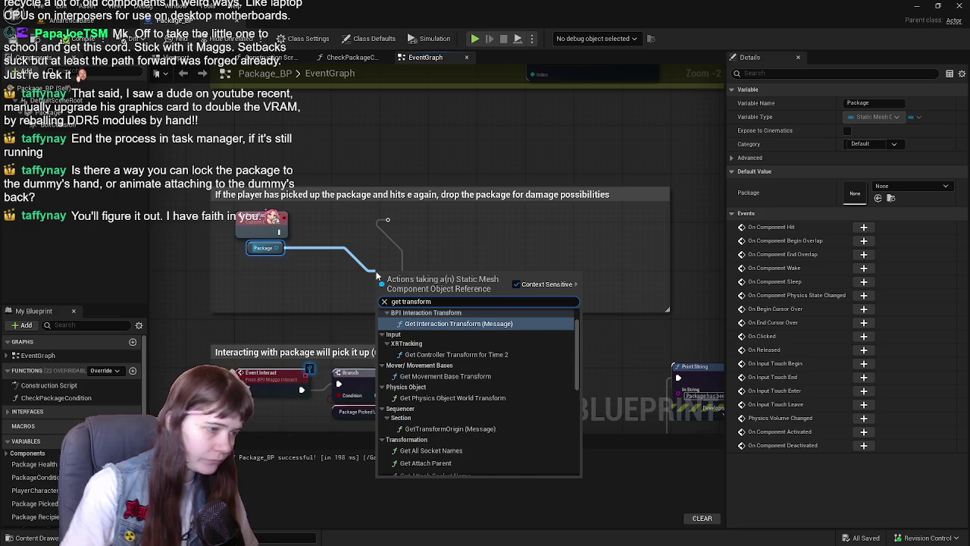
{"action": "scroll", "coordinate": [470, 413], "scroll_direction": "down", "scroll_amount": 10}
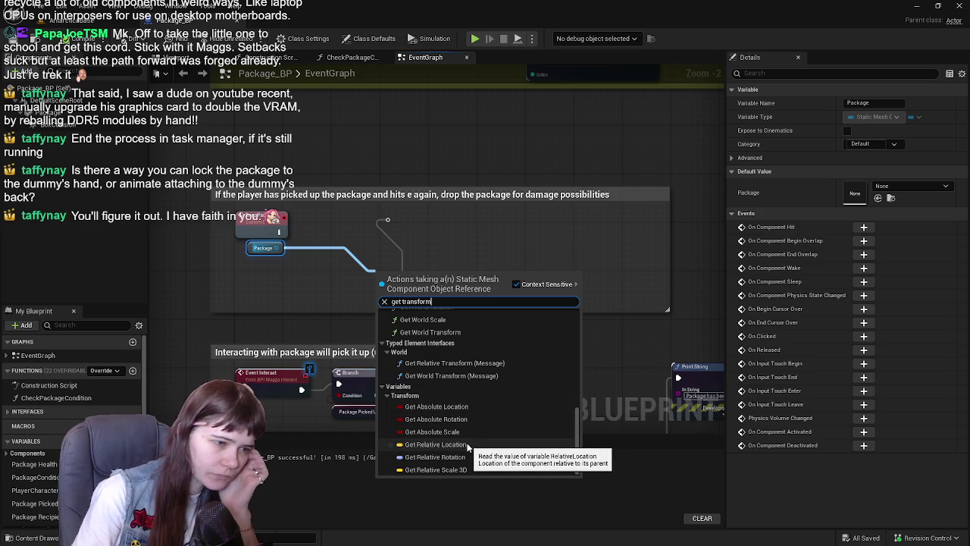
{"action": "left_click_drag", "start_coordinate": [433, 302], "coordinate": [371, 299]}
{"action": "type", "text": "get location"}
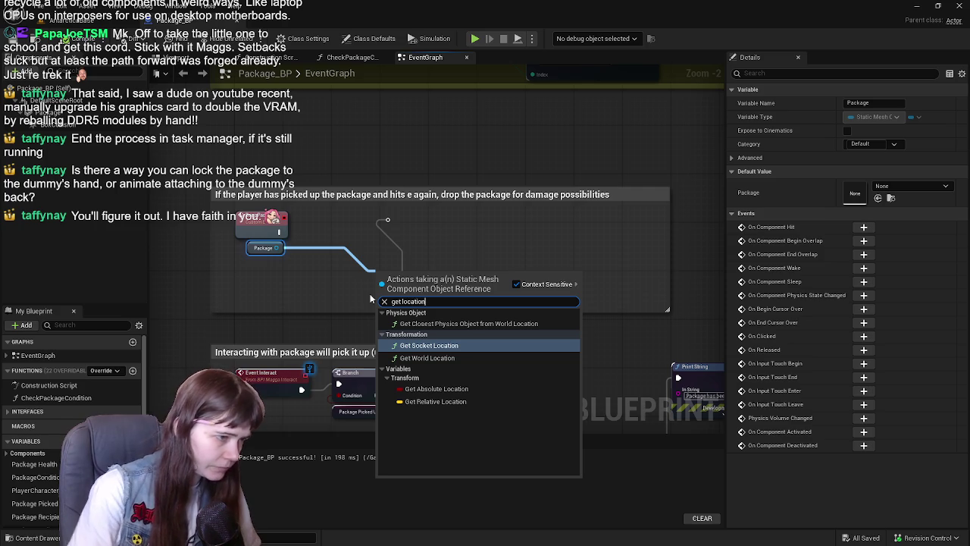
{"action": "left_click", "coordinate": [453, 361]}
{"action": "left_click_drag", "start_coordinate": [426, 275], "coordinate": [295, 281]}
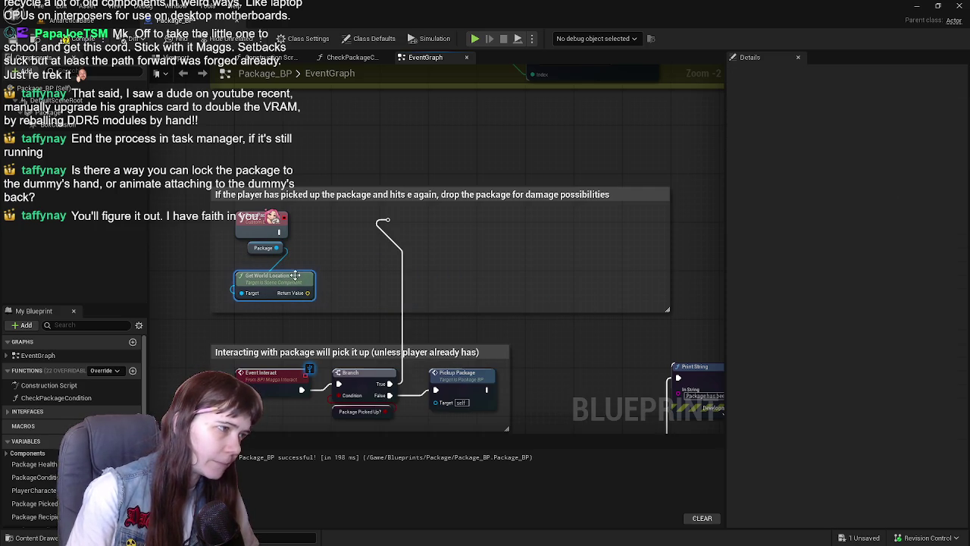
{"action": "scroll", "coordinate": [319, 219], "scroll_direction": "down", "scroll_amount": 1}
{"action": "scroll", "coordinate": [319, 219], "scroll_direction": "up", "scroll_amount": 1}
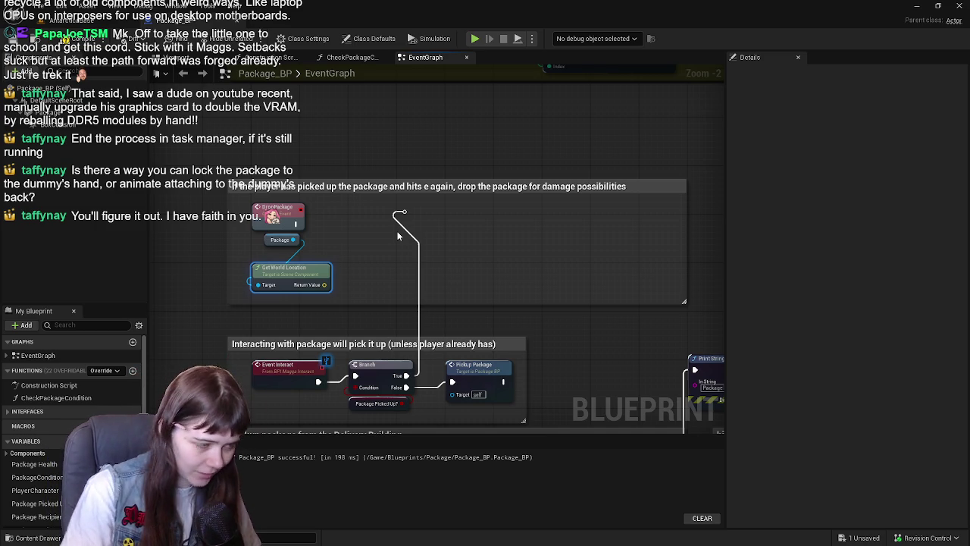
Step: Recompile and save Package_BP, then nudge the Package node slightly up-left
{"action": "left_click", "coordinate": [15, 38]}
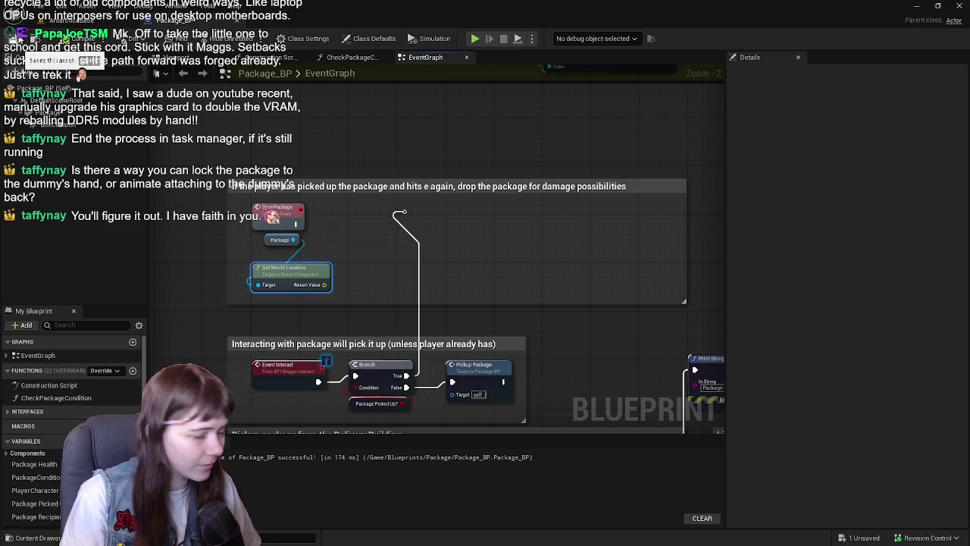
{"action": "key", "text": "ctrl+s"}
{"action": "left_click_drag", "start_coordinate": [372, 170], "coordinate": [375, 182]}
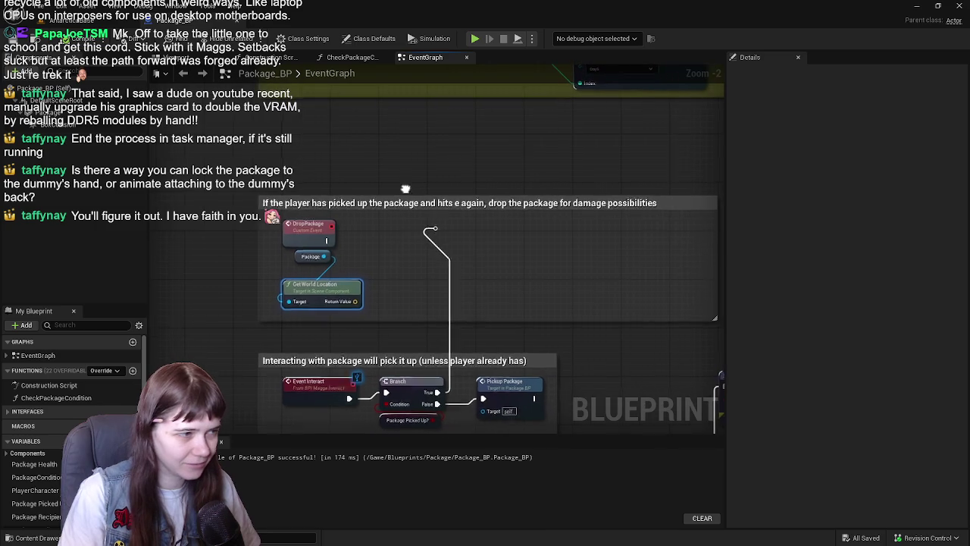
{"action": "left_click_drag", "start_coordinate": [465, 186], "coordinate": [423, 194]}
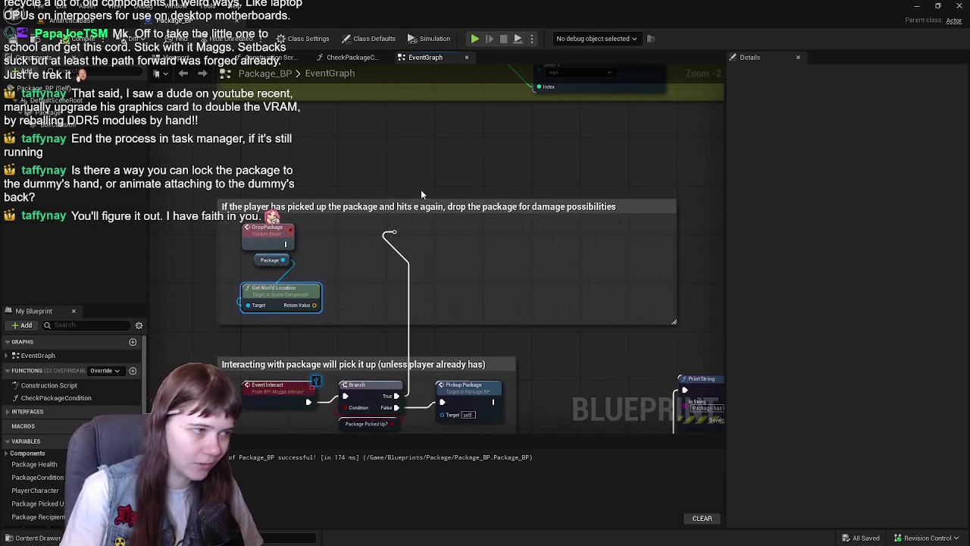
{"action": "left_click_drag", "start_coordinate": [423, 195], "coordinate": [423, 182]}
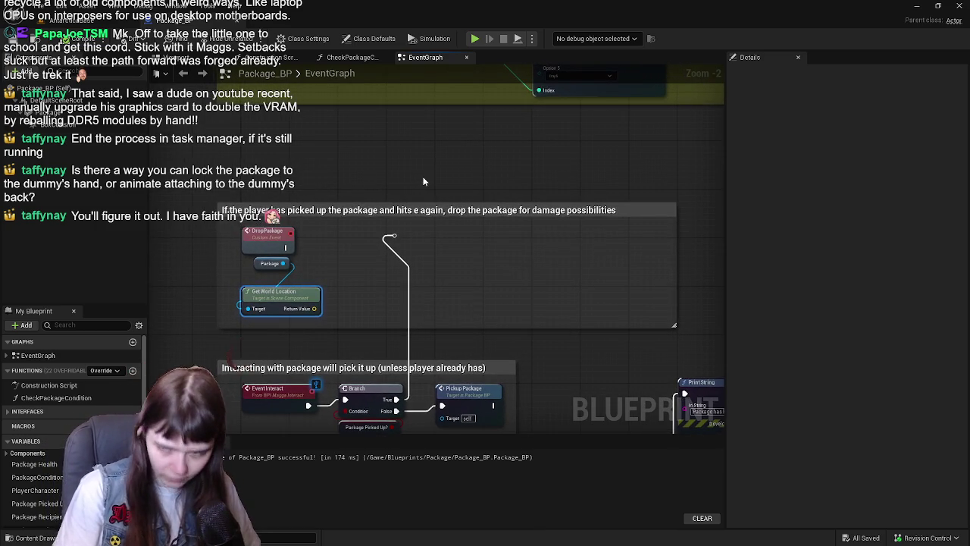
{"action": "mouse_move", "coordinate": [348, 291]}
{"action": "left_mouse_down"}
{"action": "mouse_move", "coordinate": [346, 271]}
{"action": "mouse_move", "coordinate": [361, 287]}
{"action": "left_mouse_up"}
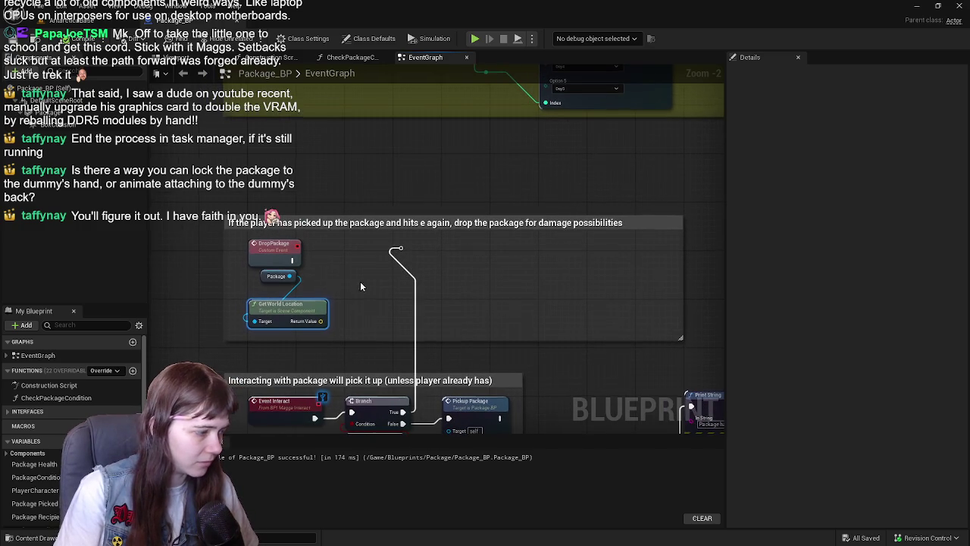
{"action": "left_click", "coordinate": [258, 276]}
{"action": "left_click_drag", "start_coordinate": [260, 276], "coordinate": [254, 274]}
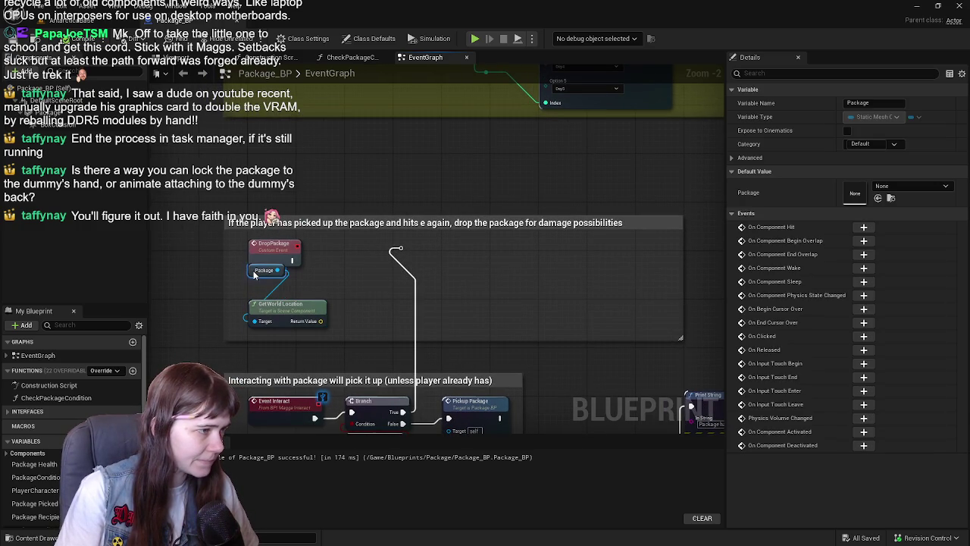
{"action": "left_click", "coordinate": [339, 194]}
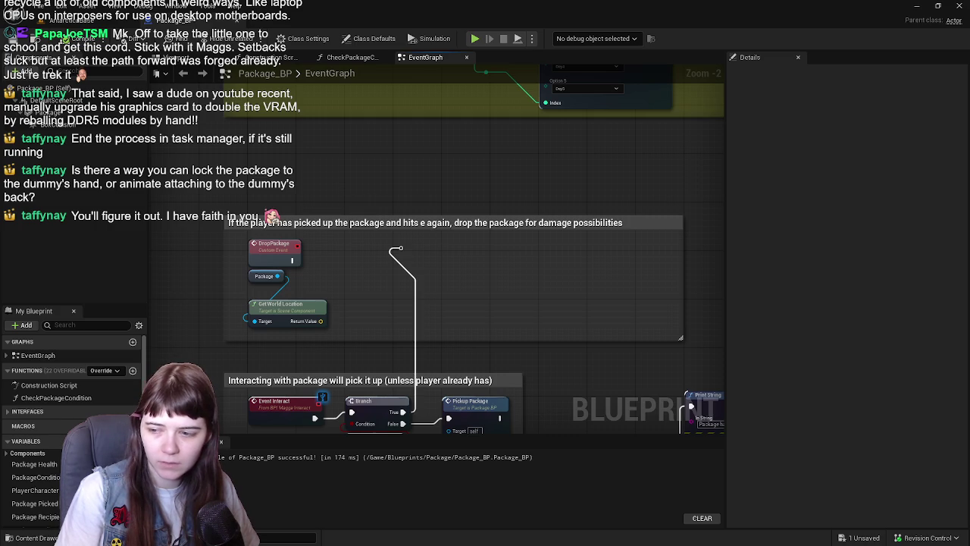
Step: Pan to the Branch reroute and drag a new wire out from it
{"action": "left_click_drag", "start_coordinate": [455, 245], "coordinate": [415, 228]}
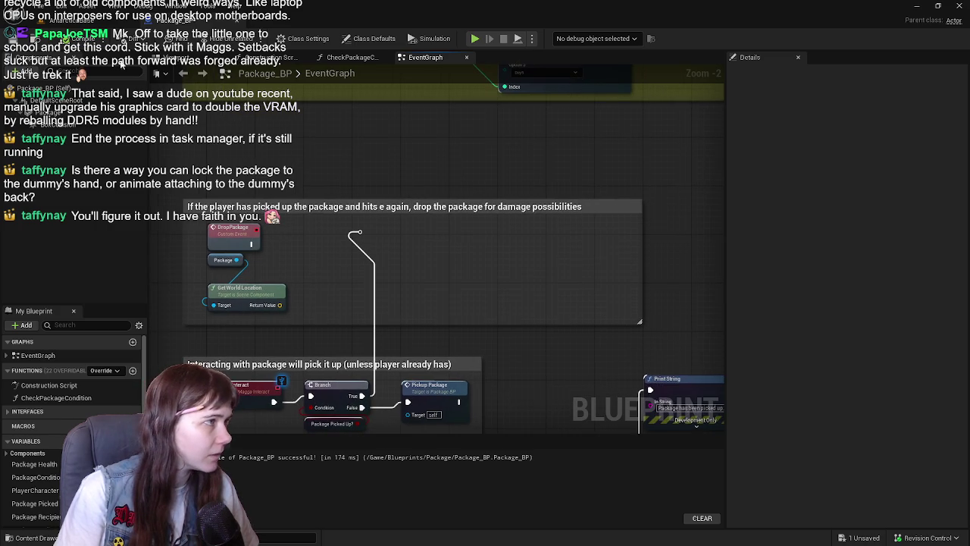
{"action": "mouse_move", "coordinate": [343, 234]}
{"action": "left_mouse_down"}
{"action": "mouse_move", "coordinate": [361, 243]}
{"action": "mouse_move", "coordinate": [437, 337]}
{"action": "left_mouse_up"}
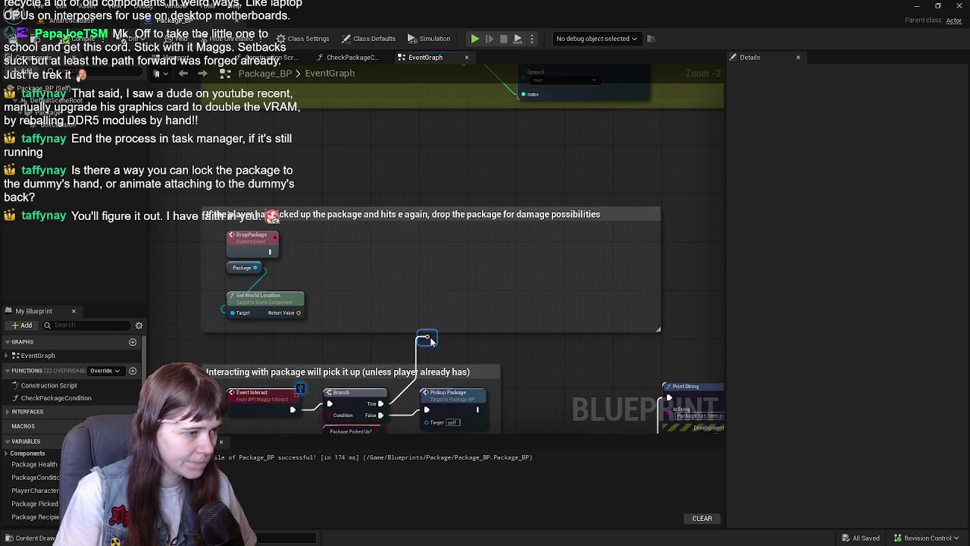
{"action": "mouse_move", "coordinate": [510, 360]}
{"action": "left_mouse_down"}
{"action": "mouse_move", "coordinate": [493, 325]}
{"action": "mouse_move", "coordinate": [516, 187]}
{"action": "mouse_move", "coordinate": [445, 255]}
{"action": "left_mouse_up"}
{"action": "left_click_drag", "start_coordinate": [405, 220], "coordinate": [456, 243]}
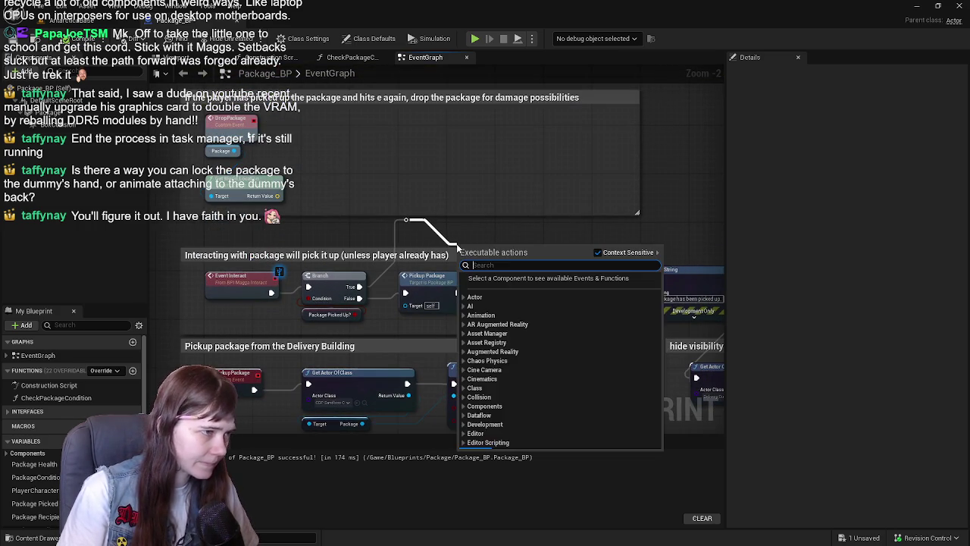
Step: Add a Drop Package call at the reroute wire and shift the drop-package comment group up
{"action": "type", "text": "drop pa"}
{"action": "type", "text": "ck"}
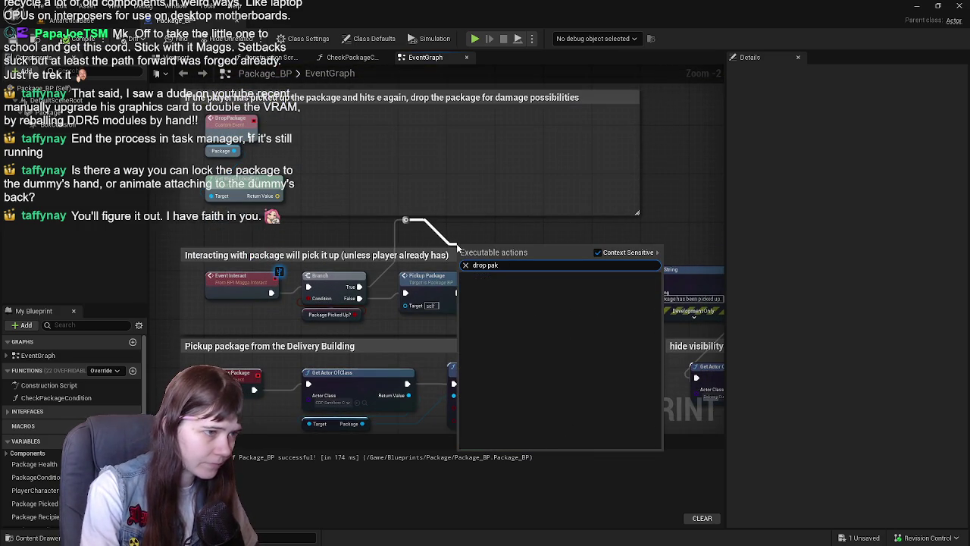
{"action": "key", "text": "Return"}
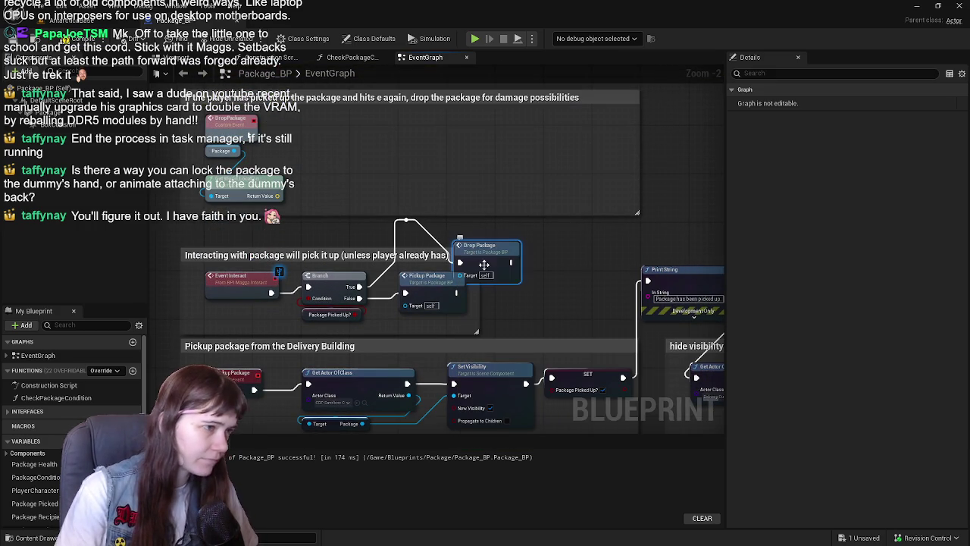
{"action": "left_click", "coordinate": [406, 222]}
{"action": "mouse_move", "coordinate": [431, 230]}
{"action": "left_mouse_down"}
{"action": "mouse_move", "coordinate": [447, 297]}
{"action": "mouse_move", "coordinate": [462, 265]}
{"action": "mouse_move", "coordinate": [485, 274]}
{"action": "mouse_move", "coordinate": [432, 247]}
{"action": "mouse_move", "coordinate": [420, 226]}
{"action": "mouse_move", "coordinate": [400, 278]}
{"action": "left_mouse_up"}
{"action": "scroll", "coordinate": [405, 211], "scroll_direction": "down", "scroll_amount": 1}
{"action": "left_click", "coordinate": [241, 204]}
{"action": "mouse_move", "coordinate": [248, 227]}
{"action": "left_mouse_down"}
{"action": "mouse_move", "coordinate": [247, 179]}
{"action": "mouse_move", "coordinate": [250, 194]}
{"action": "left_mouse_up"}
{"action": "left_click_drag", "start_coordinate": [423, 308], "coordinate": [389, 302]}
{"action": "scroll", "coordinate": [489, 284], "scroll_direction": "up", "scroll_amount": 1}
Step: Wire Branch True into Drop Package and position it beside the comment box
{"action": "mouse_move", "coordinate": [394, 342]}
{"action": "left_mouse_down"}
{"action": "mouse_move", "coordinate": [390, 264]}
{"action": "mouse_move", "coordinate": [454, 252]}
{"action": "left_mouse_up"}
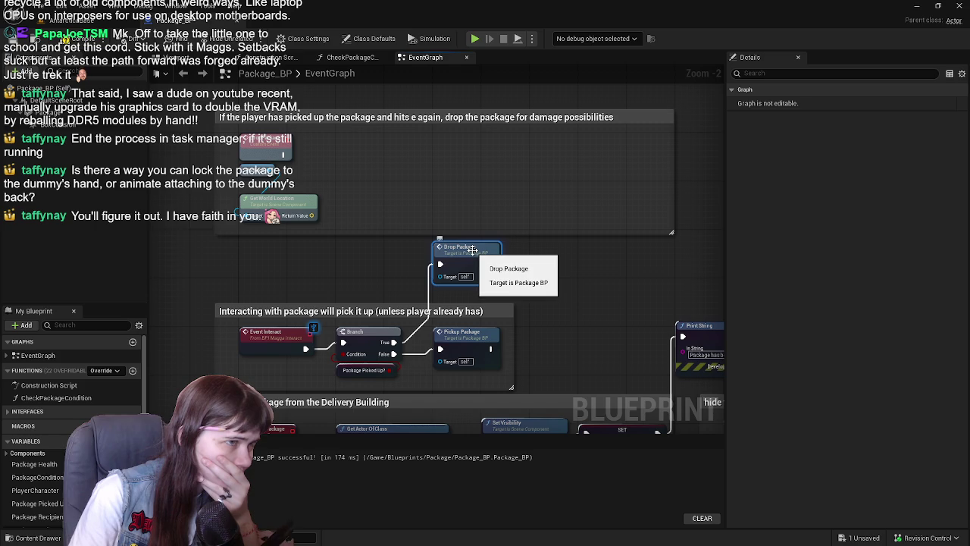
{"action": "mouse_move", "coordinate": [473, 253]}
{"action": "left_mouse_down"}
{"action": "mouse_move", "coordinate": [248, 258]}
{"action": "mouse_move", "coordinate": [277, 250]}
{"action": "left_mouse_up"}
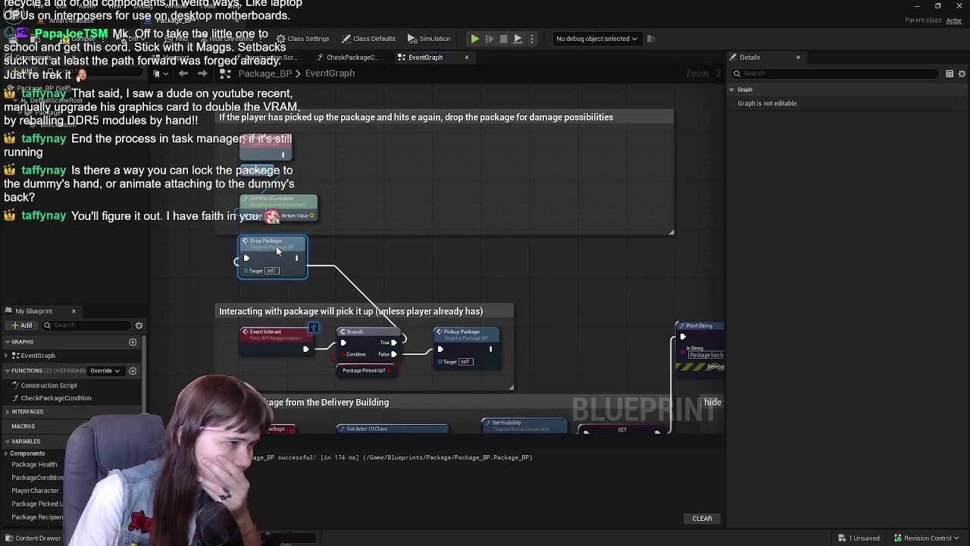
{"action": "scroll", "coordinate": [331, 224], "scroll_direction": "down", "scroll_amount": 1}
{"action": "mouse_move", "coordinate": [196, 121]}
{"action": "left_mouse_down"}
{"action": "mouse_move", "coordinate": [222, 177]}
{"action": "mouse_move", "coordinate": [504, 171]}
{"action": "left_mouse_up"}
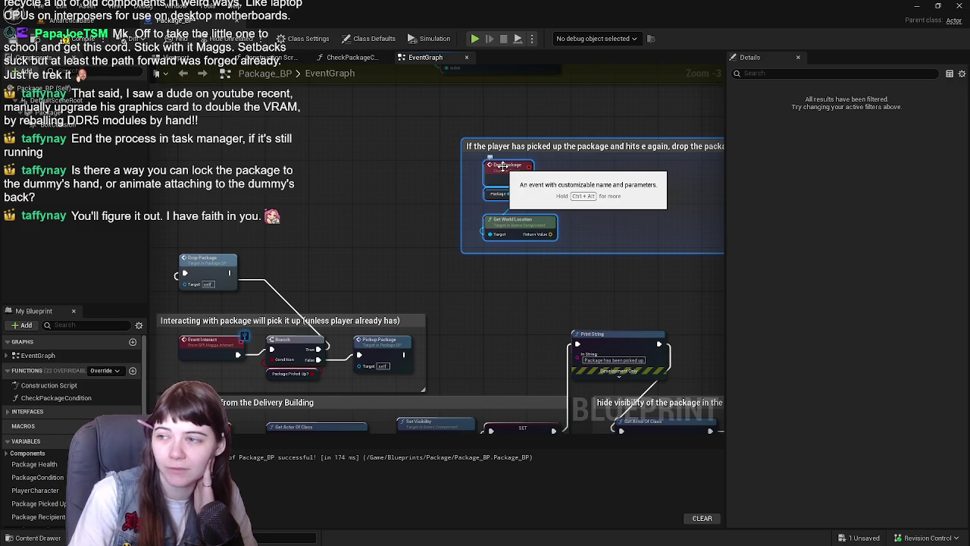
{"action": "mouse_move", "coordinate": [205, 258]}
{"action": "left_mouse_down"}
{"action": "mouse_move", "coordinate": [420, 180]}
{"action": "mouse_move", "coordinate": [420, 164]}
{"action": "mouse_move", "coordinate": [413, 185]}
{"action": "left_mouse_up"}
{"action": "scroll", "coordinate": [436, 253], "scroll_direction": "up", "scroll_amount": 1}
{"action": "mouse_move", "coordinate": [528, 194]}
{"action": "left_mouse_down"}
{"action": "mouse_move", "coordinate": [399, 167]}
{"action": "mouse_move", "coordinate": [196, 181]}
{"action": "mouse_move", "coordinate": [227, 180]}
{"action": "left_mouse_up"}
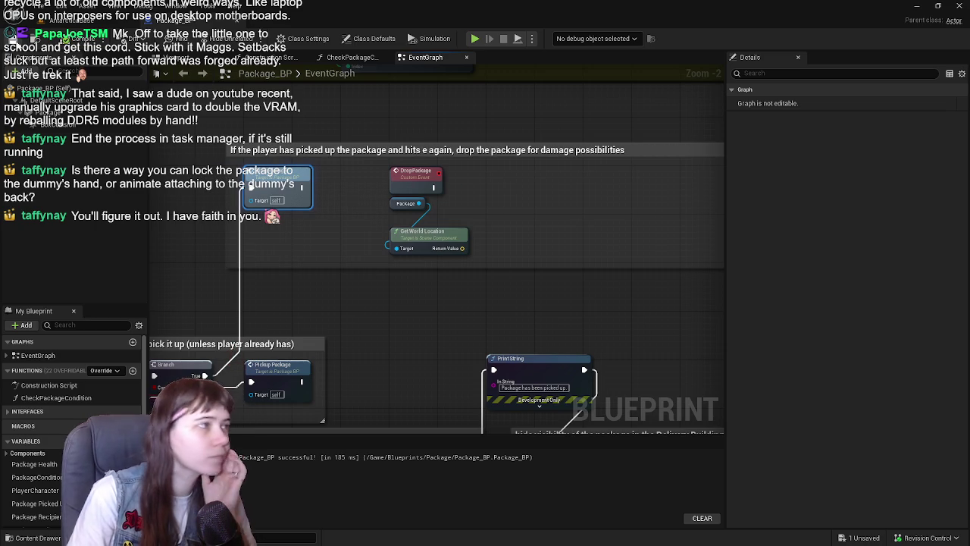
{"action": "mouse_move", "coordinate": [447, 306]}
{"action": "left_mouse_down"}
{"action": "mouse_move", "coordinate": [396, 327]}
{"action": "mouse_move", "coordinate": [427, 317]}
{"action": "mouse_move", "coordinate": [430, 282]}
{"action": "mouse_move", "coordinate": [394, 245]}
{"action": "left_mouse_up"}
Step: Add a Spawn Actor from Class node beside Get World Location
{"action": "right_click", "coordinate": [394, 245]}
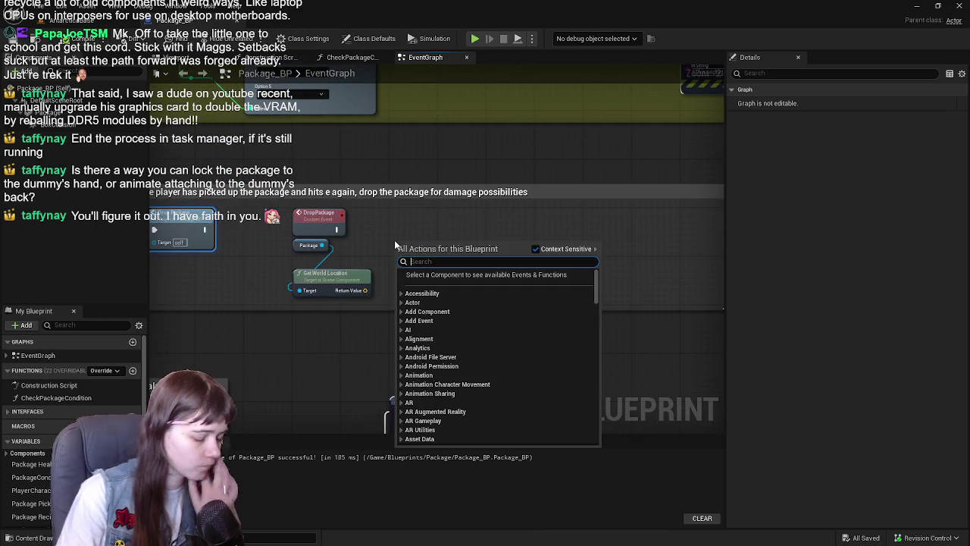
{"action": "type", "text": "spawn"}
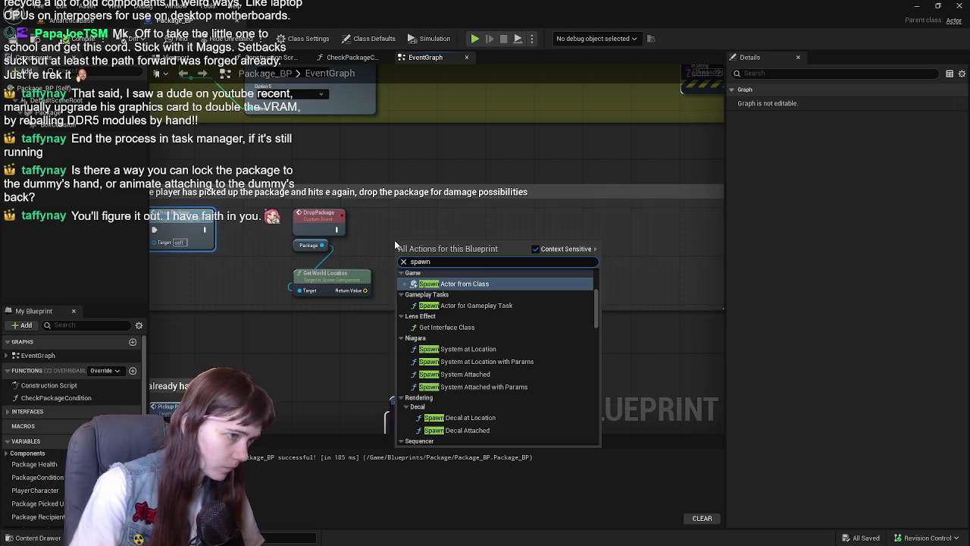
{"action": "left_click", "coordinate": [491, 283]}
{"action": "mouse_move", "coordinate": [470, 264]}
{"action": "left_mouse_down"}
{"action": "mouse_move", "coordinate": [467, 227]}
{"action": "mouse_move", "coordinate": [504, 222]}
{"action": "left_mouse_up"}
Step: Pull a wire from Package to search for a getter, then dismiss it
{"action": "left_click_drag", "start_coordinate": [324, 245], "coordinate": [332, 342]}
{"action": "type", "text": "get"}
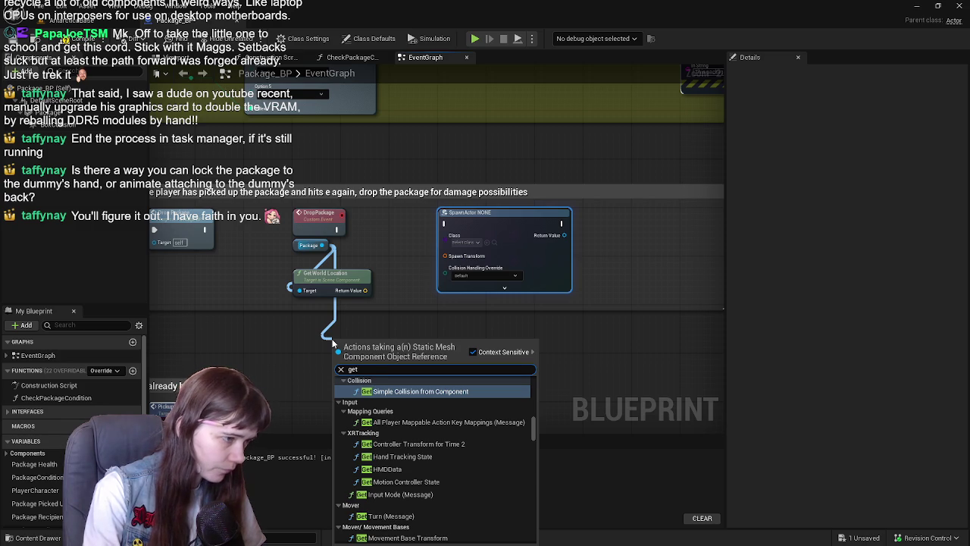
{"action": "key", "text": "BackSpace"}
{"action": "key", "text": "BackSpace"}
{"action": "key", "text": "BackSpace"}
{"action": "left_click", "coordinate": [319, 339]}
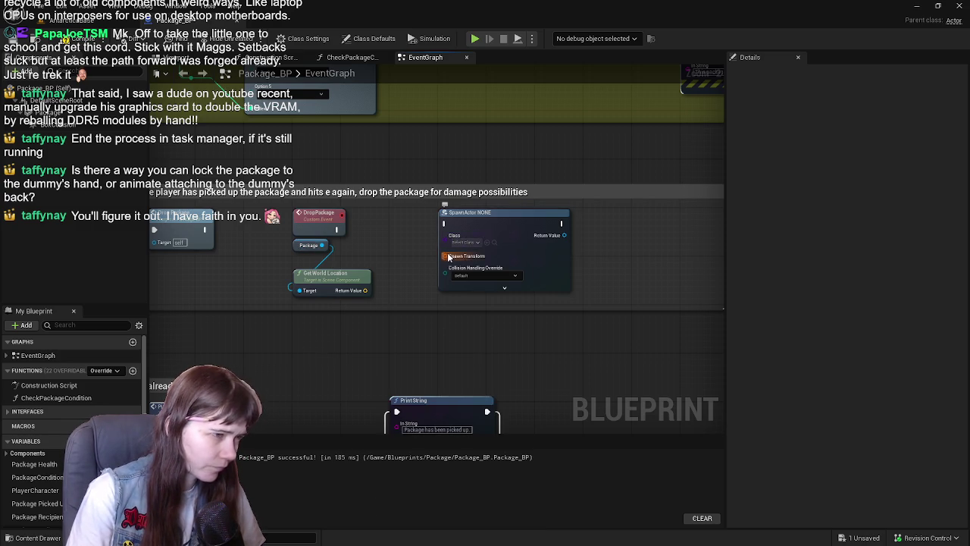
{"action": "scroll", "coordinate": [447, 257], "scroll_direction": "up", "scroll_amount": 1}
Step: Split the Spawn Transform pin and its Location into components, then recombine both
{"action": "right_click", "coordinate": [445, 257]}
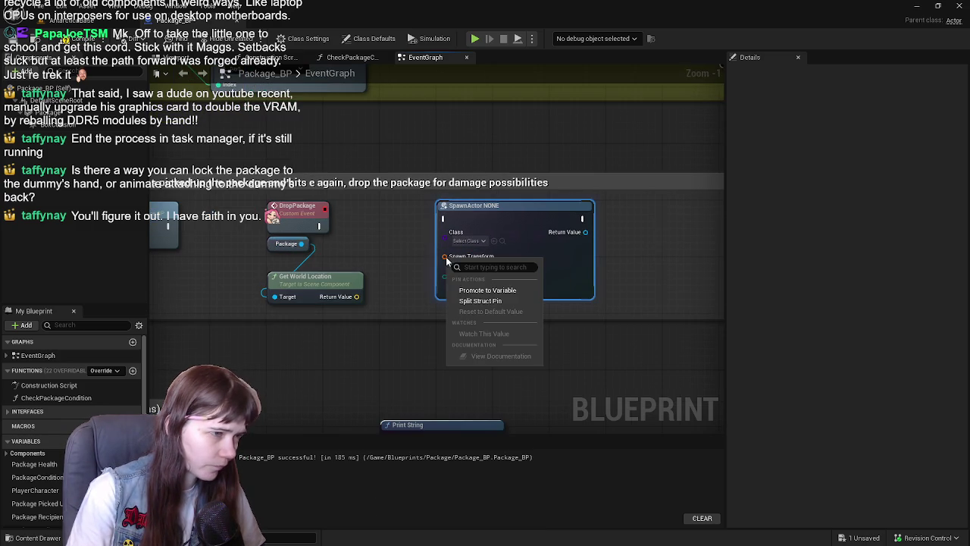
{"action": "left_click", "coordinate": [484, 303]}
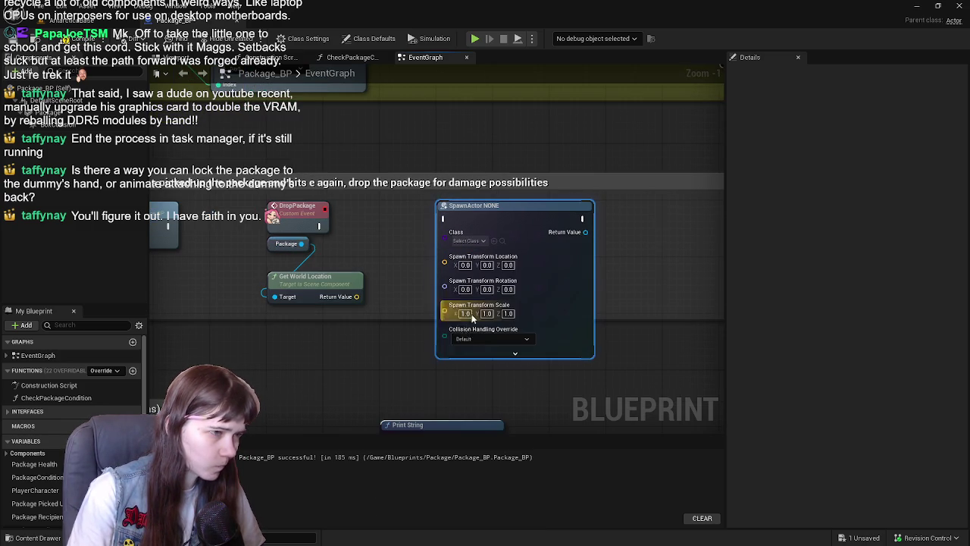
{"action": "right_click", "coordinate": [444, 261]}
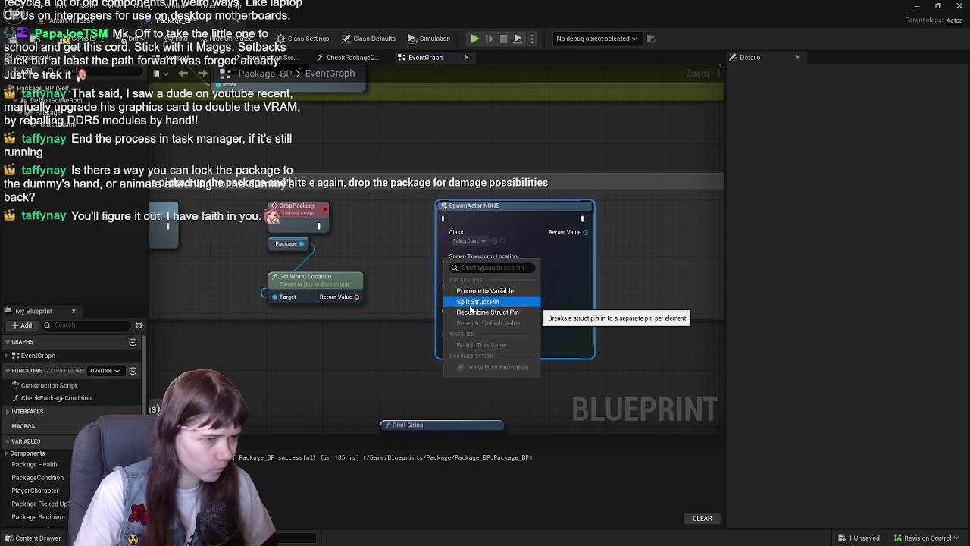
{"action": "left_click", "coordinate": [471, 305]}
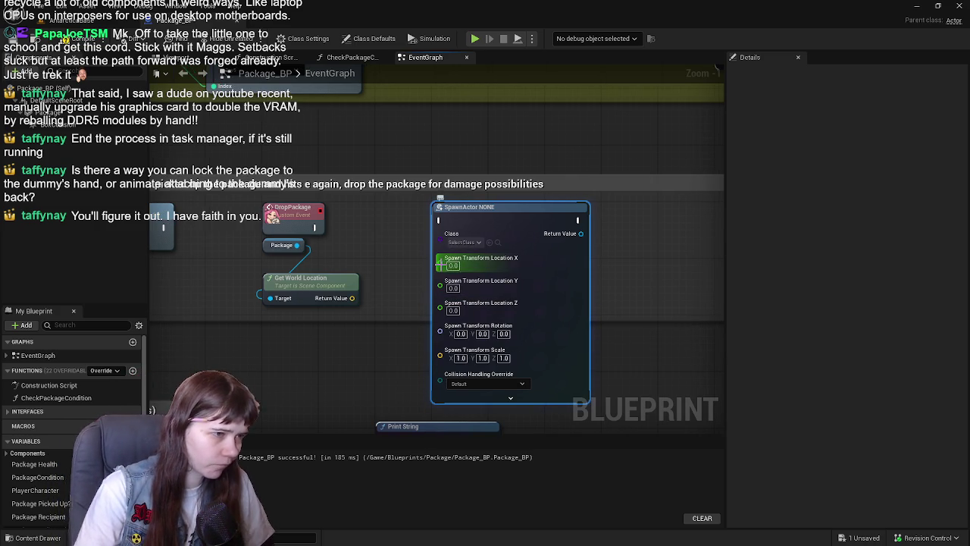
{"action": "right_click", "coordinate": [439, 263]}
{"action": "left_click", "coordinate": [477, 309]}
{"action": "right_click", "coordinate": [444, 264]}
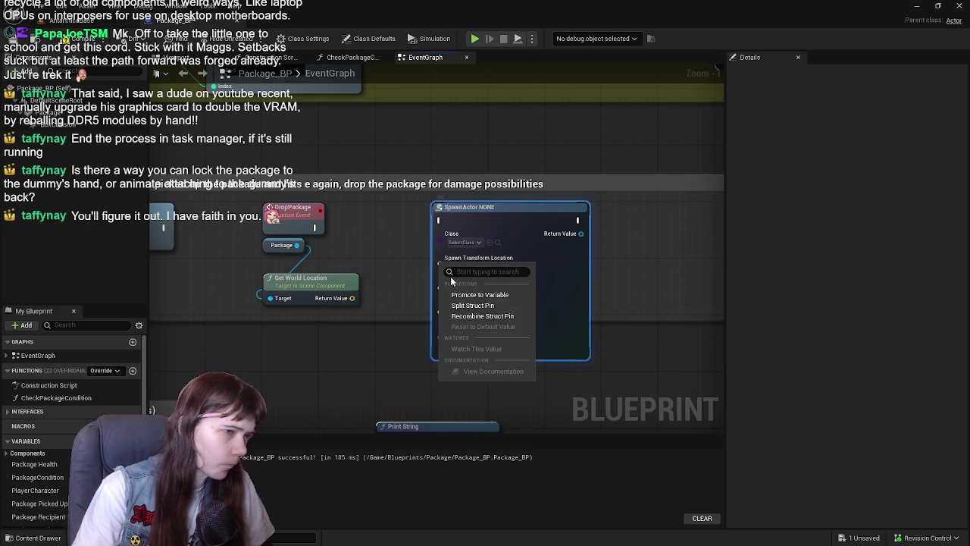
{"action": "left_click", "coordinate": [482, 315]}
{"action": "left_click", "coordinate": [463, 242]}
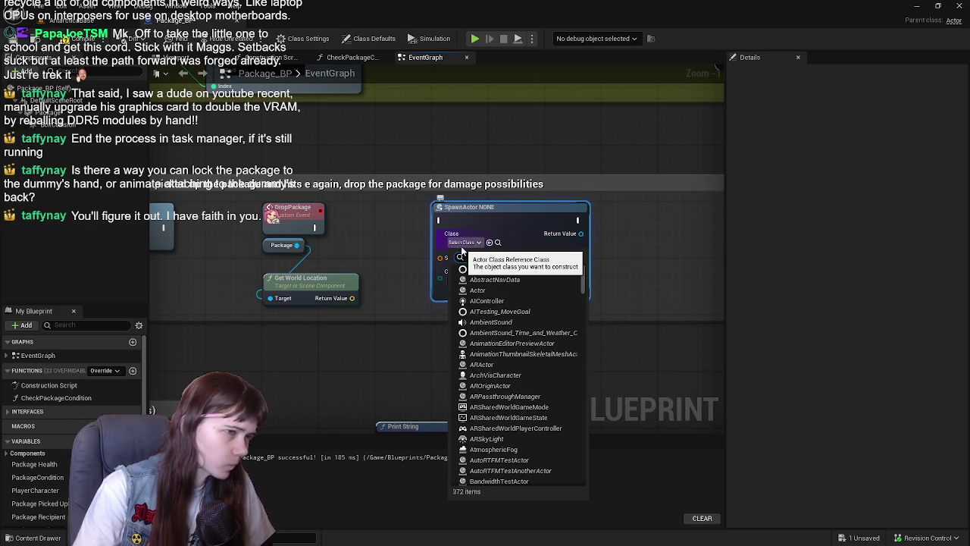
Step: Set the SpawnActor class to Package_BP and wire DropPackage's execution into it
{"action": "type", "text": "package"}
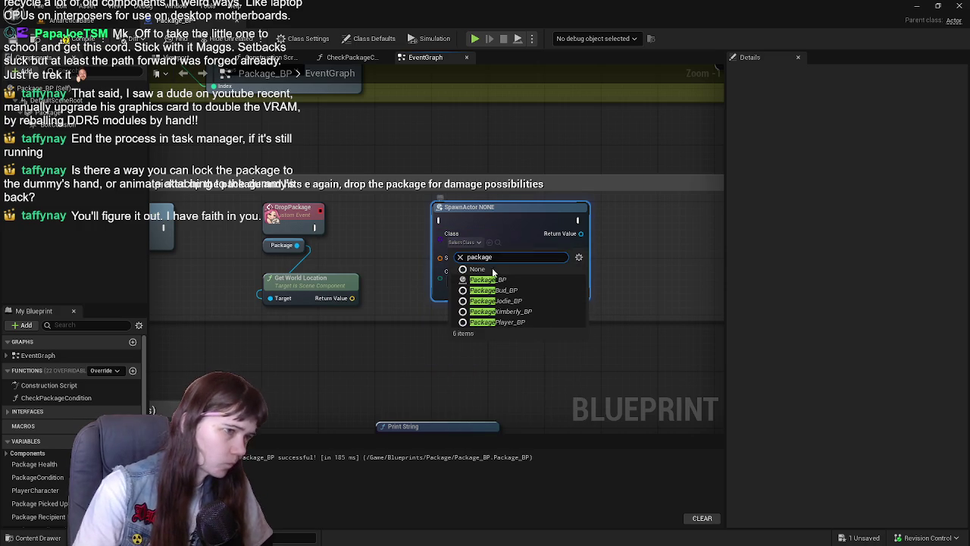
{"action": "left_click", "coordinate": [509, 280]}
{"action": "left_click_drag", "start_coordinate": [316, 225], "coordinate": [438, 222]}
{"action": "mouse_move", "coordinate": [624, 239]}
{"action": "left_mouse_down"}
{"action": "mouse_move", "coordinate": [494, 264]}
{"action": "mouse_move", "coordinate": [457, 246]}
{"action": "mouse_move", "coordinate": [514, 224]}
{"action": "left_mouse_up"}
Step: Add a Print String reading 'Package has been dropped.', widen the comment, and compile
{"action": "scroll", "coordinate": [483, 235], "scroll_direction": "down", "scroll_amount": 1}
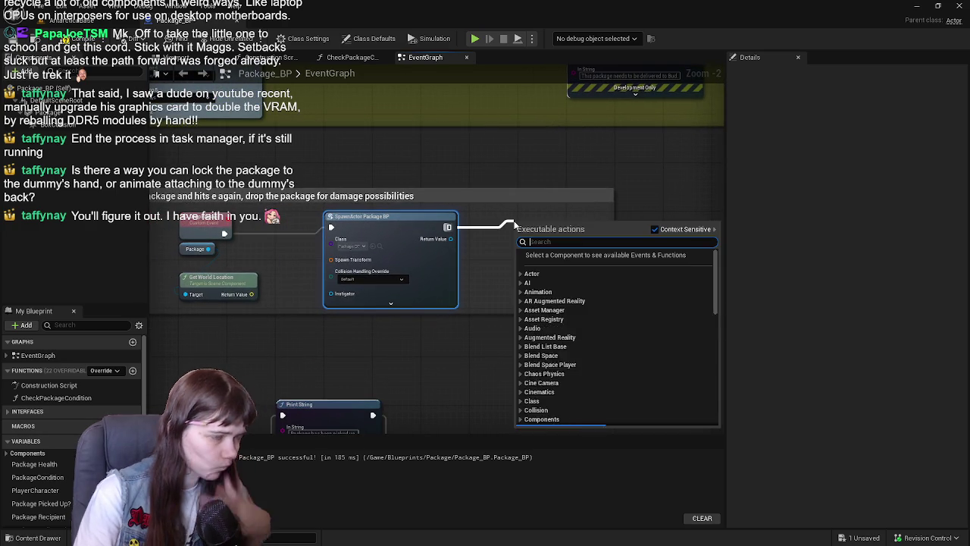
{"action": "type", "text": "print"}
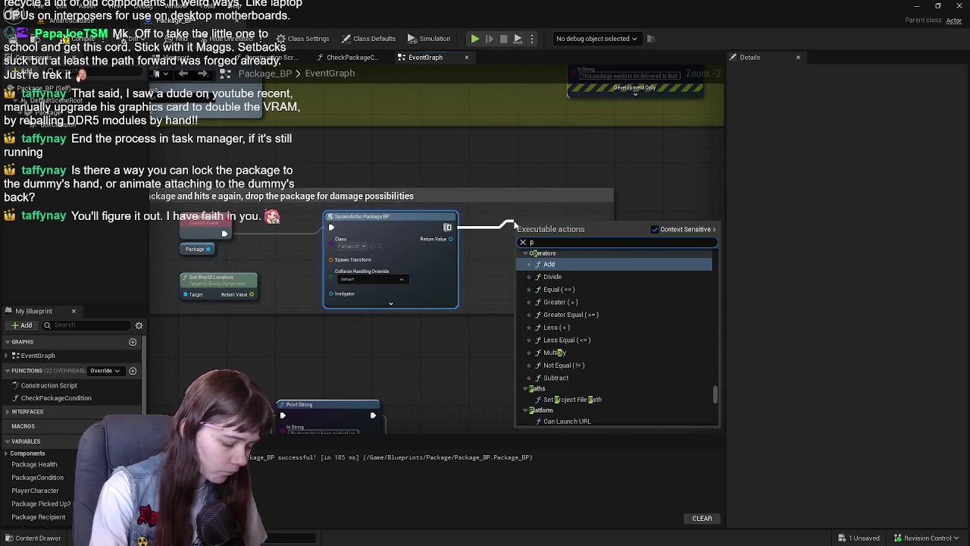
{"action": "key", "text": "Return"}
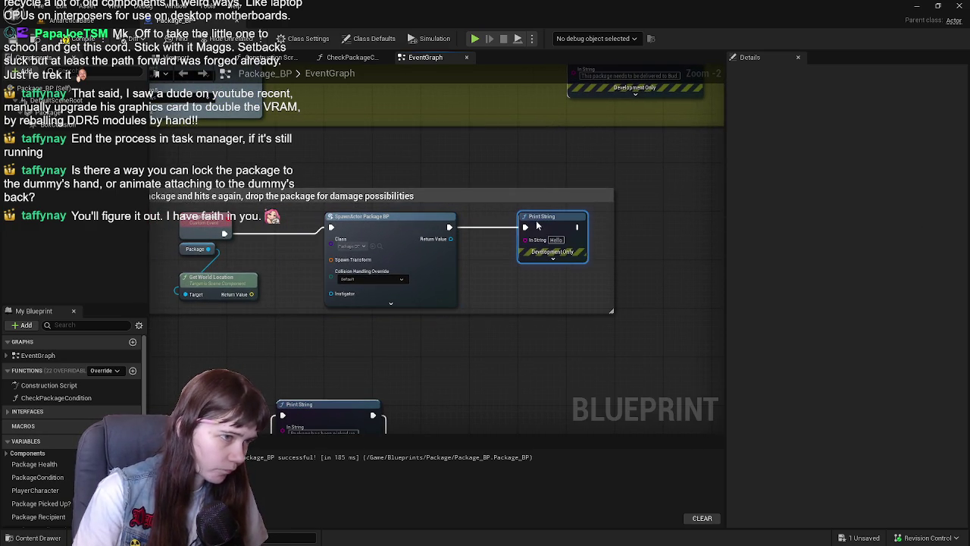
{"action": "left_click", "coordinate": [555, 240]}
{"action": "type", "text": "Pack"}
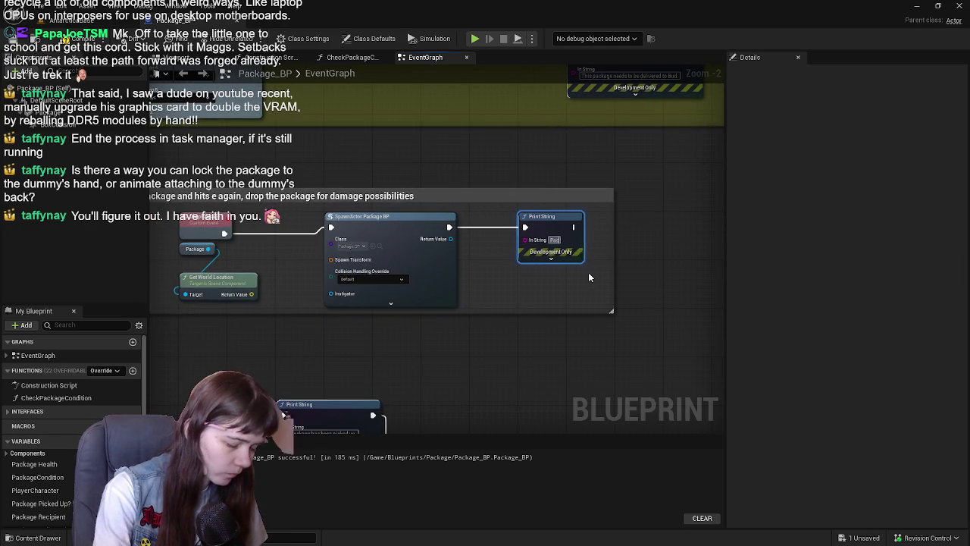
{"action": "type", "text": "age has been d"}
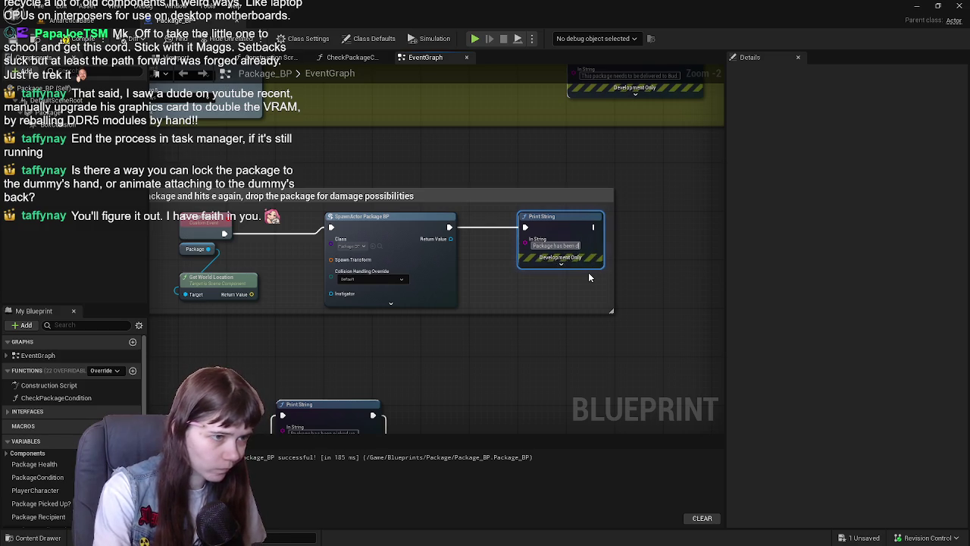
{"action": "type", "text": "ropped."}
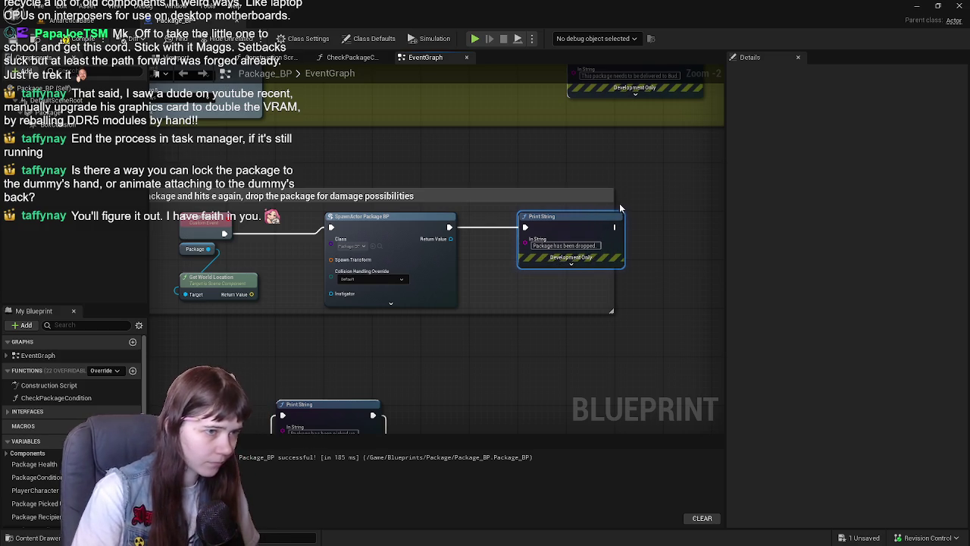
{"action": "left_click_drag", "start_coordinate": [615, 201], "coordinate": [650, 201]}
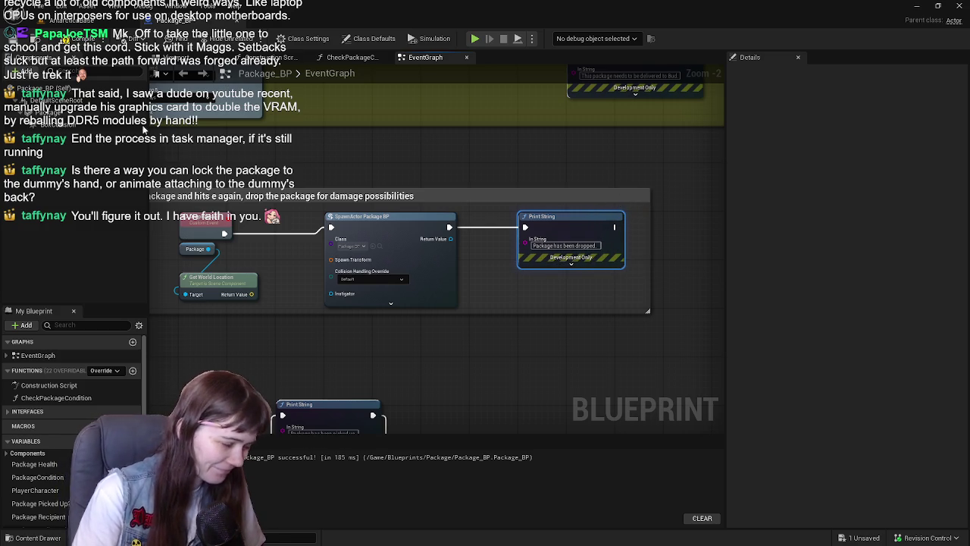
{"action": "key", "text": "ctrl+s"}
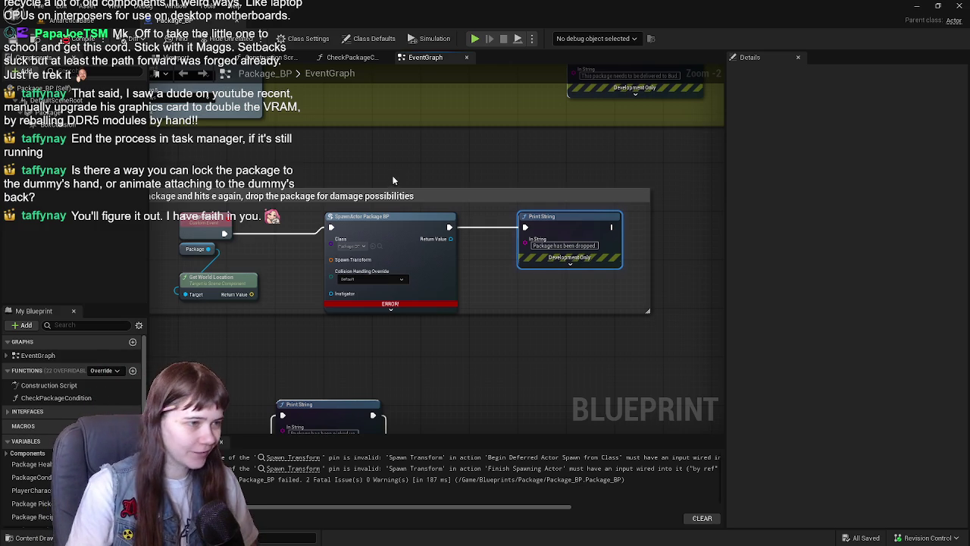
Step: Wire the package's Get World Transform into SpawnActor's Spawn Transform and delete Get World Location
{"action": "left_click_drag", "start_coordinate": [405, 186], "coordinate": [469, 185]}
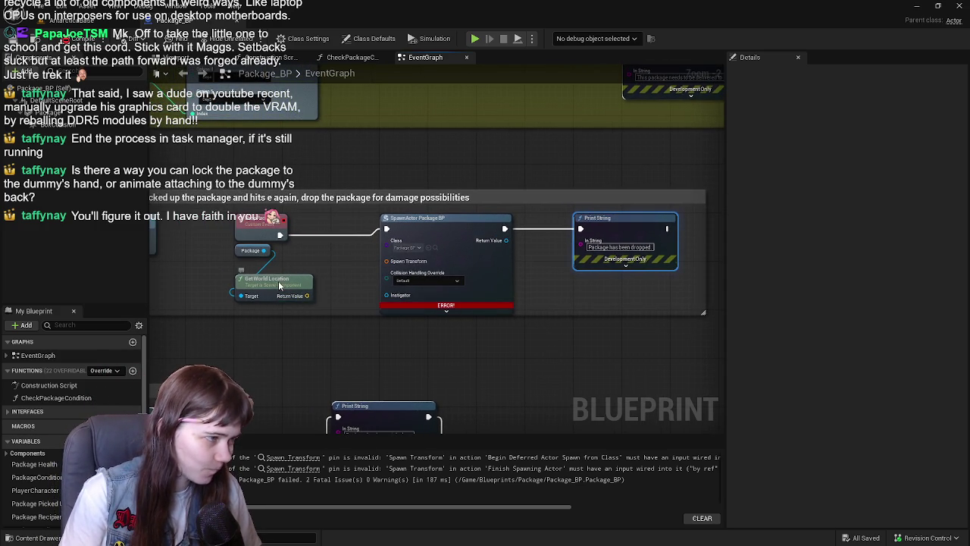
{"action": "left_click_drag", "start_coordinate": [263, 250], "coordinate": [258, 353]}
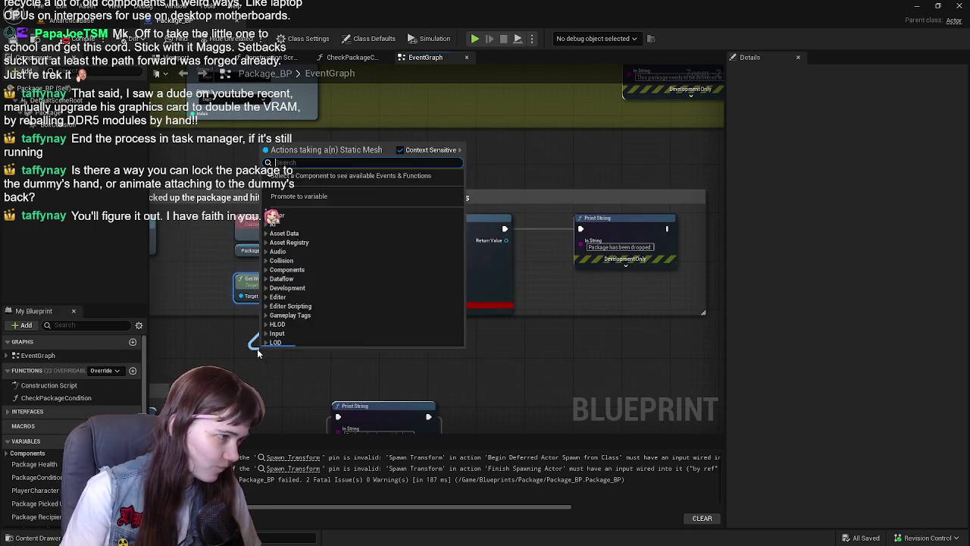
{"action": "type", "text": "get transfo"}
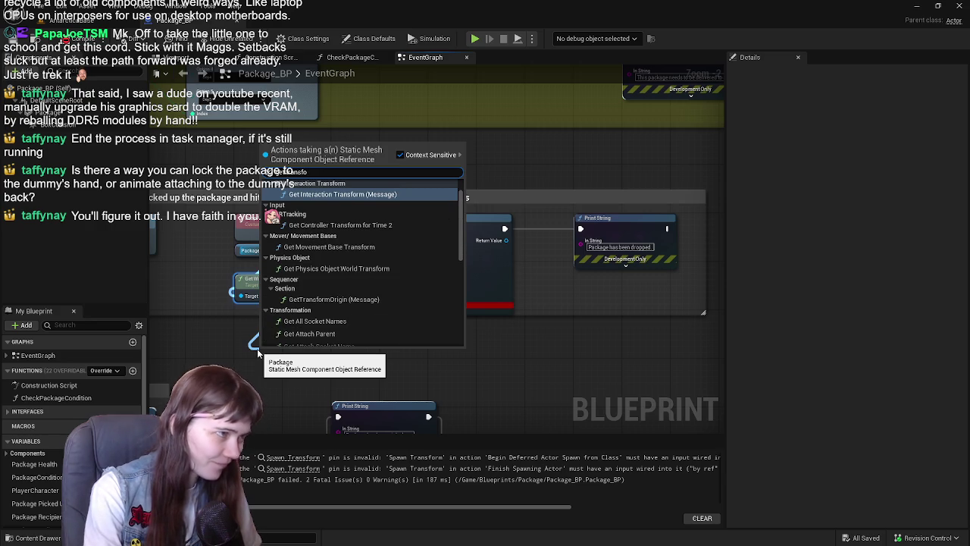
{"action": "type", "text": "rm"}
{"action": "scroll", "coordinate": [333, 303], "scroll_direction": "down", "scroll_amount": 5}
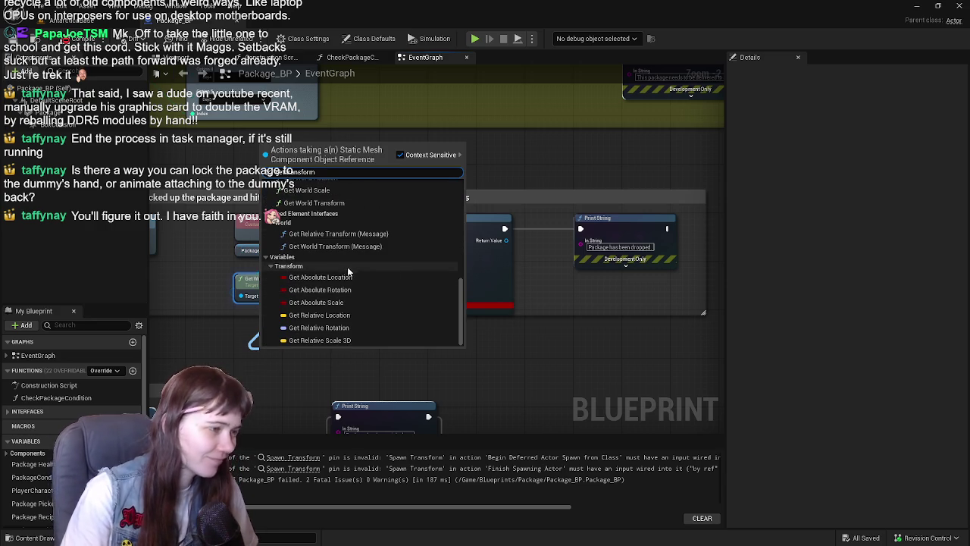
{"action": "scroll", "coordinate": [350, 283], "scroll_direction": "up", "scroll_amount": 3}
{"action": "left_click", "coordinate": [343, 275]}
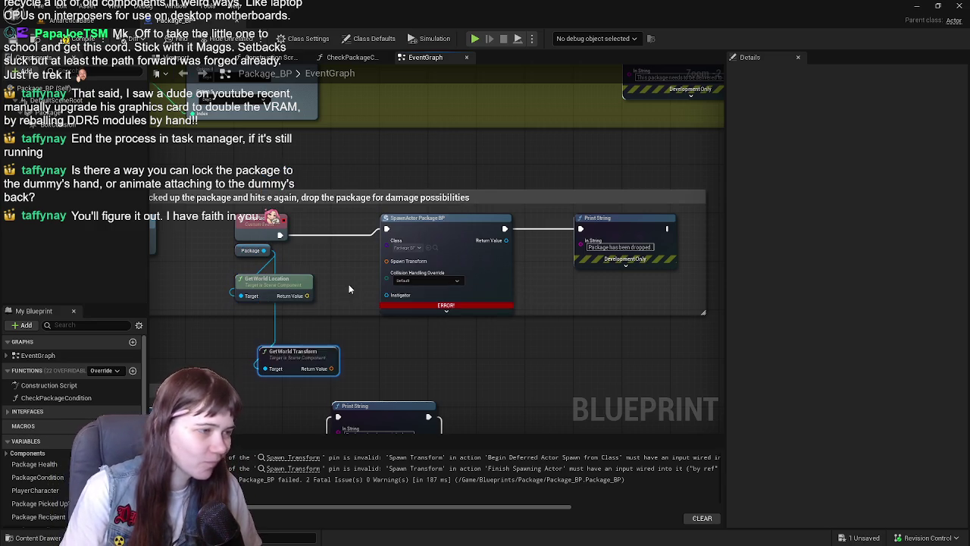
{"action": "mouse_move", "coordinate": [300, 351]}
{"action": "left_mouse_down"}
{"action": "mouse_move", "coordinate": [275, 327]}
{"action": "mouse_move", "coordinate": [314, 338]}
{"action": "mouse_move", "coordinate": [387, 262]}
{"action": "left_mouse_up"}
{"action": "left_click", "coordinate": [303, 279]}
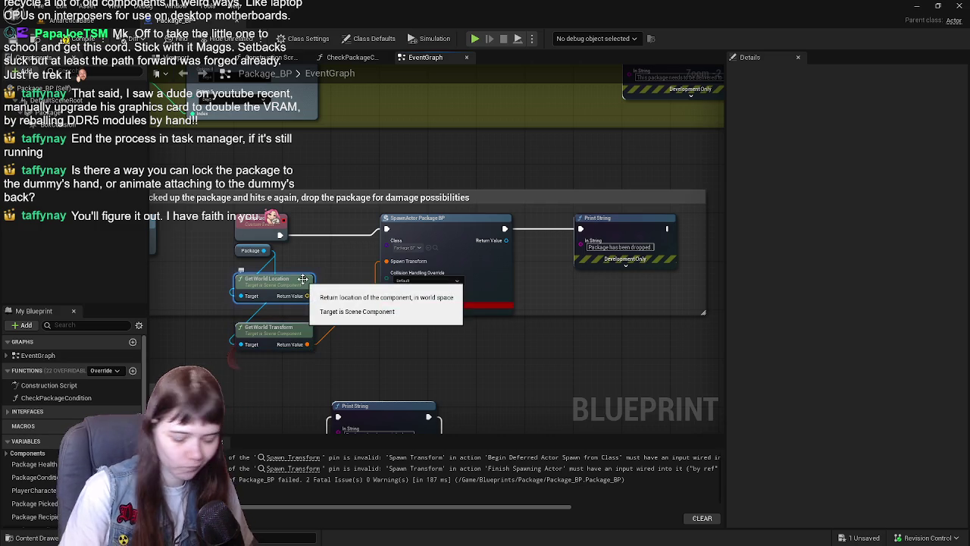
{"action": "key", "text": "Delete"}
{"action": "left_click_drag", "start_coordinate": [287, 332], "coordinate": [287, 272]}
Step: Compile and save Package_BP to clear the error
{"action": "key", "text": "F7"}
{"action": "key", "text": "ctrl+s"}
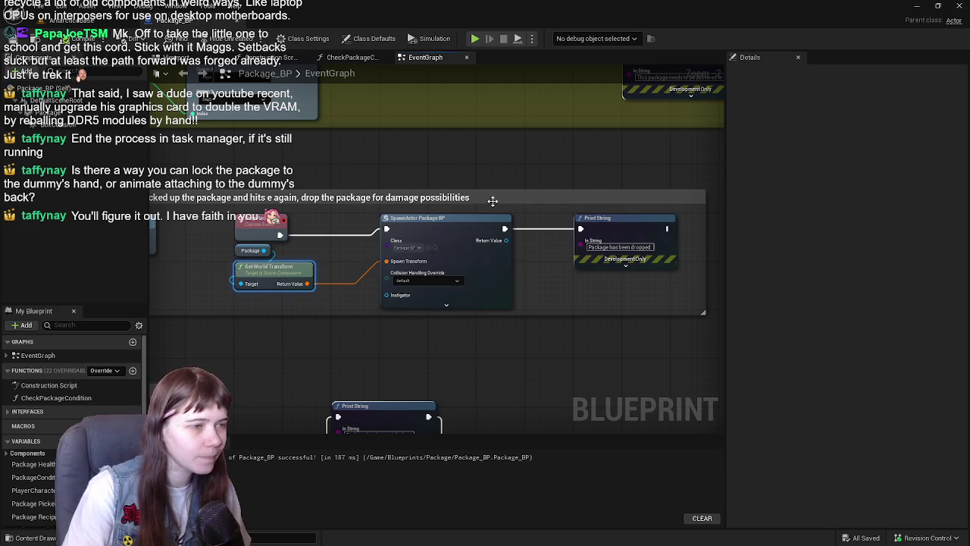
{"action": "scroll", "coordinate": [493, 201], "scroll_direction": "down", "scroll_amount": 1}
{"action": "left_click_drag", "start_coordinate": [516, 183], "coordinate": [497, 172]}
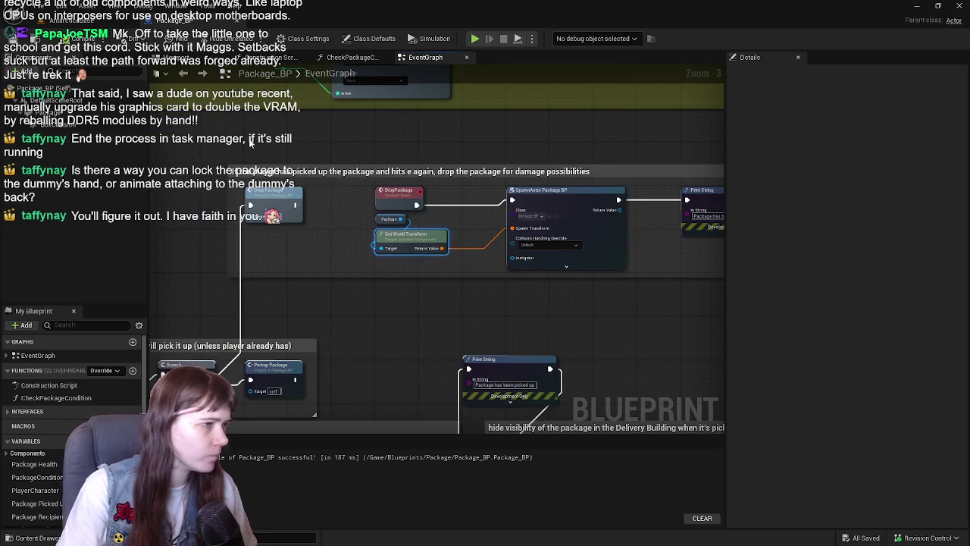
Step: Move the 'Package has been dropped' Print String node right, outside the drop-package comment
{"action": "scroll", "coordinate": [433, 156], "scroll_direction": "down", "scroll_amount": 1}
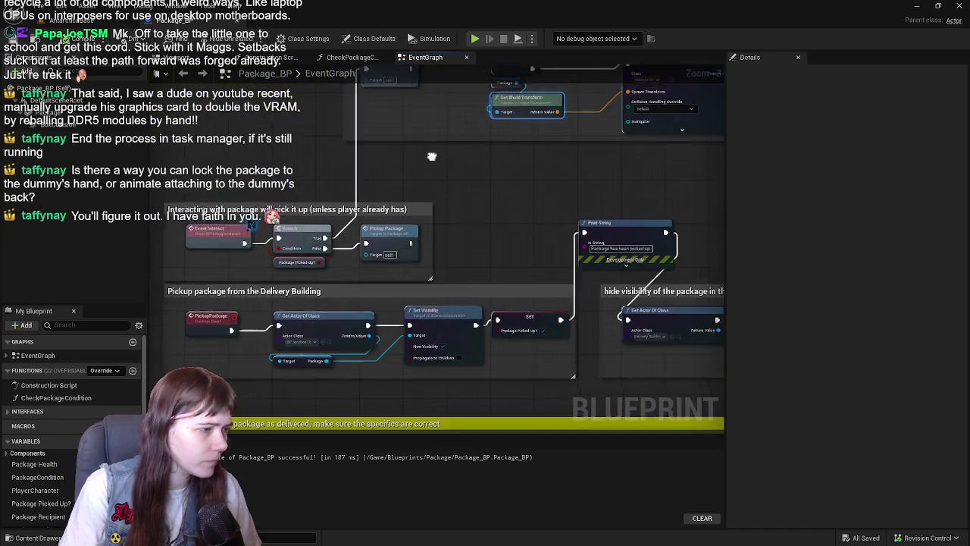
{"action": "scroll", "coordinate": [457, 235], "scroll_direction": "up", "scroll_amount": 1}
{"action": "mouse_move", "coordinate": [464, 224]}
{"action": "left_mouse_down"}
{"action": "mouse_move", "coordinate": [554, 190]}
{"action": "mouse_move", "coordinate": [554, 212]}
{"action": "mouse_move", "coordinate": [455, 286]}
{"action": "left_mouse_up"}
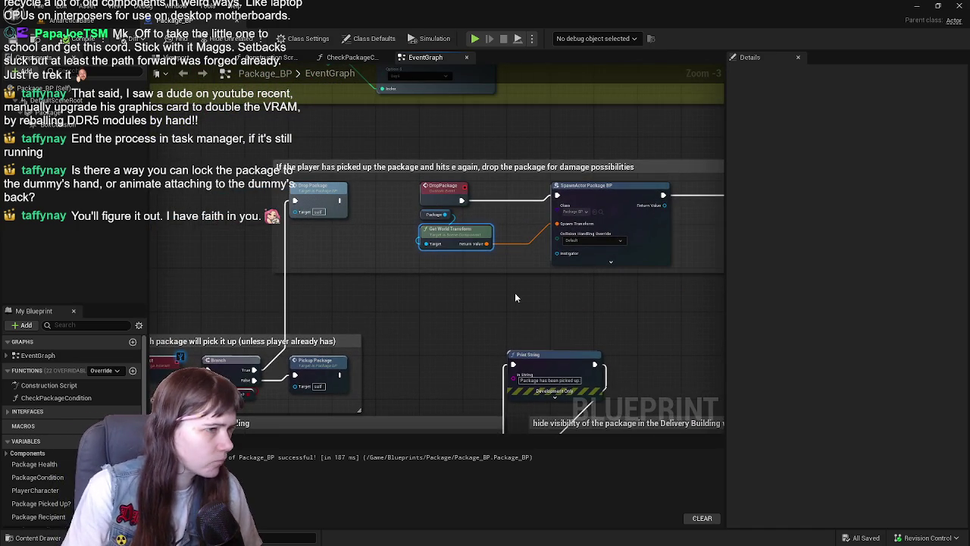
{"action": "mouse_move", "coordinate": [522, 295]}
{"action": "left_mouse_down"}
{"action": "mouse_move", "coordinate": [303, 309]}
{"action": "mouse_move", "coordinate": [322, 335]}
{"action": "left_mouse_up"}
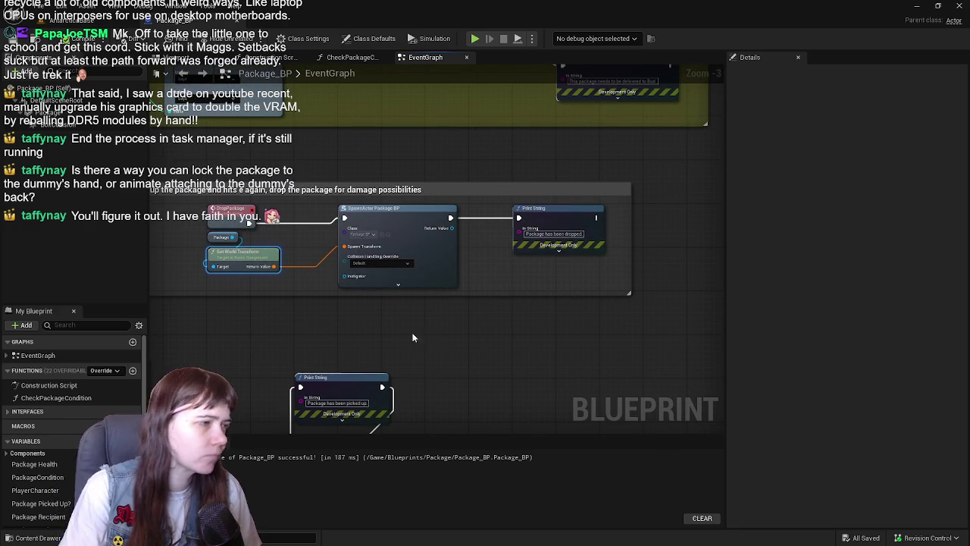
{"action": "mouse_move", "coordinate": [402, 304]}
{"action": "left_mouse_down"}
{"action": "mouse_move", "coordinate": [472, 329]}
{"action": "mouse_move", "coordinate": [391, 366]}
{"action": "left_mouse_up"}
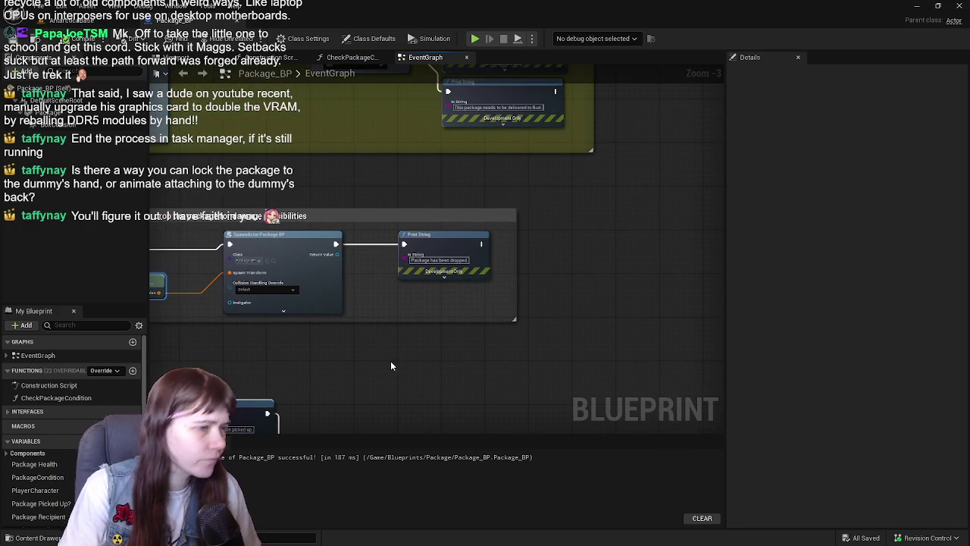
{"action": "left_click_drag", "start_coordinate": [448, 255], "coordinate": [619, 256]}
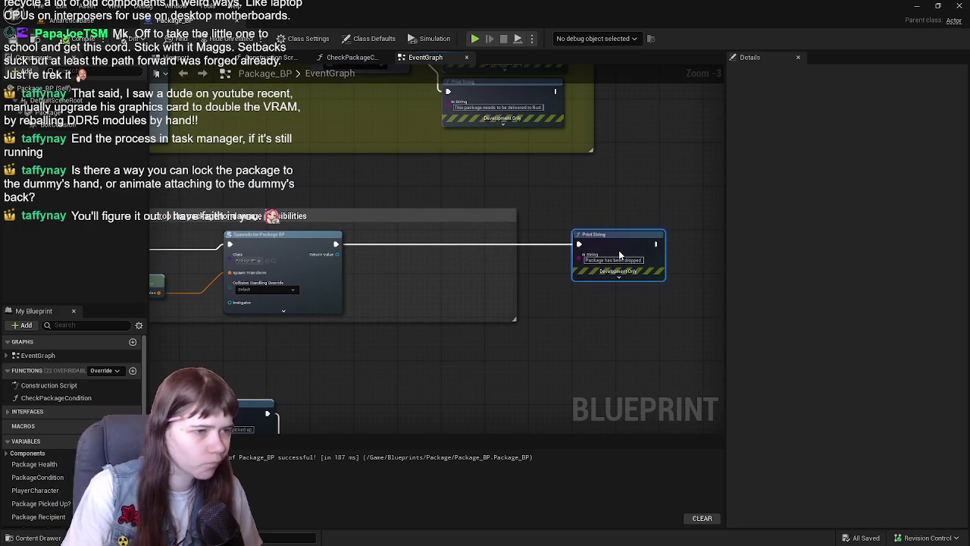
{"action": "mouse_move", "coordinate": [470, 277]}
{"action": "left_mouse_down"}
{"action": "mouse_move", "coordinate": [601, 185]}
{"action": "mouse_move", "coordinate": [499, 220]}
{"action": "left_mouse_up"}
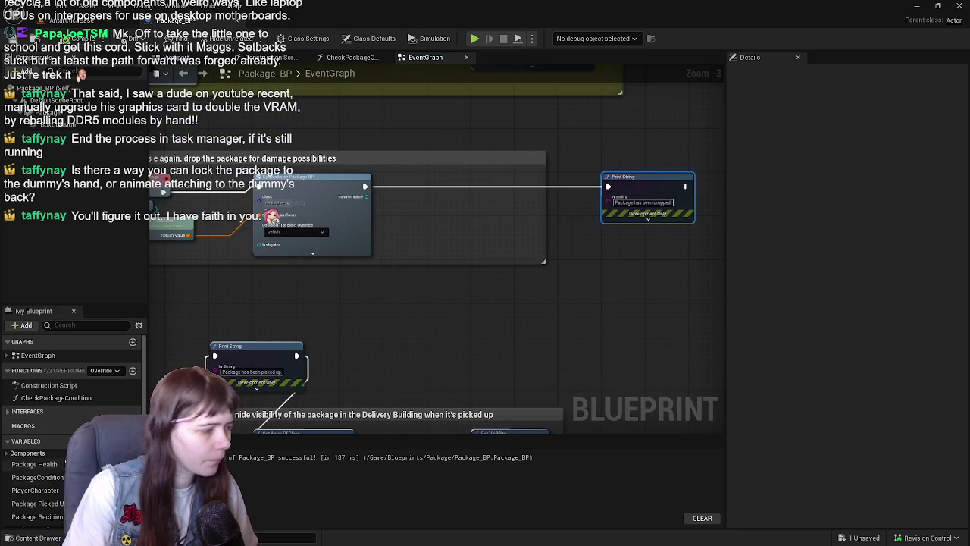
Step: Chain SpawnActor into a SET Package Picked Up? node and the drop message, compile, and widen the comment
{"action": "scroll", "coordinate": [46, 502], "scroll_direction": "down", "scroll_amount": 1}
{"action": "left_click", "coordinate": [42, 479]}
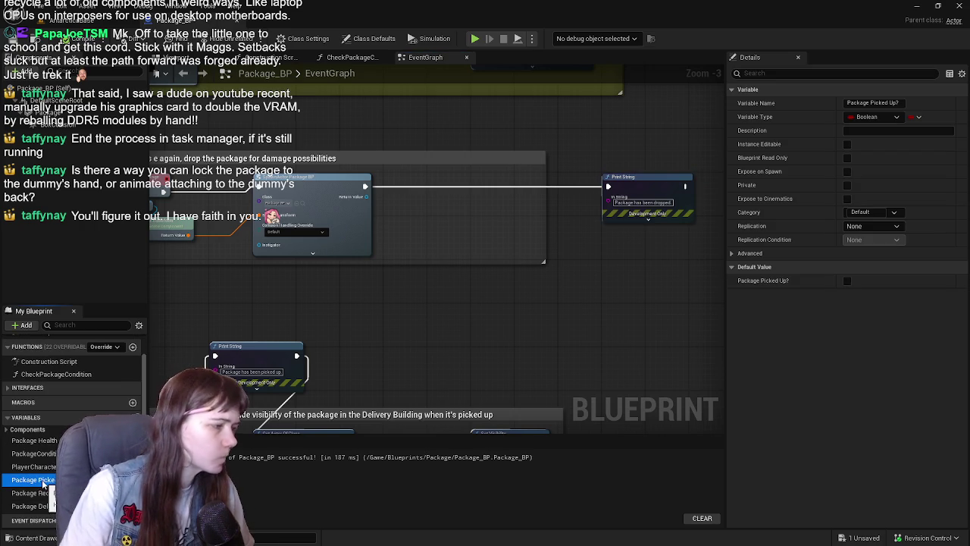
{"action": "mouse_move", "coordinate": [54, 481]}
{"action": "left_mouse_down"}
{"action": "mouse_move", "coordinate": [441, 222]}
{"action": "mouse_move", "coordinate": [436, 186]}
{"action": "mouse_move", "coordinate": [461, 180]}
{"action": "left_mouse_up"}
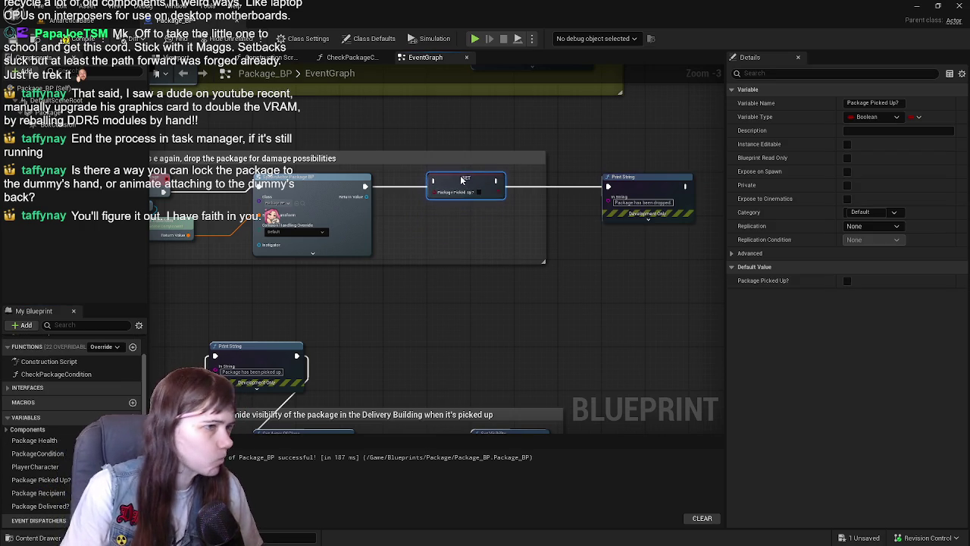
{"action": "scroll", "coordinate": [461, 179], "scroll_direction": "up", "scroll_amount": 1}
{"action": "left_click_drag", "start_coordinate": [290, 212], "coordinate": [367, 208]}
{"action": "left_click_drag", "start_coordinate": [438, 206], "coordinate": [563, 209]}
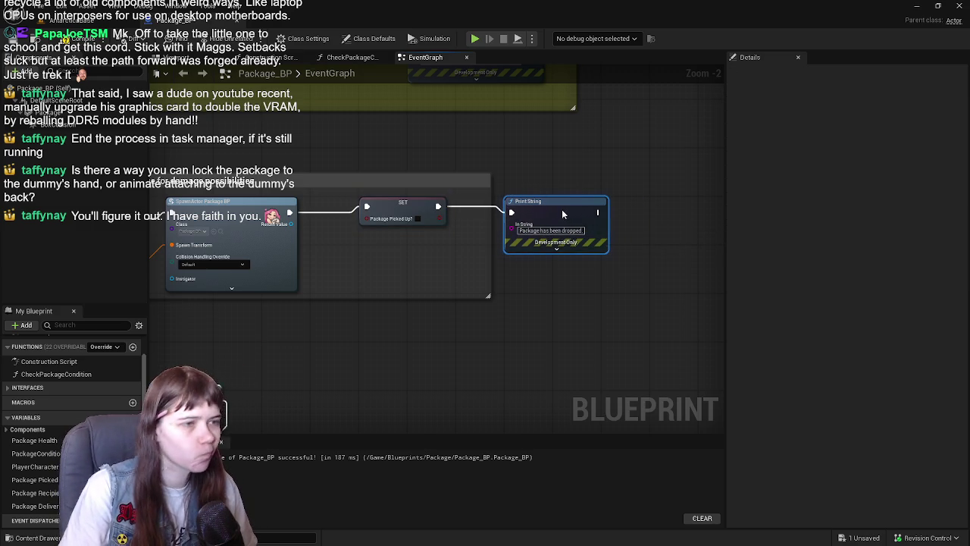
{"action": "left_click", "coordinate": [81, 34]}
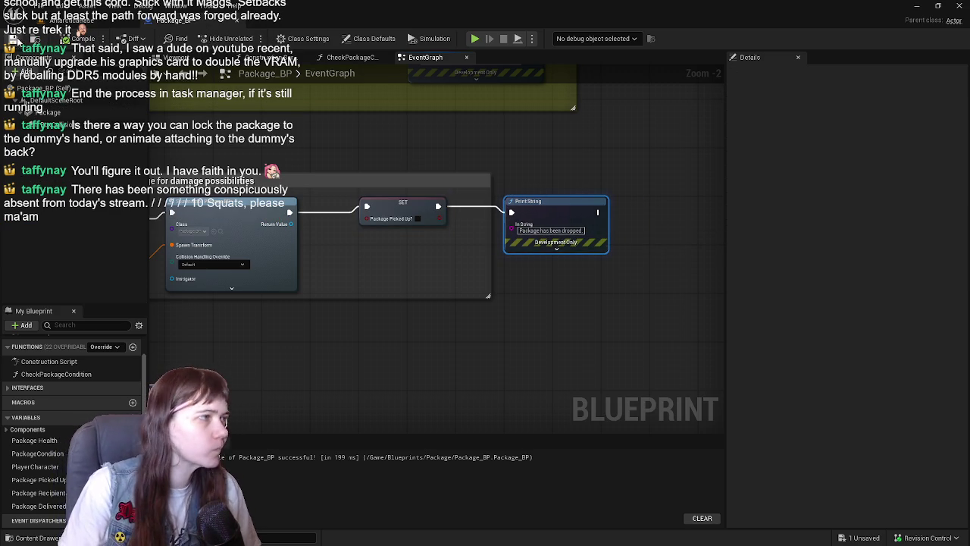
{"action": "left_click_drag", "start_coordinate": [488, 255], "coordinate": [627, 258]}
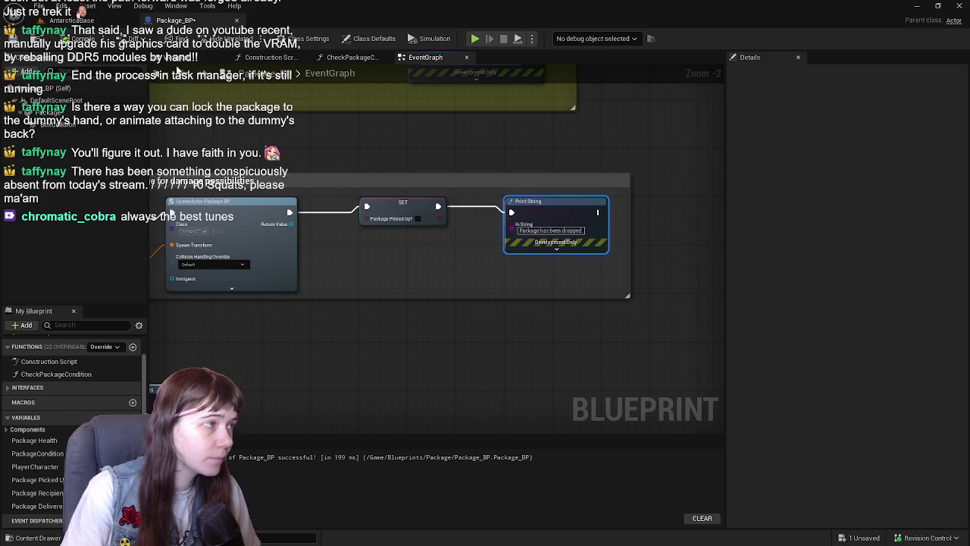
Step: Play-test AntarcticaBase, walking through the home hub and opening the back door, then stop
{"action": "left_click", "coordinate": [72, 20]}
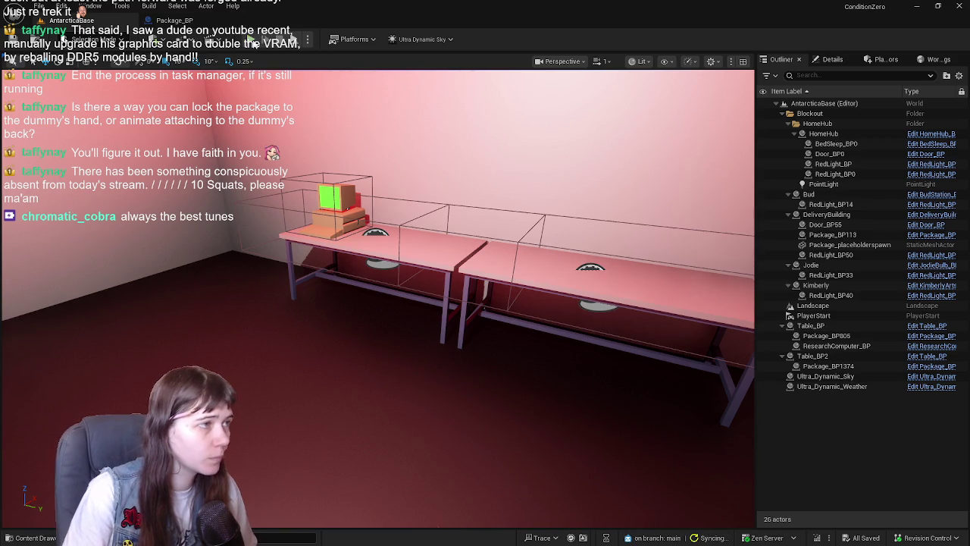
{"action": "left_click", "coordinate": [253, 42]}
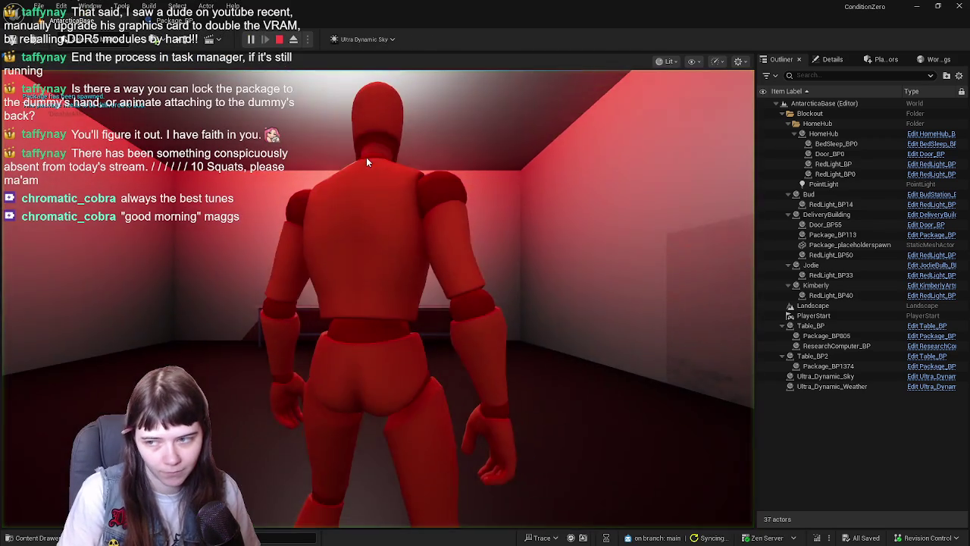
{"action": "left_click", "coordinate": [366, 157]}
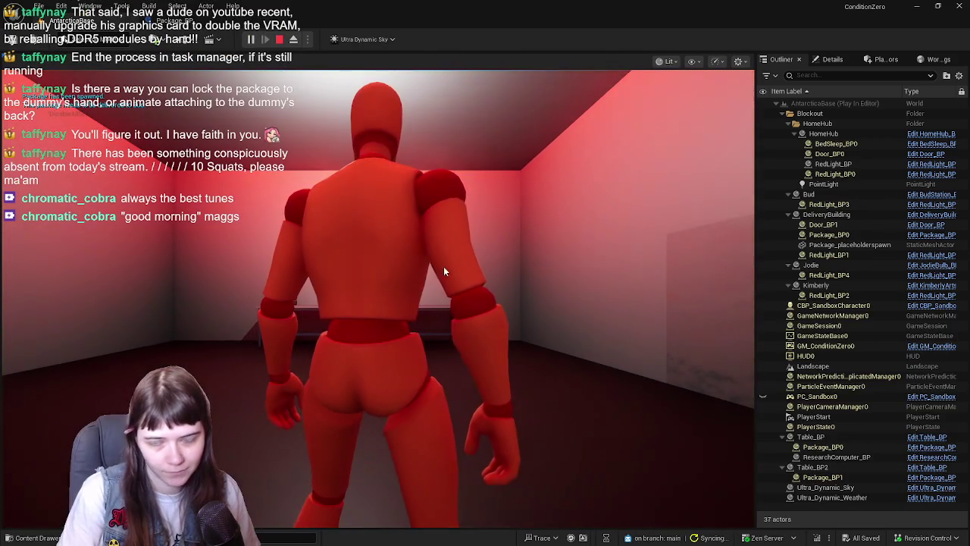
{"action": "key", "text": "w"}
{"action": "key", "text": "w"}
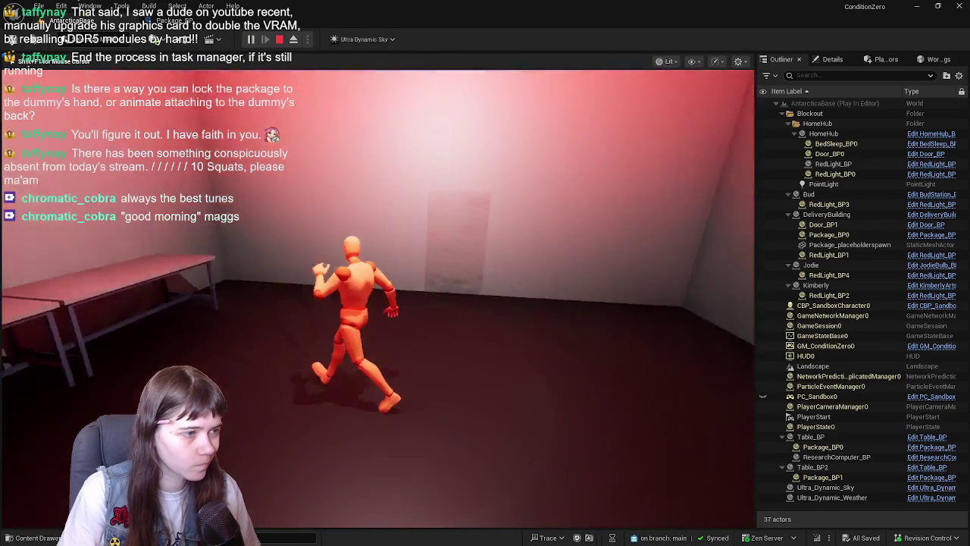
{"action": "key", "text": "w"}
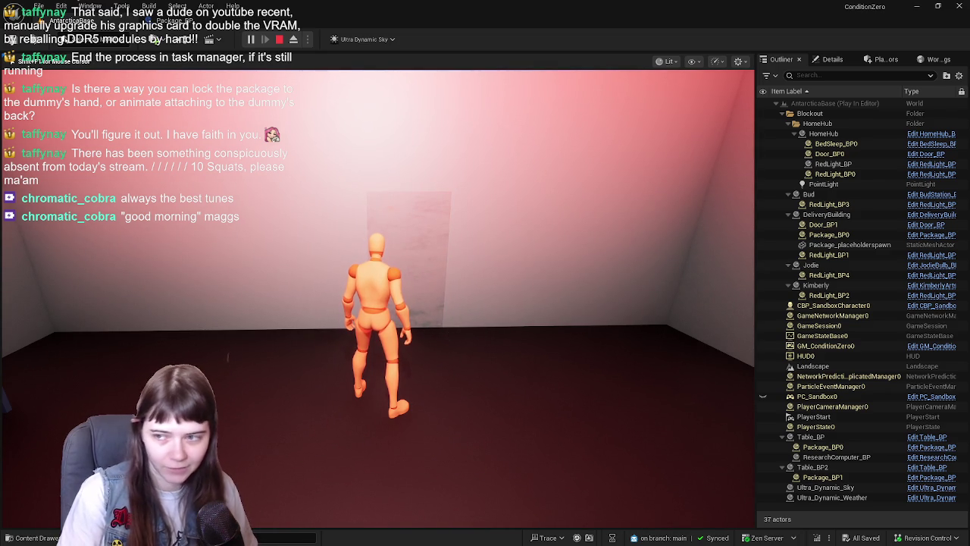
{"action": "key", "text": "e"}
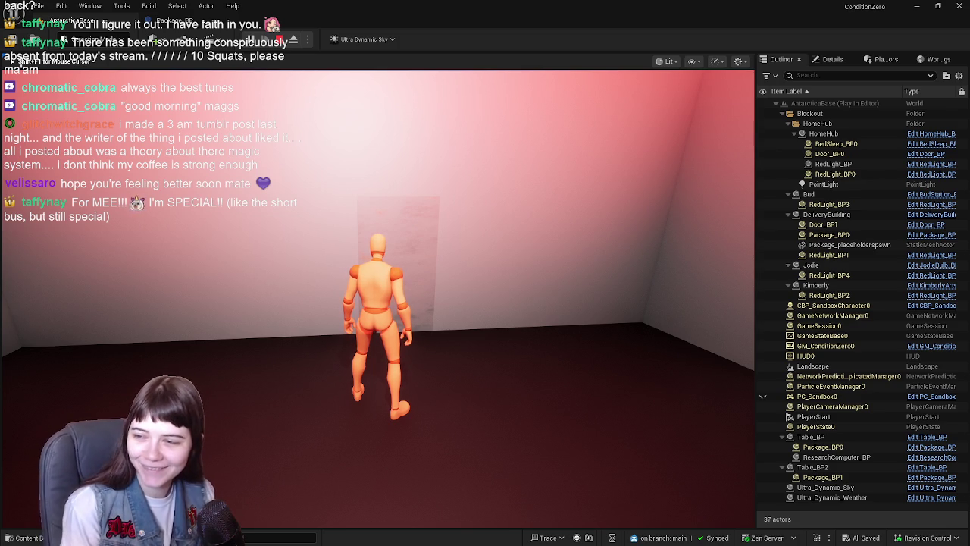
{"action": "key", "text": "d"}
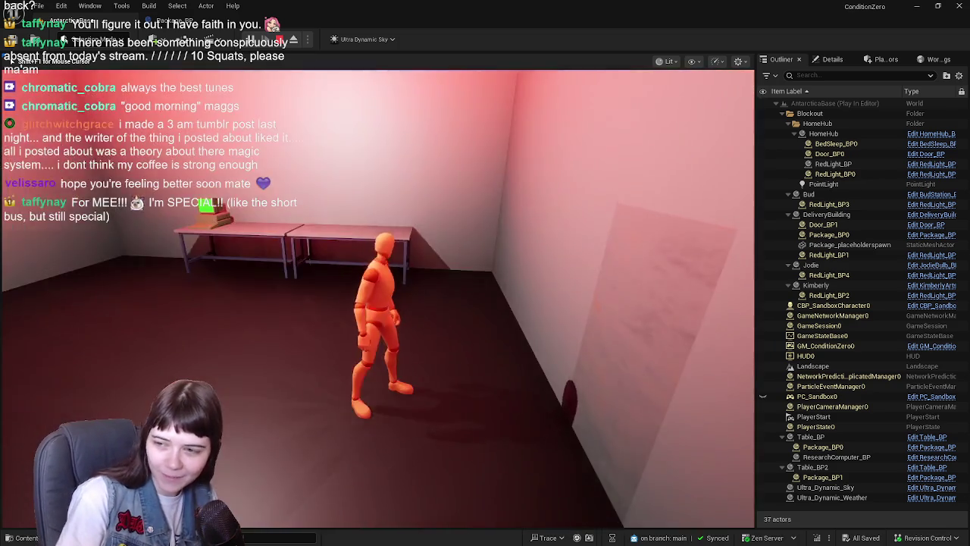
{"action": "key", "text": "Escape"}
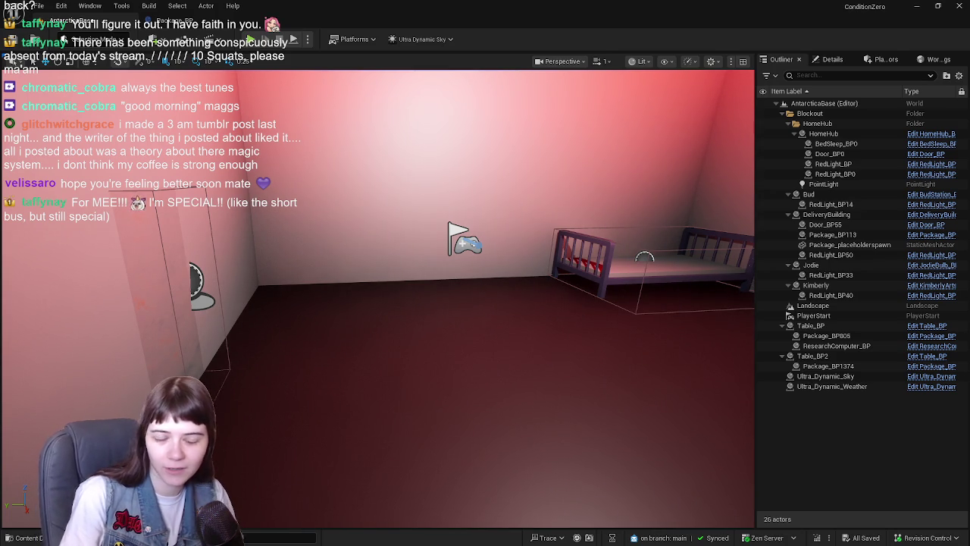
Step: Start another play-test and run the mannequin out through the snowy valley
{"action": "mouse_move", "coordinate": [544, 313]}
{"action": "left_mouse_down"}
{"action": "mouse_move", "coordinate": [544, 334]}
{"action": "mouse_move", "coordinate": [579, 325]}
{"action": "mouse_move", "coordinate": [474, 326]}
{"action": "mouse_move", "coordinate": [459, 341]}
{"action": "mouse_move", "coordinate": [471, 295]}
{"action": "left_mouse_up"}
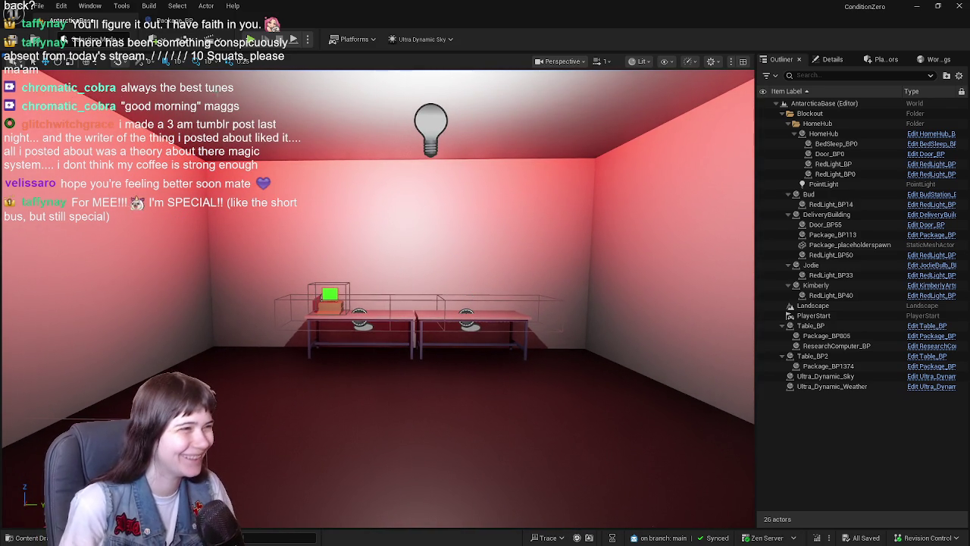
{"action": "left_click", "coordinate": [294, 39]}
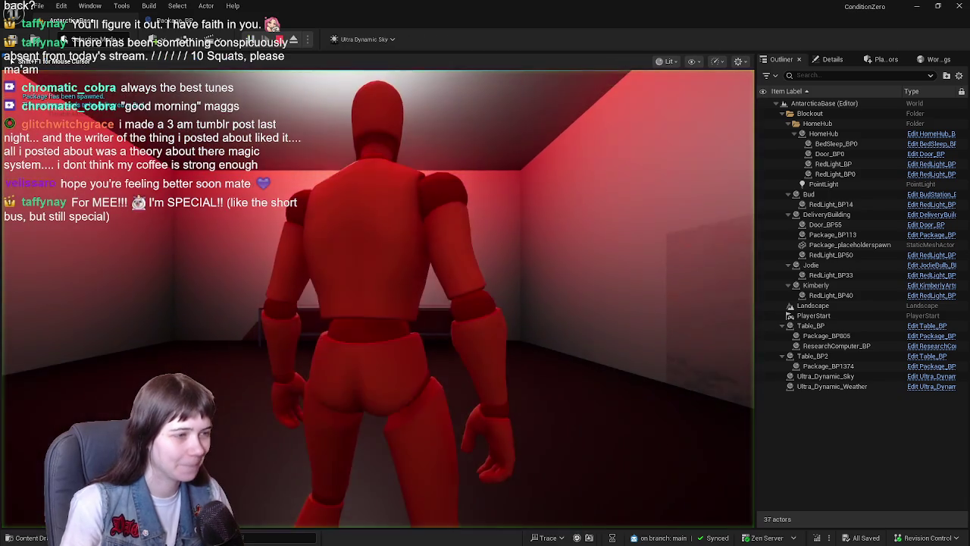
{"action": "key", "text": "w"}
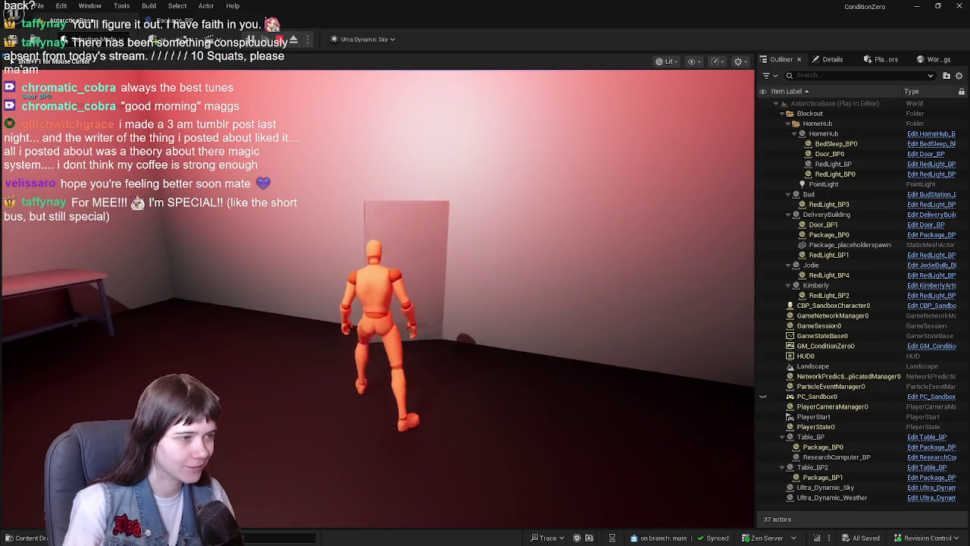
{"action": "key", "text": "w"}
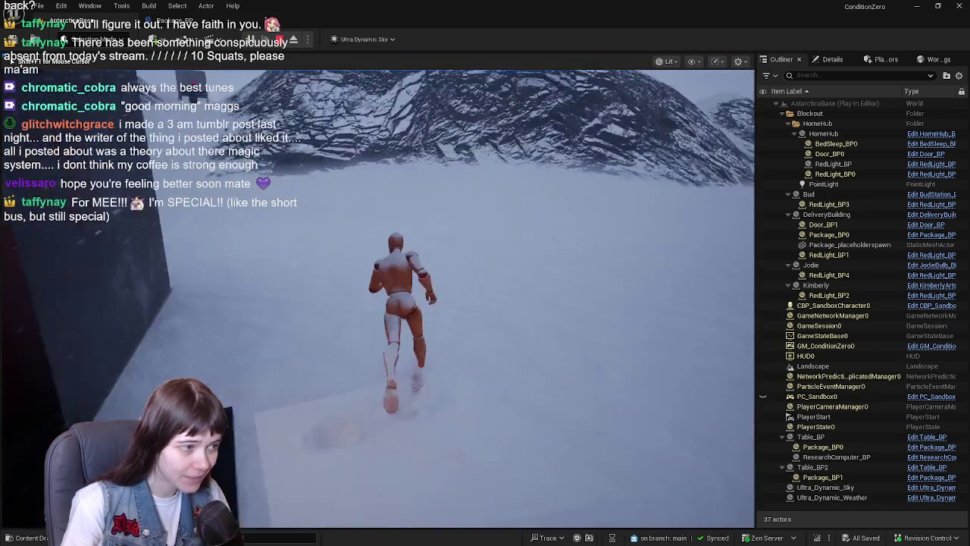
{"action": "key", "text": "w"}
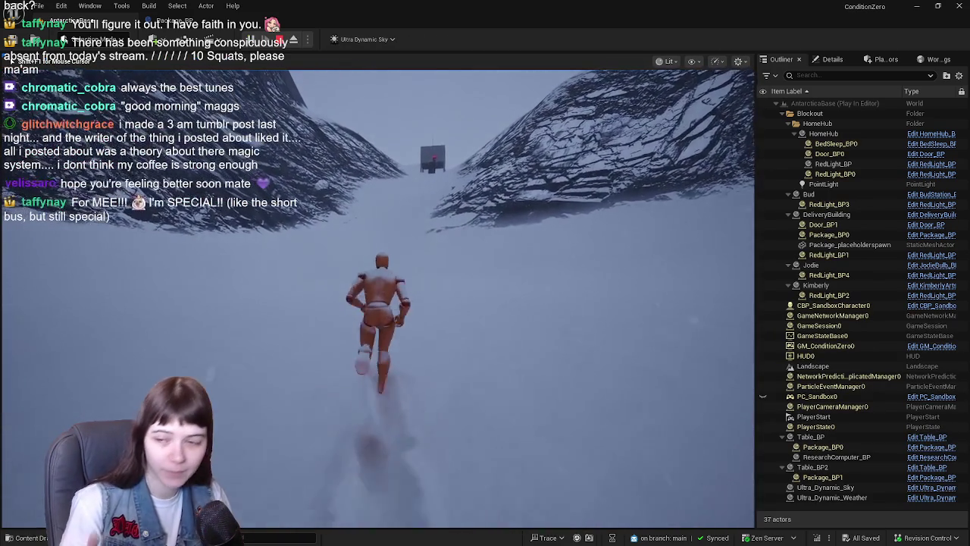
{"action": "key", "text": "w"}
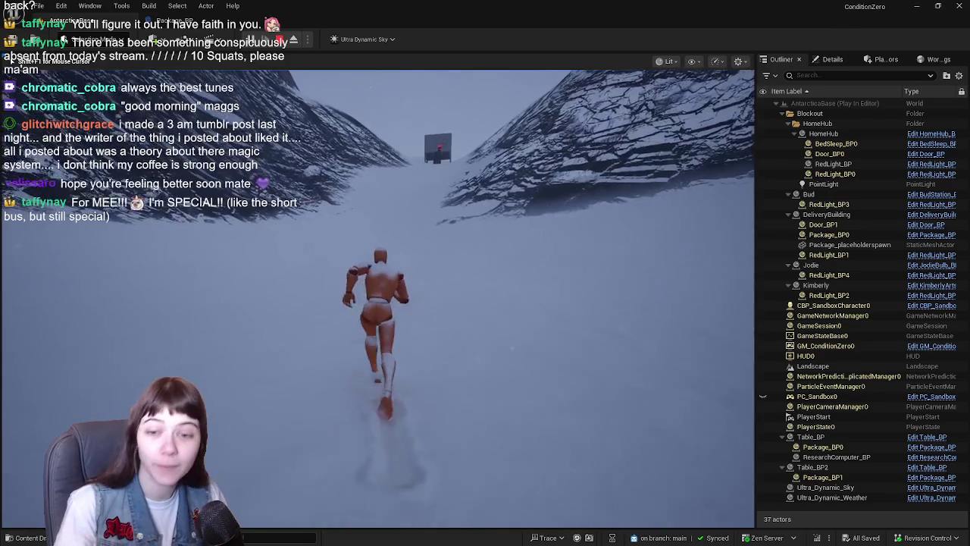
{"action": "key", "text": "w"}
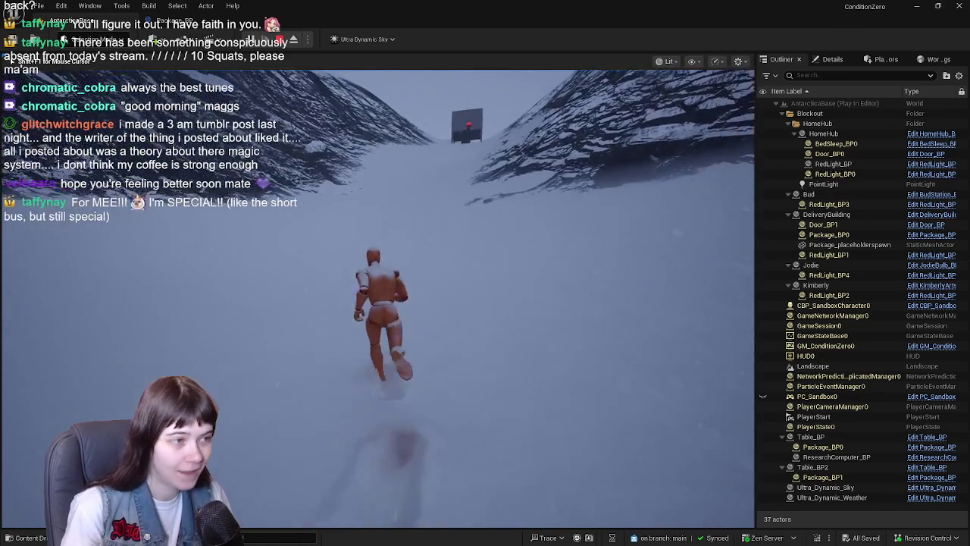
{"action": "key", "text": "w"}
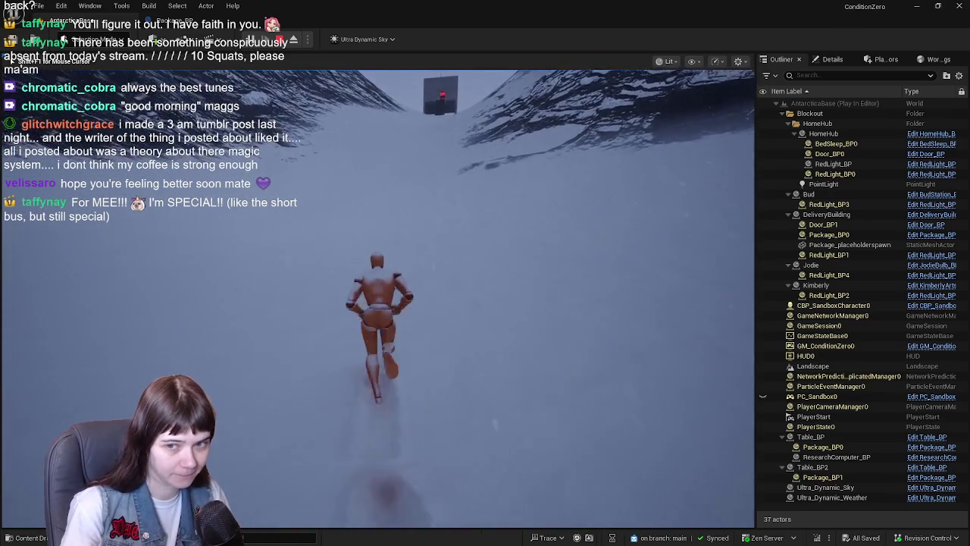
{"action": "key", "text": "w"}
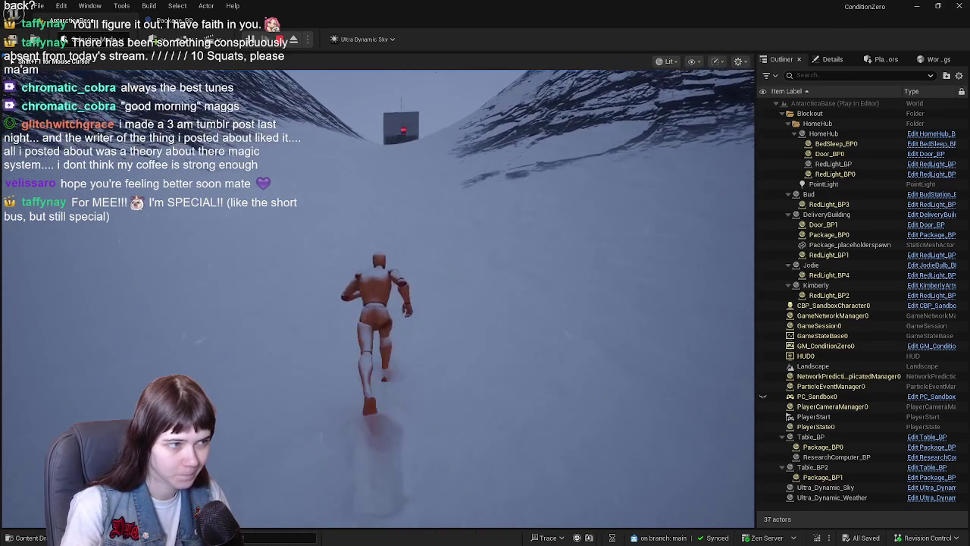
Step: Reach the delivery building, pick up the package, stop the play-test and select DeliveryBuilding
{"action": "key", "text": "w"}
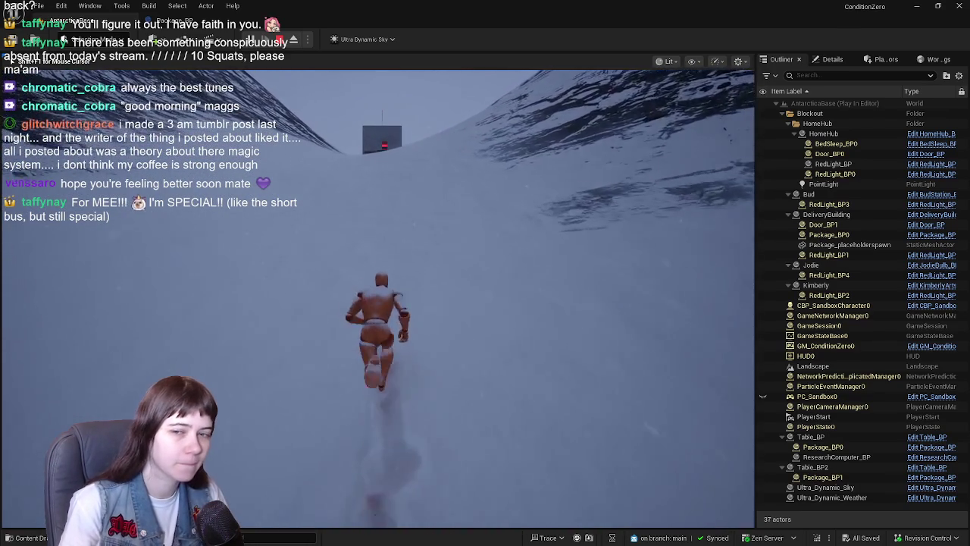
{"action": "key", "text": "w"}
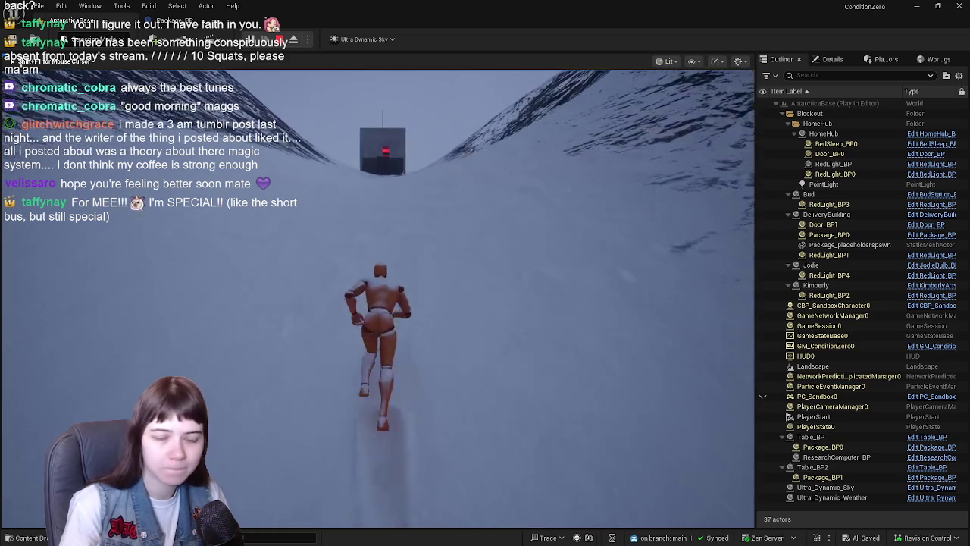
{"action": "key", "text": "w"}
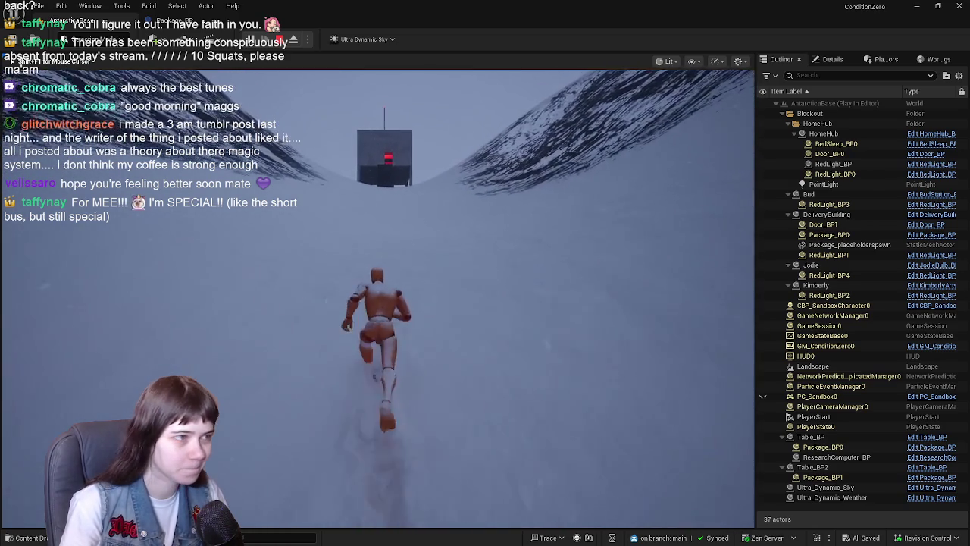
{"action": "key", "text": "w"}
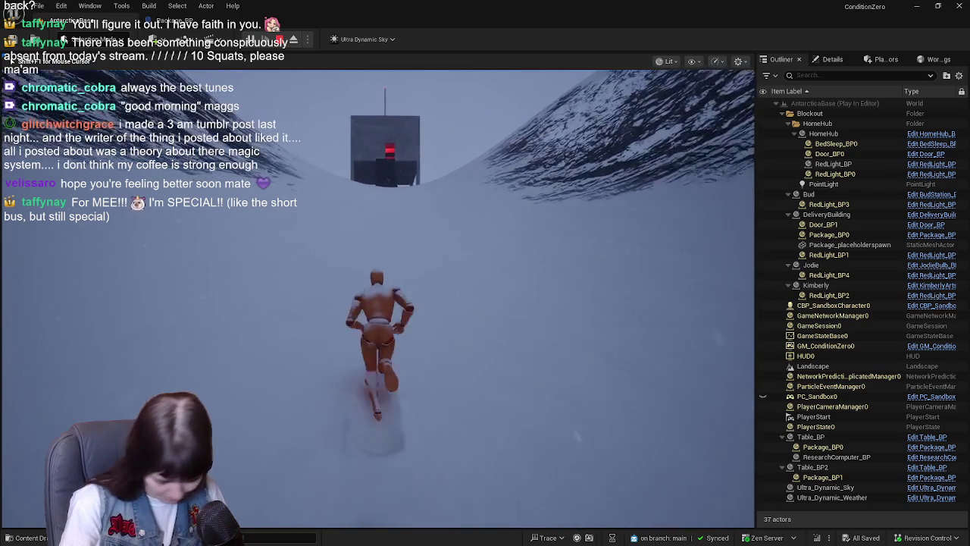
{"action": "key", "text": "w"}
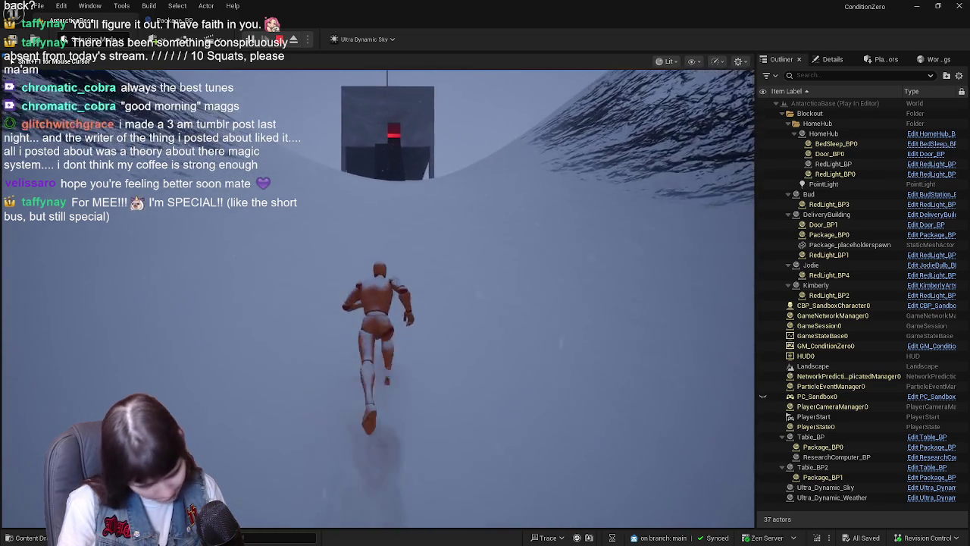
{"action": "key", "text": "w"}
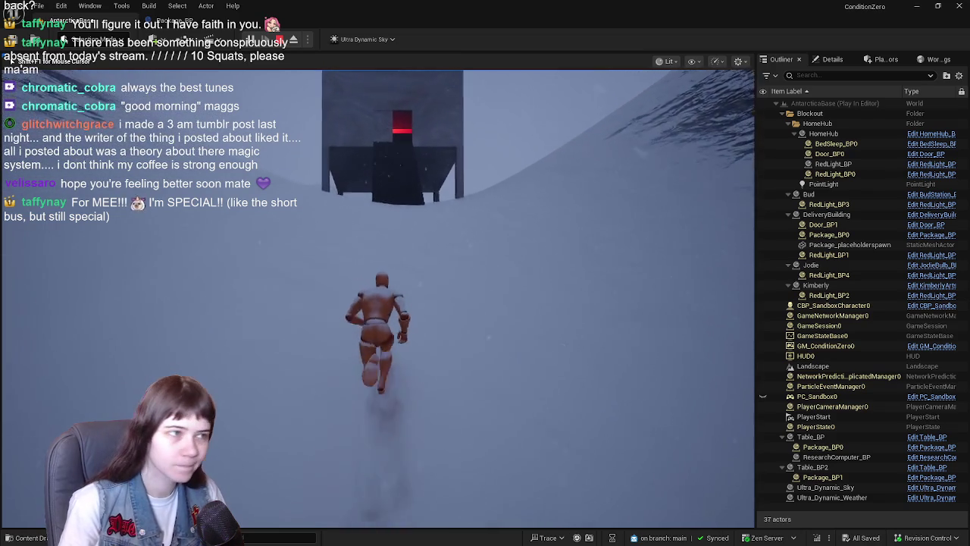
{"action": "key", "text": "w"}
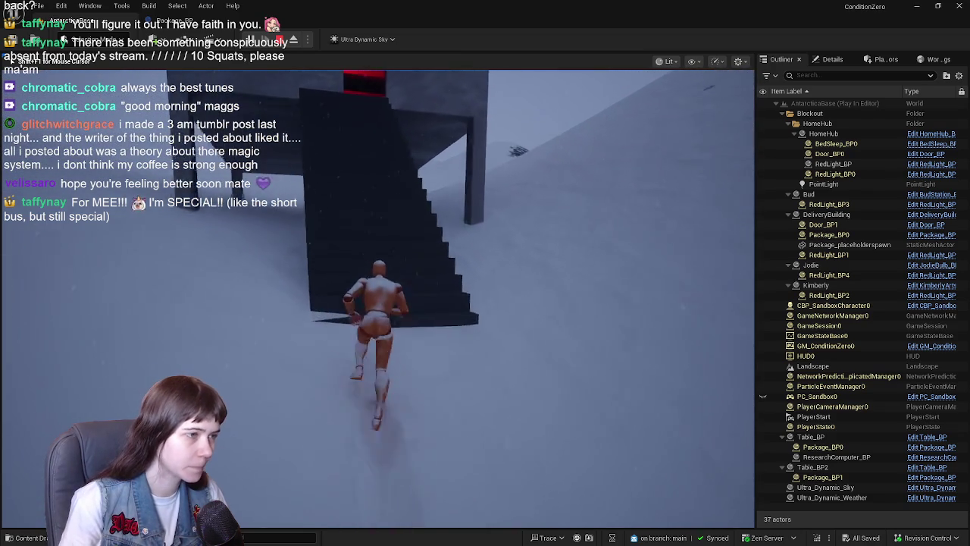
{"action": "key", "text": "w"}
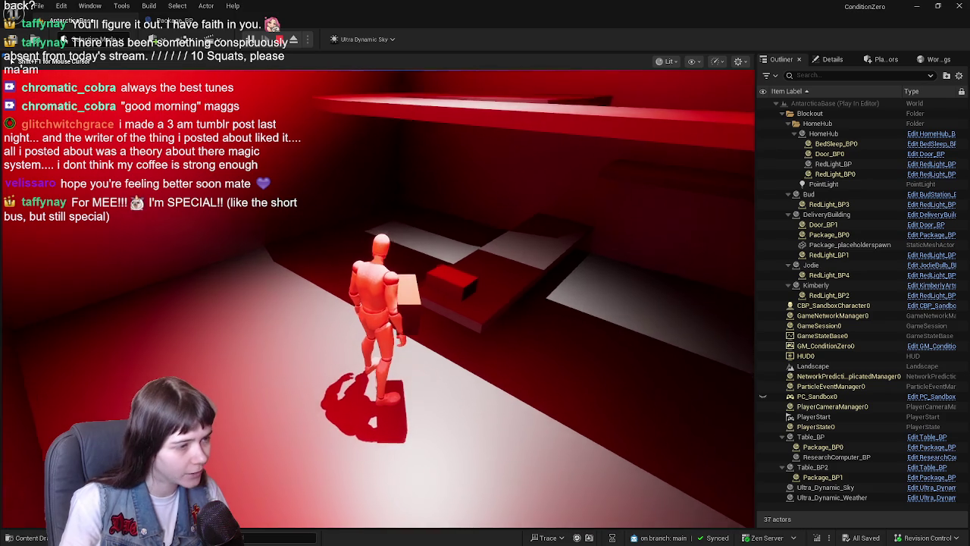
{"action": "key", "text": "Escape"}
{"action": "left_click", "coordinate": [493, 303]}
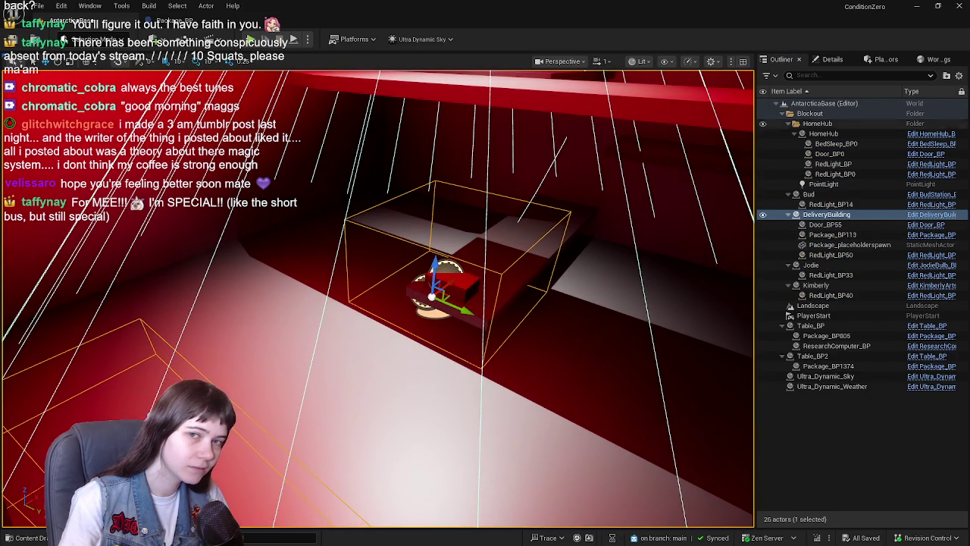
Step: Look over DeliveryBuilding's event graph, then bring Package_BP's 'Interacting with package' and 'Pickup package' comments into view
{"action": "left_click", "coordinate": [931, 215]}
{"action": "mouse_move", "coordinate": [355, 240]}
{"action": "left_mouse_down"}
{"action": "mouse_move", "coordinate": [357, 151]}
{"action": "mouse_move", "coordinate": [482, 154]}
{"action": "mouse_move", "coordinate": [453, 253]}
{"action": "left_mouse_up"}
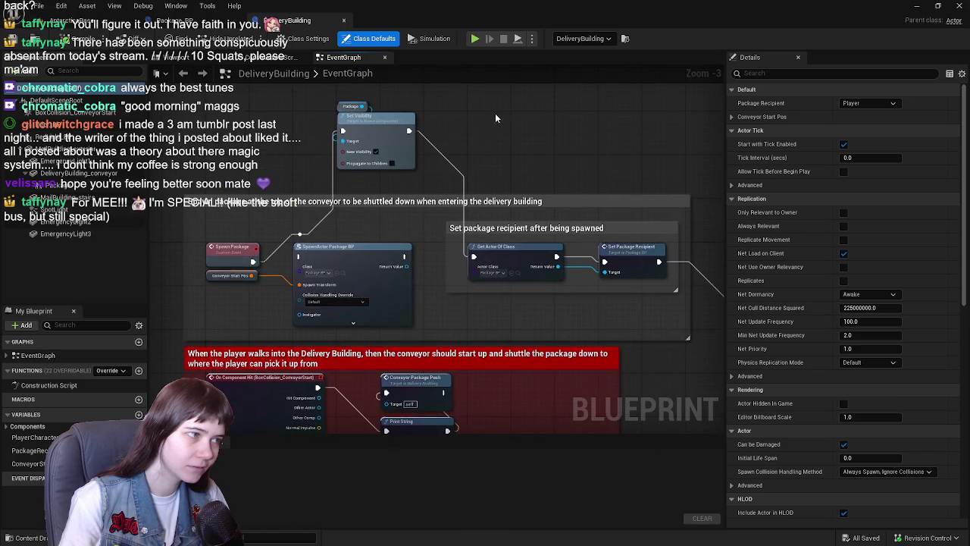
{"action": "left_click_drag", "start_coordinate": [495, 113], "coordinate": [506, 126]}
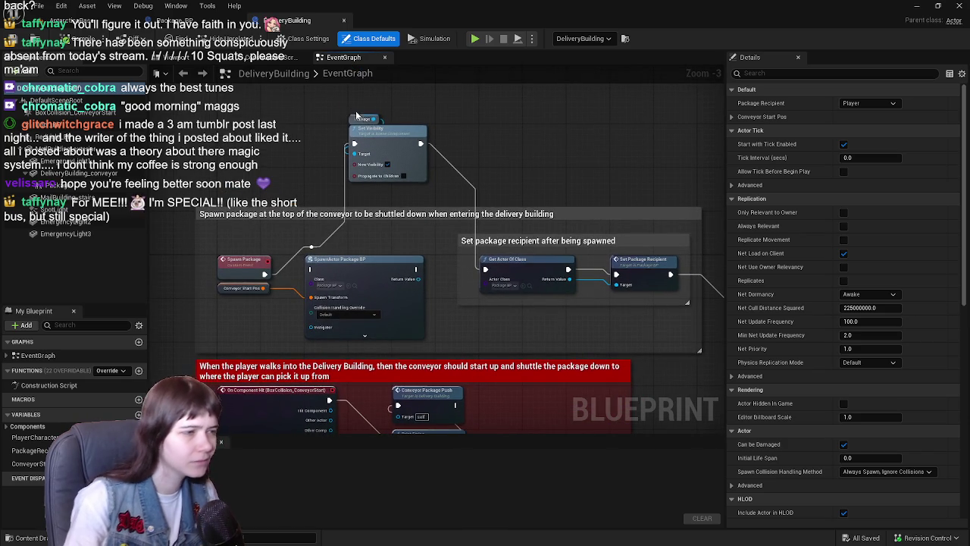
{"action": "mouse_move", "coordinate": [369, 124]}
{"action": "left_mouse_down"}
{"action": "mouse_move", "coordinate": [296, 73]}
{"action": "mouse_move", "coordinate": [176, 79]}
{"action": "mouse_move", "coordinate": [516, 197]}
{"action": "mouse_move", "coordinate": [513, 206]}
{"action": "mouse_move", "coordinate": [389, 173]}
{"action": "mouse_move", "coordinate": [445, 148]}
{"action": "mouse_move", "coordinate": [563, 192]}
{"action": "mouse_move", "coordinate": [522, 191]}
{"action": "mouse_move", "coordinate": [435, 111]}
{"action": "mouse_move", "coordinate": [420, 166]}
{"action": "mouse_move", "coordinate": [449, 173]}
{"action": "mouse_move", "coordinate": [484, 288]}
{"action": "left_mouse_up"}
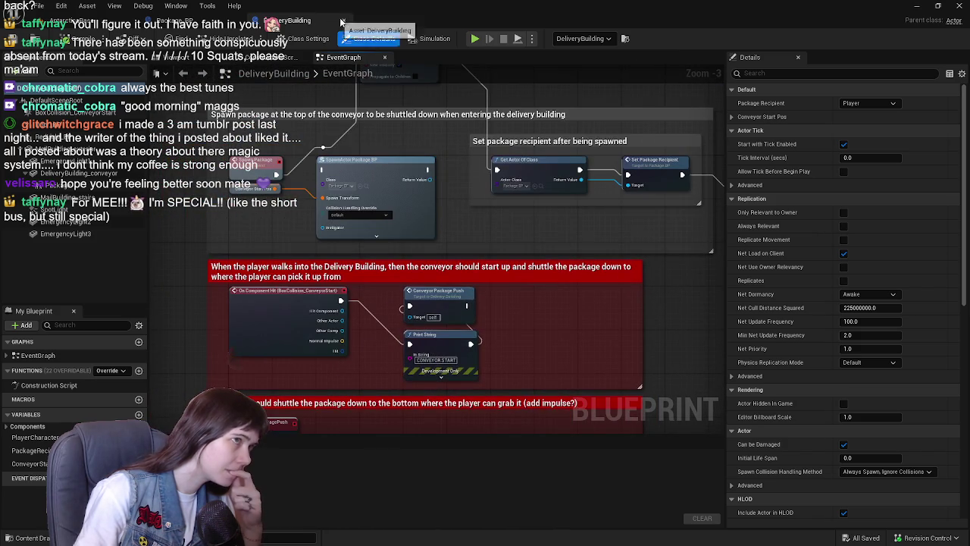
{"action": "left_click", "coordinate": [174, 20]}
{"action": "mouse_move", "coordinate": [197, 394]}
{"action": "left_mouse_down"}
{"action": "mouse_move", "coordinate": [339, 417]}
{"action": "mouse_move", "coordinate": [274, 374]}
{"action": "mouse_move", "coordinate": [356, 244]}
{"action": "left_mouse_up"}
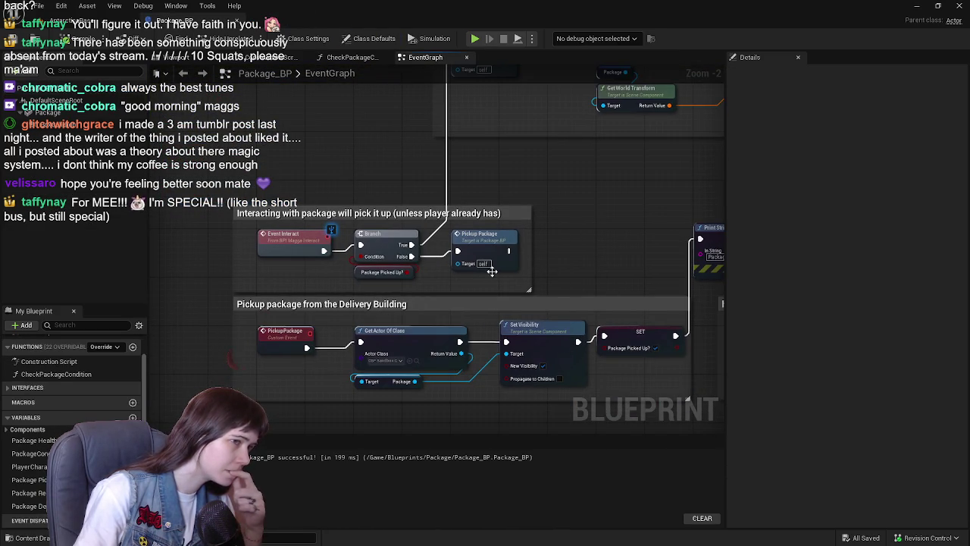
Step: Inspect the Package Picked Up? getter, the Pickup Package call and the variable's properties
{"action": "mouse_move", "coordinate": [593, 187]}
{"action": "left_mouse_down"}
{"action": "mouse_move", "coordinate": [563, 158]}
{"action": "mouse_move", "coordinate": [452, 174]}
{"action": "left_mouse_up"}
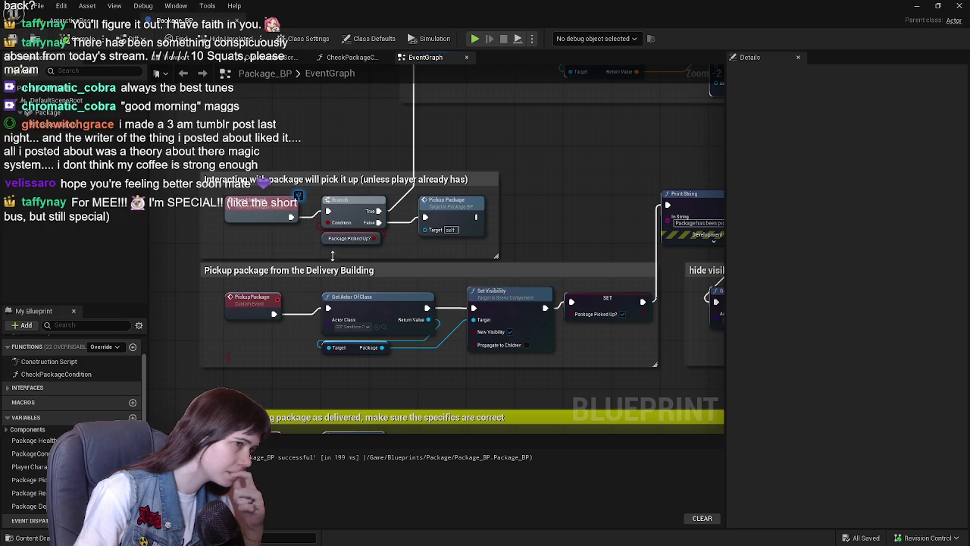
{"action": "left_click", "coordinate": [333, 239]}
{"action": "left_click", "coordinate": [583, 168]}
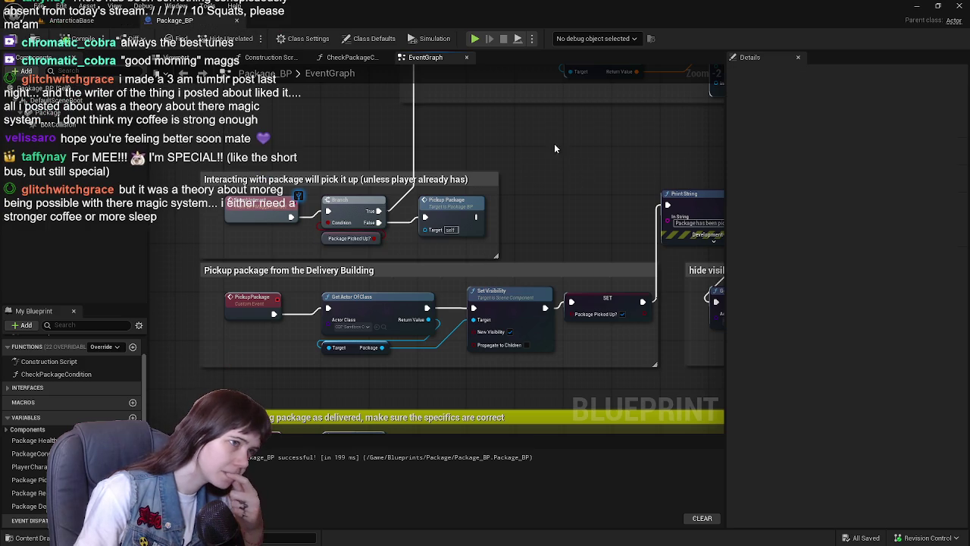
{"action": "left_click_drag", "start_coordinate": [482, 197], "coordinate": [477, 260]}
{"action": "left_click", "coordinate": [452, 277]}
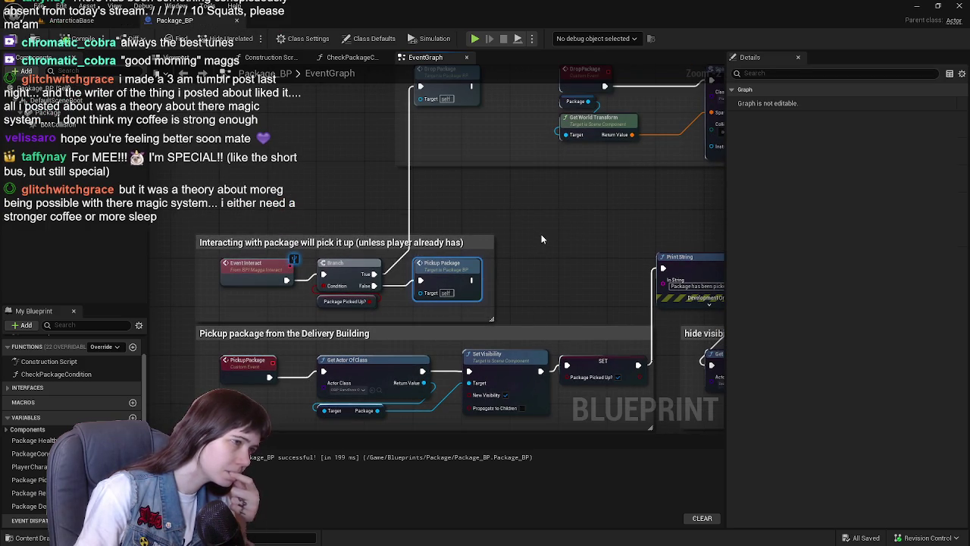
{"action": "left_click_drag", "start_coordinate": [551, 268], "coordinate": [535, 198]}
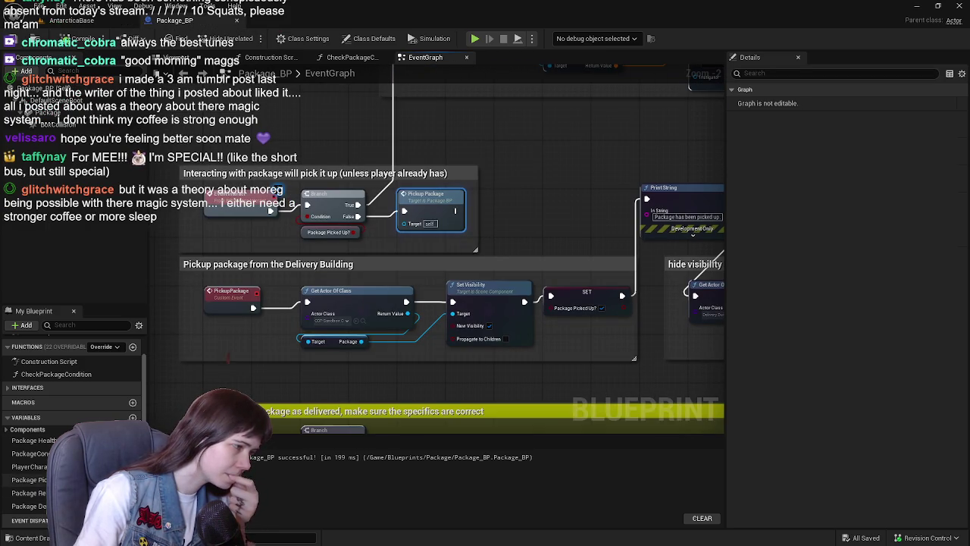
{"action": "left_click", "coordinate": [29, 479]}
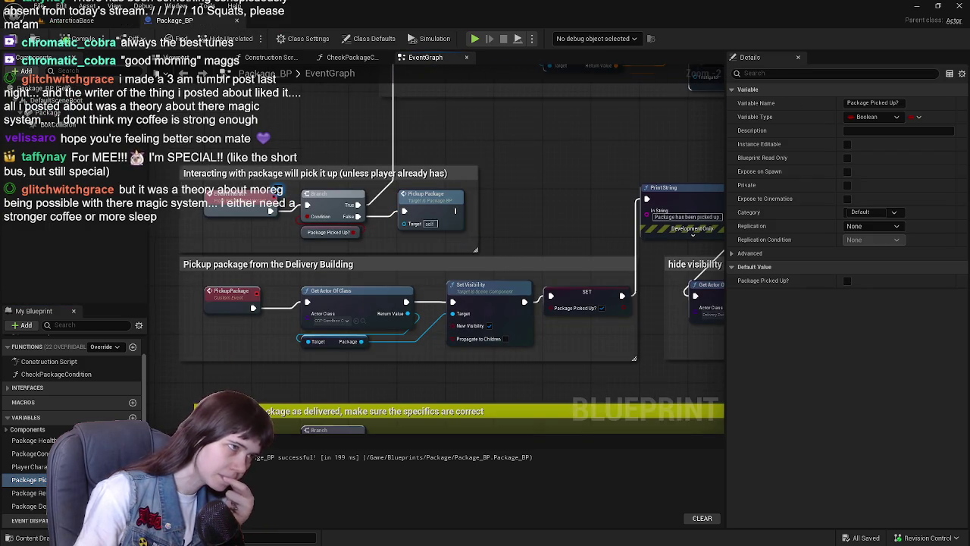
Step: Toggle a breakpoint on the Branch node and return to the AntarcticaBase level
{"action": "right_click", "coordinate": [338, 237]}
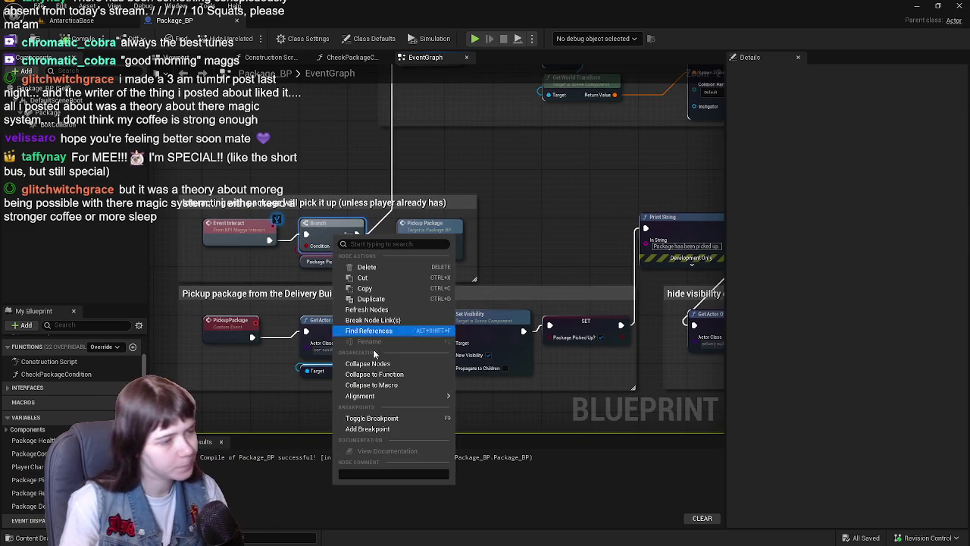
{"action": "left_click", "coordinate": [371, 418]}
{"action": "left_click_drag", "start_coordinate": [523, 177], "coordinate": [519, 262]}
{"action": "left_click", "coordinate": [71, 21]}
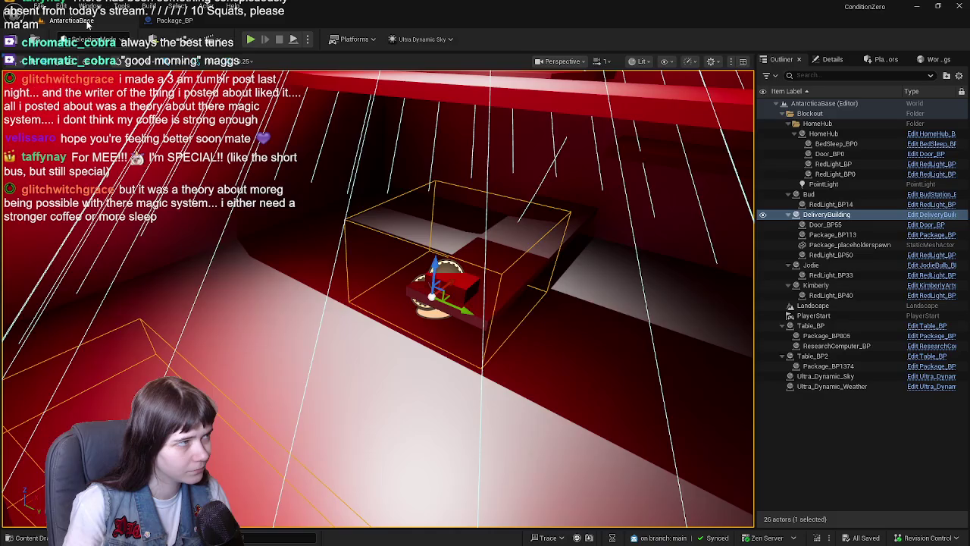
Step: Play from the snowy ground, run to the package and interact to hit the Branch breakpoint
{"action": "scroll", "coordinate": [534, 299], "scroll_direction": "up", "scroll_amount": 5}
{"action": "scroll", "coordinate": [378, 297], "scroll_direction": "down", "scroll_amount": 5}
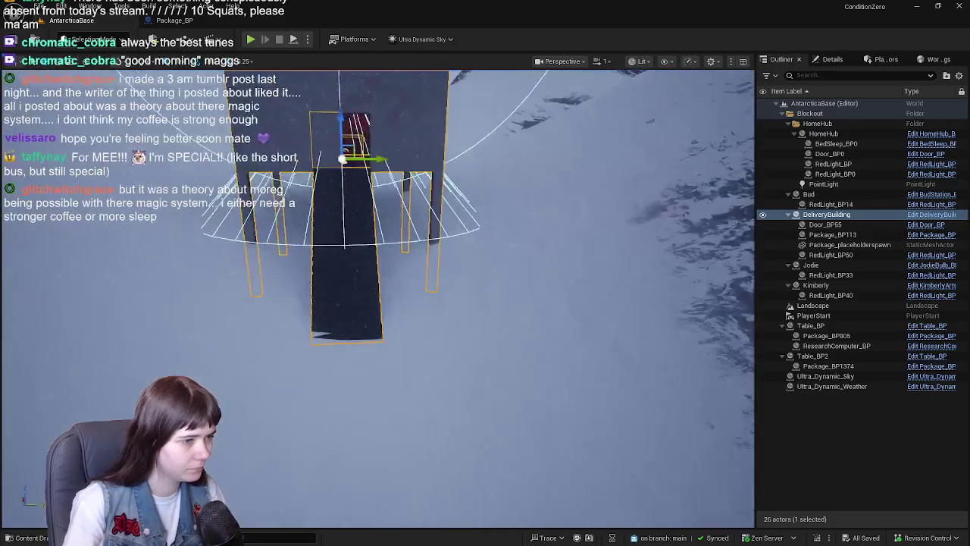
{"action": "right_click", "coordinate": [436, 442]}
{"action": "left_click", "coordinate": [437, 437]}
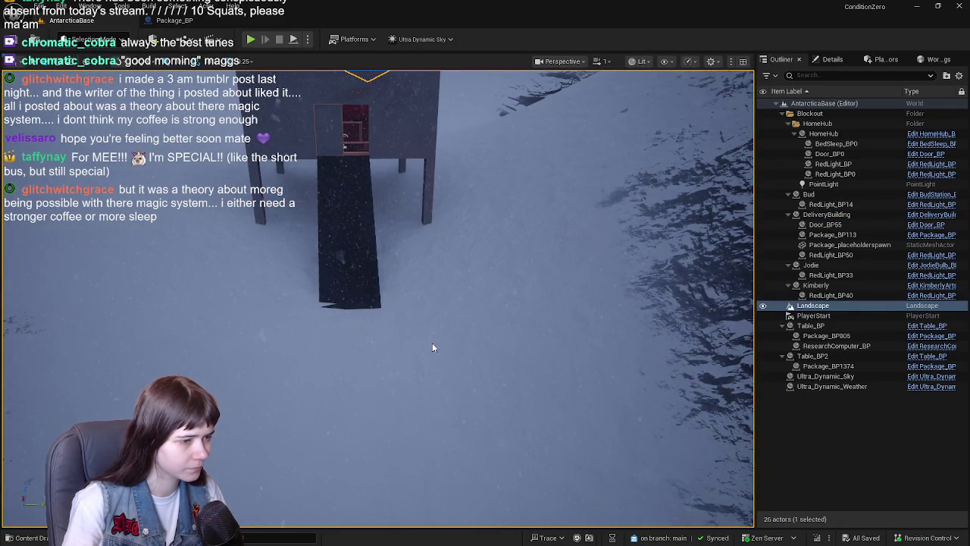
{"action": "key", "text": "w"}
{"action": "key", "text": "w"}
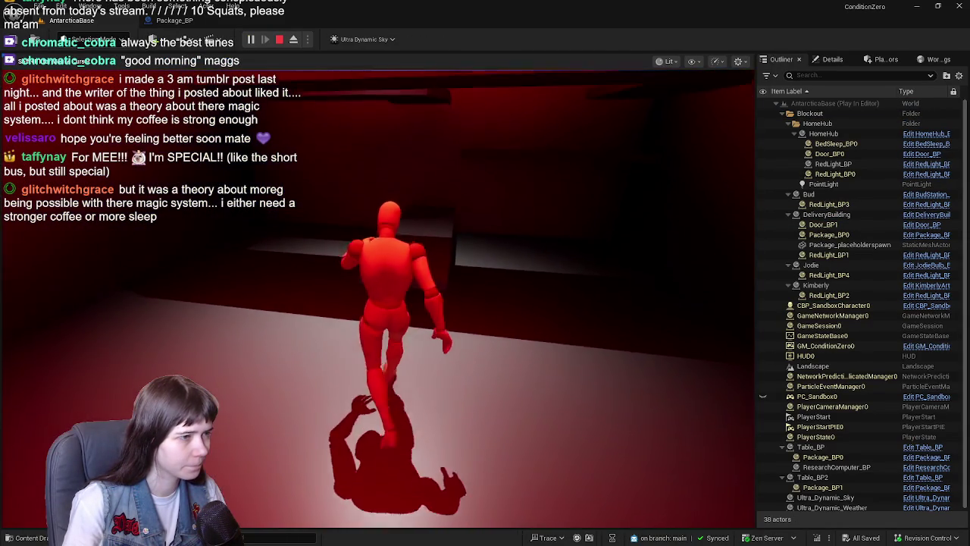
{"action": "key", "text": "e"}
{"action": "scroll", "coordinate": [179, 372], "scroll_direction": "down", "scroll_amount": 2}
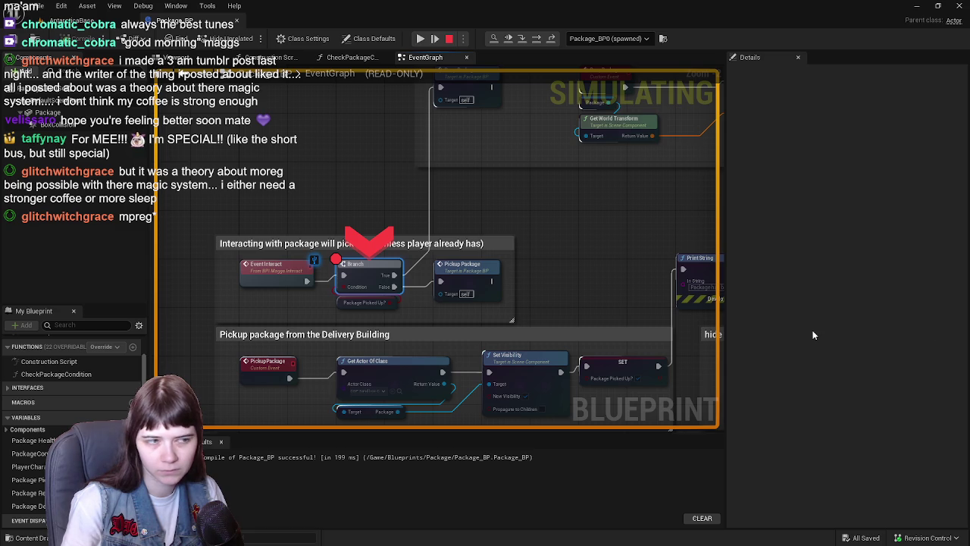
Step: Stop the play session and jump to the PickupPackage event definition
{"action": "left_click", "coordinate": [413, 38]}
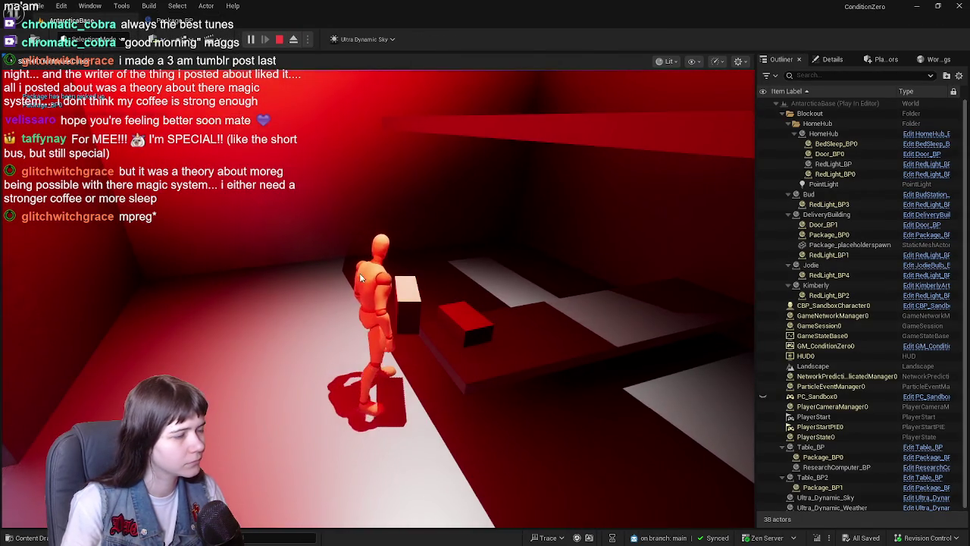
{"action": "key", "text": "Escape"}
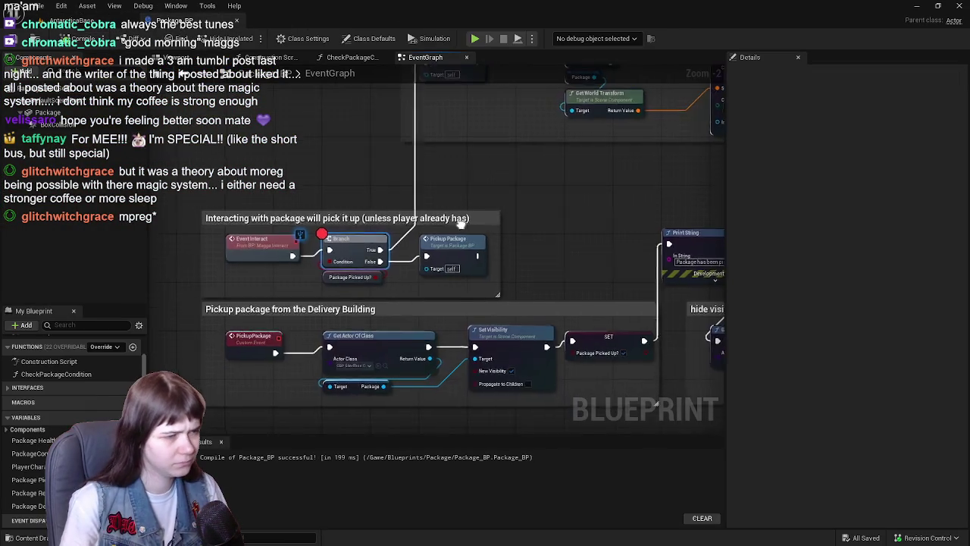
{"action": "double_click", "coordinate": [491, 286]}
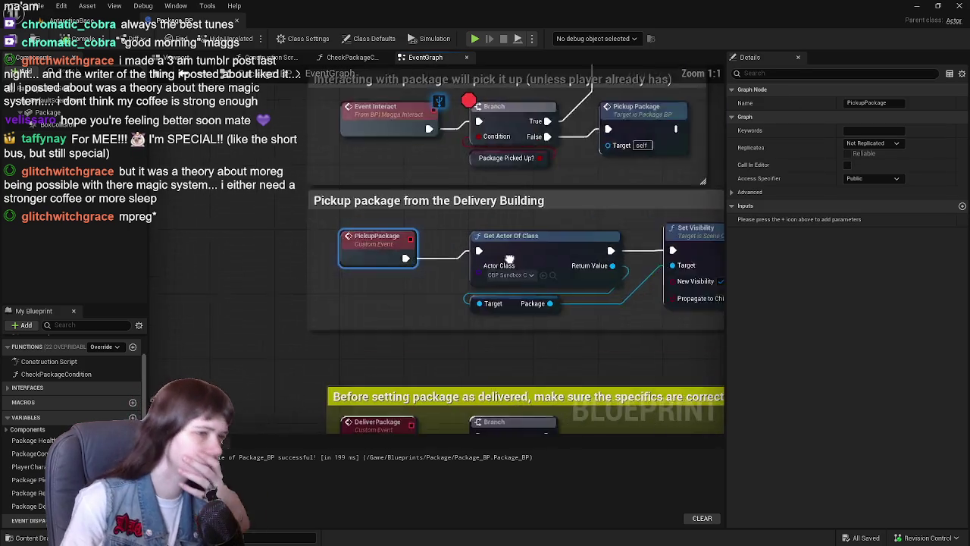
Step: Add a breakpoint on the Pickup Package node
{"action": "scroll", "coordinate": [509, 260], "scroll_direction": "down", "scroll_amount": 2}
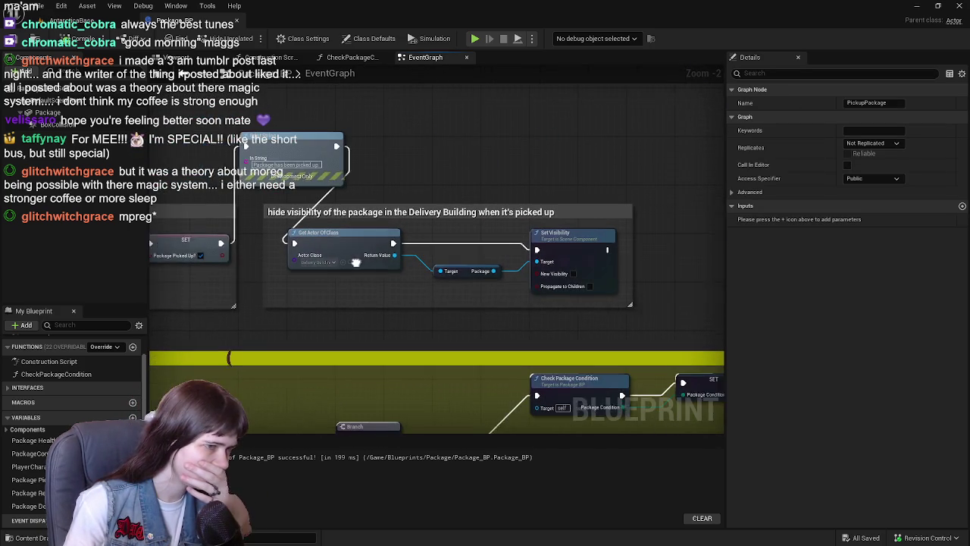
{"action": "left_click_drag", "start_coordinate": [356, 262], "coordinate": [326, 263]}
{"action": "mouse_move", "coordinate": [365, 304]}
{"action": "left_mouse_down"}
{"action": "mouse_move", "coordinate": [431, 319]}
{"action": "mouse_move", "coordinate": [530, 227]}
{"action": "mouse_move", "coordinate": [574, 217]}
{"action": "mouse_move", "coordinate": [607, 237]}
{"action": "mouse_move", "coordinate": [563, 267]}
{"action": "left_mouse_up"}
{"action": "right_click", "coordinate": [402, 185]}
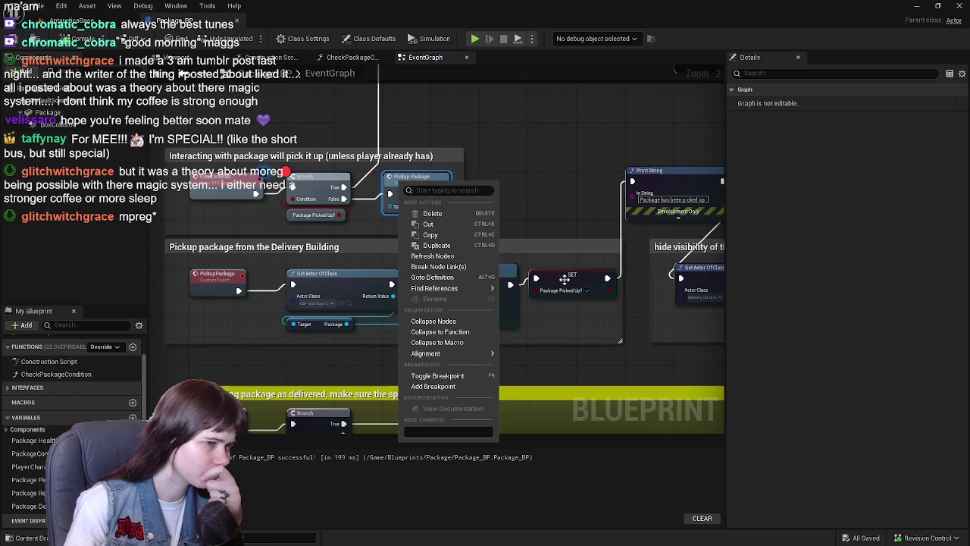
{"action": "left_click", "coordinate": [436, 387]}
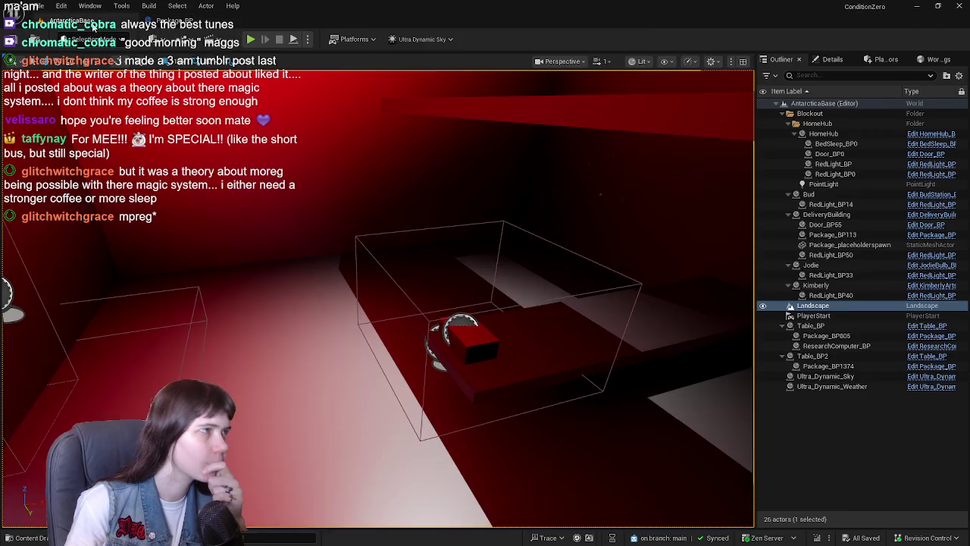
Step: Play from the foot of the building's stairs and interact with the package
{"action": "left_click", "coordinate": [72, 21]}
{"action": "left_click_drag", "start_coordinate": [459, 252], "coordinate": [329, 433]}
{"action": "right_click", "coordinate": [329, 433]}
{"action": "left_click", "coordinate": [387, 409]}
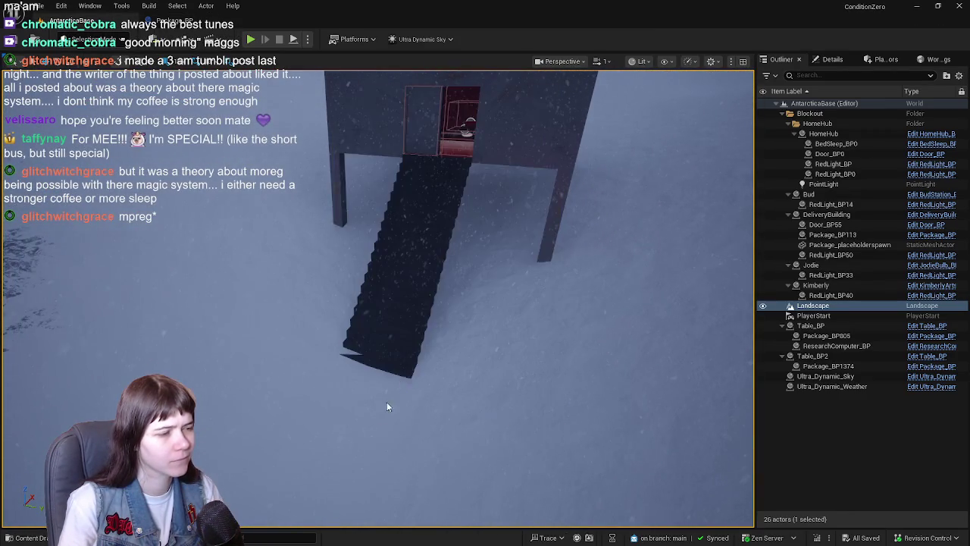
{"action": "key", "text": "w"}
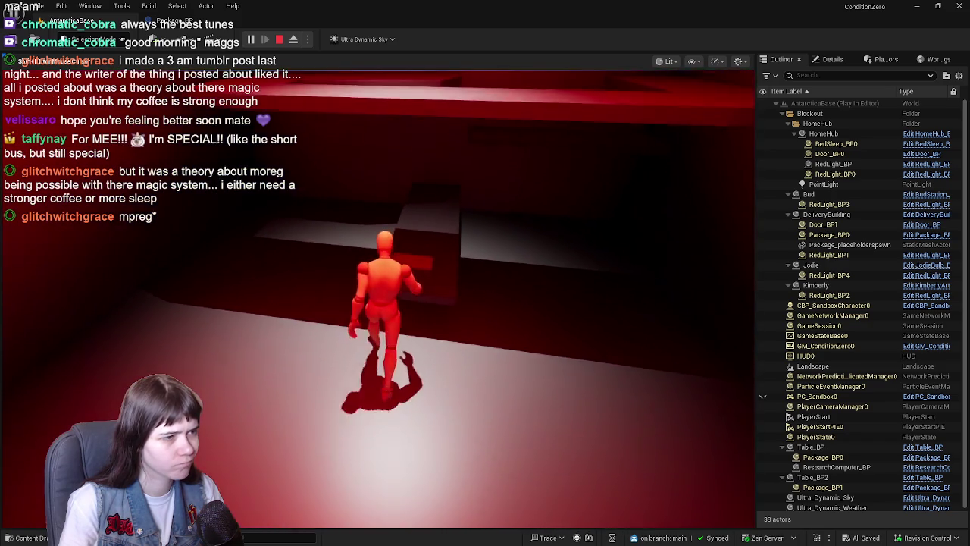
{"action": "key", "text": "e"}
{"action": "scroll", "coordinate": [373, 208], "scroll_direction": "down", "scroll_amount": 2}
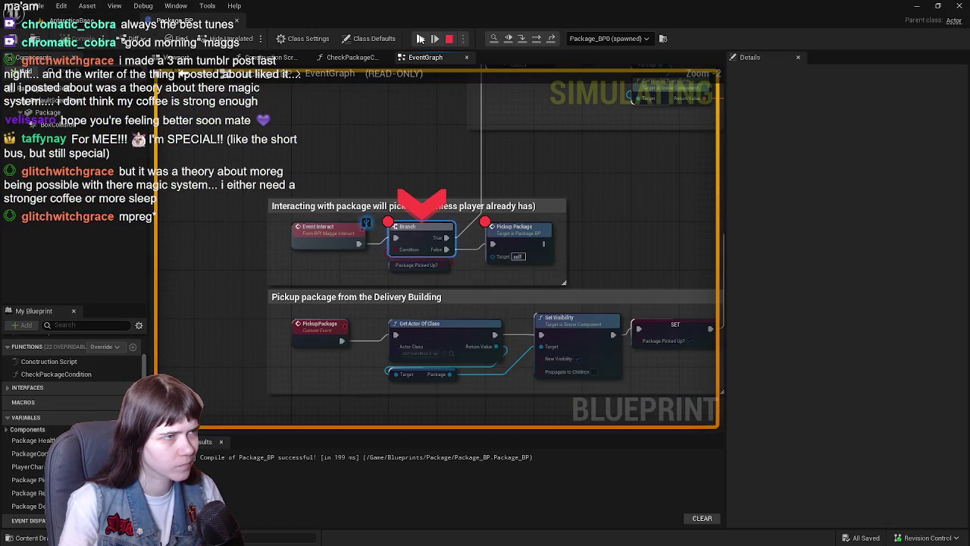
{"action": "scroll", "coordinate": [438, 249], "scroll_direction": "up", "scroll_amount": 3}
Step: Disable the Pickup Package breakpoint and add one on Get Actor Of Class
{"action": "right_click", "coordinate": [437, 250]}
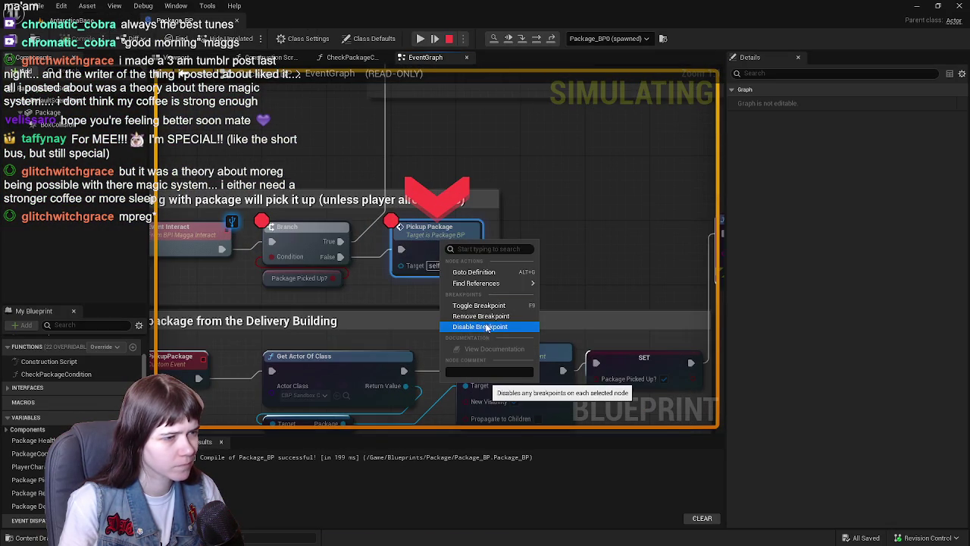
{"action": "left_click", "coordinate": [484, 316]}
{"action": "scroll", "coordinate": [388, 328], "scroll_direction": "down", "scroll_amount": 2}
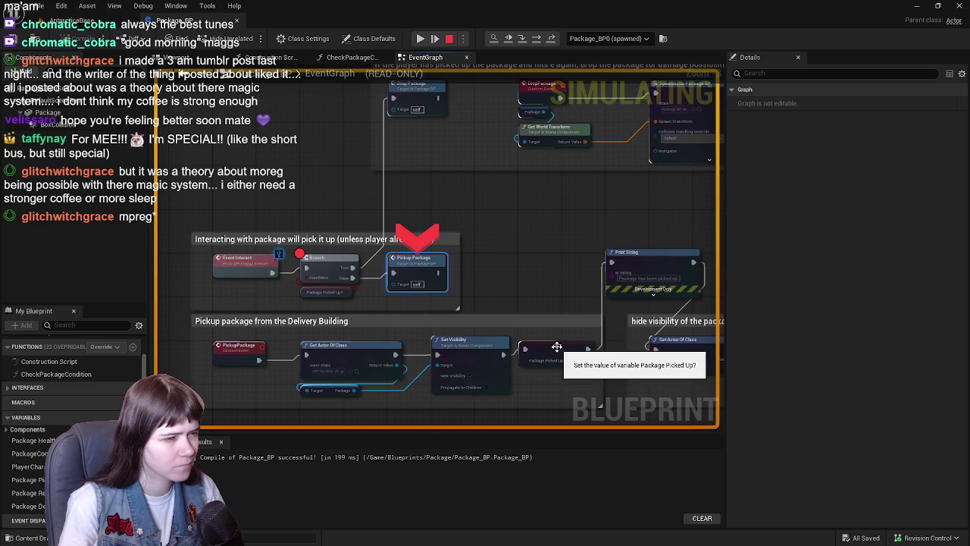
{"action": "mouse_move", "coordinate": [557, 347]}
{"action": "left_mouse_down"}
{"action": "mouse_move", "coordinate": [503, 274]}
{"action": "mouse_move", "coordinate": [457, 266]}
{"action": "left_mouse_up"}
{"action": "right_click", "coordinate": [441, 266]}
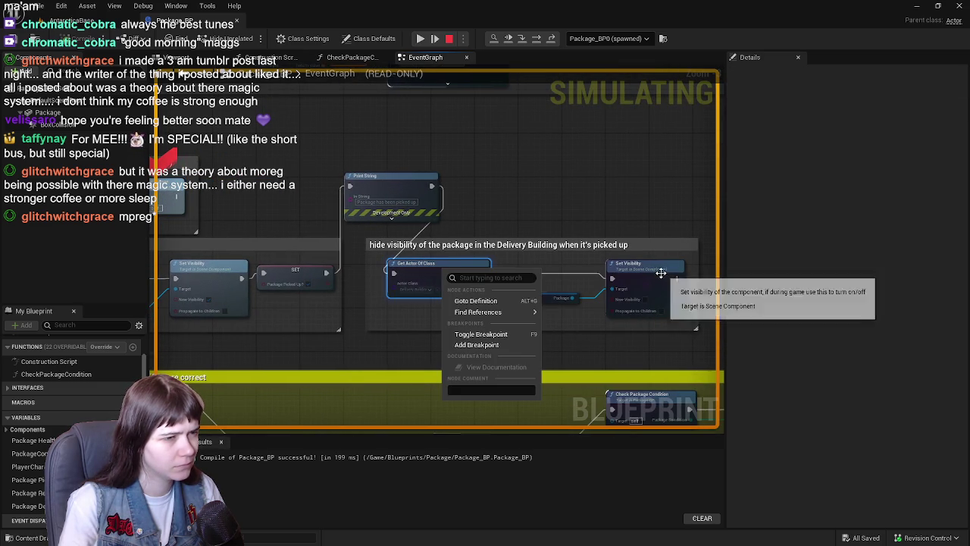
{"action": "left_click", "coordinate": [501, 347]}
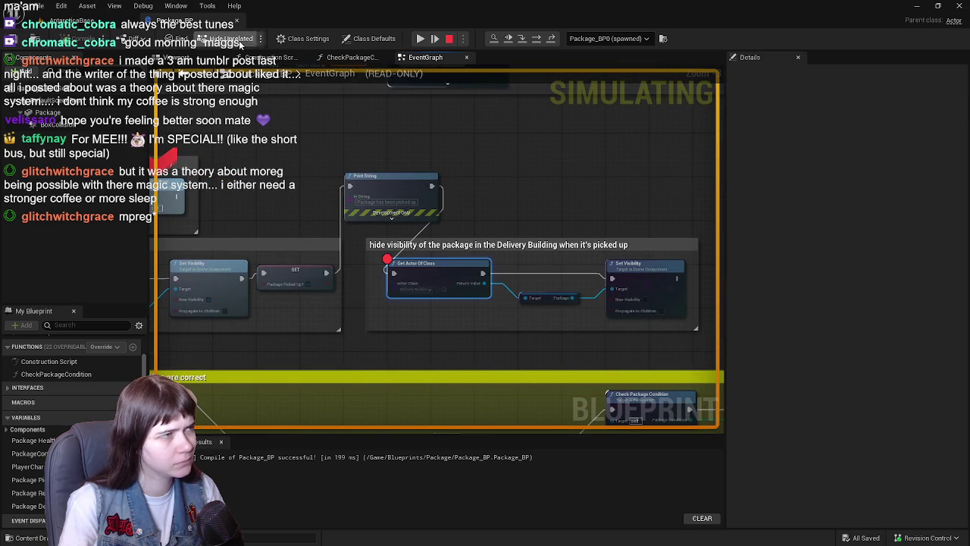
Step: Resume, add a Set Visibility breakpoint, disable Get Actor Of Class's, and continue to Set Visibility
{"action": "left_click", "coordinate": [424, 38]}
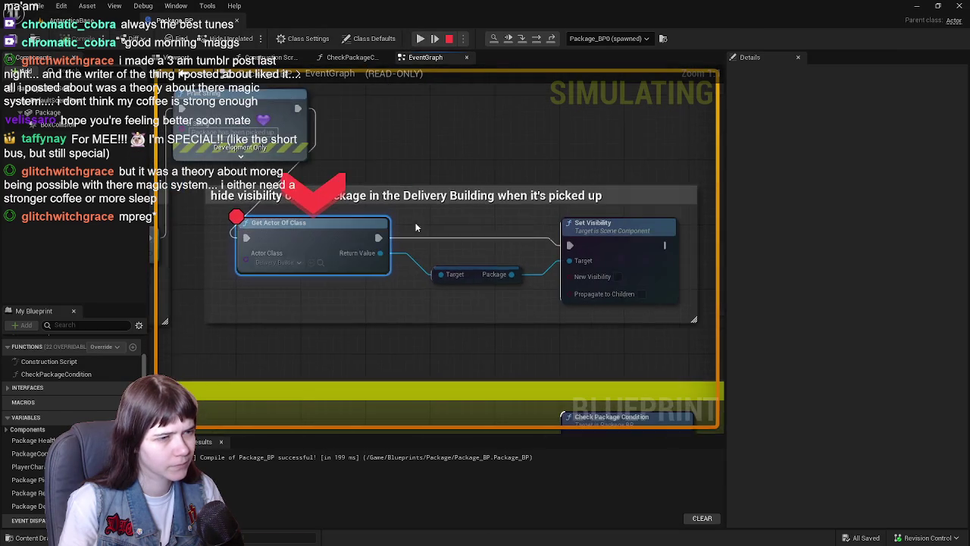
{"action": "right_click", "coordinate": [591, 248]}
{"action": "left_click", "coordinate": [621, 326]}
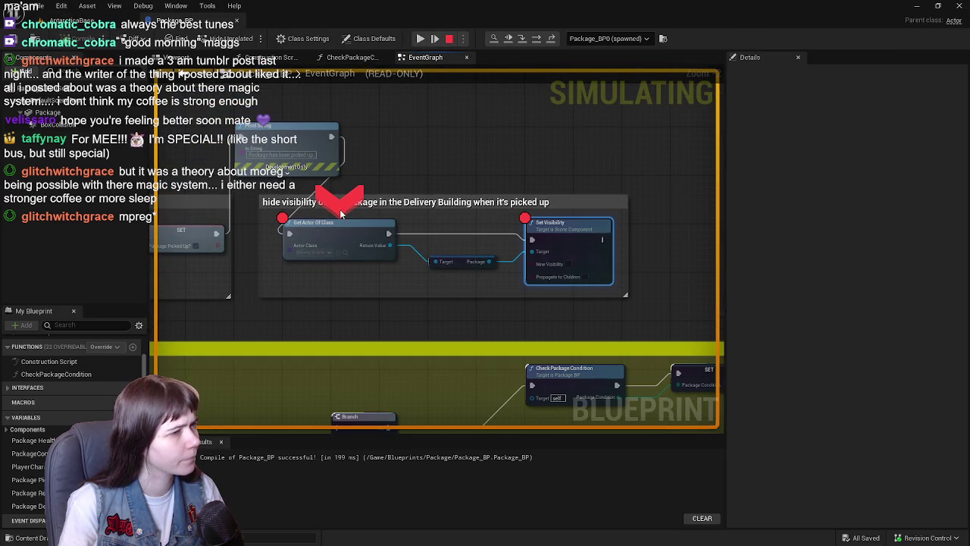
{"action": "right_click", "coordinate": [345, 233]}
{"action": "left_click", "coordinate": [374, 310]}
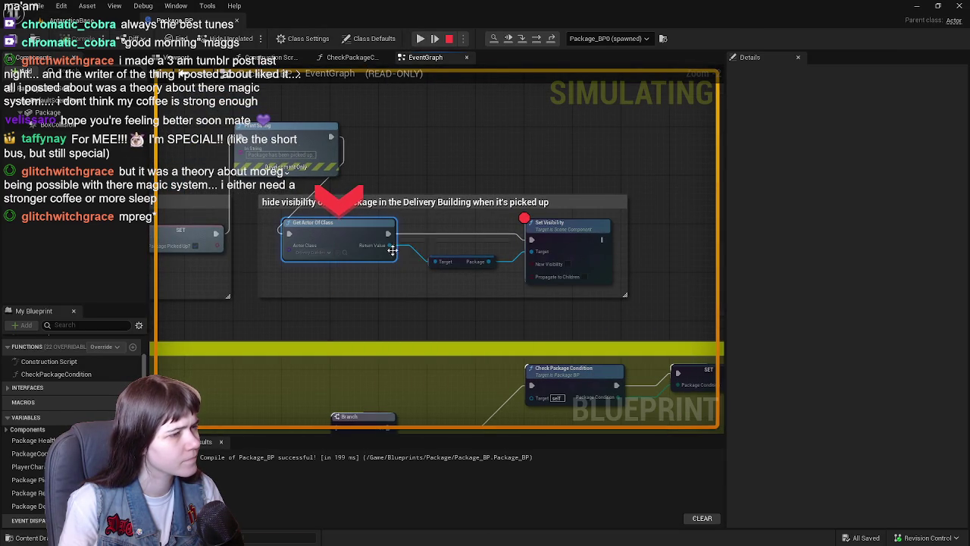
{"action": "left_click", "coordinate": [421, 38]}
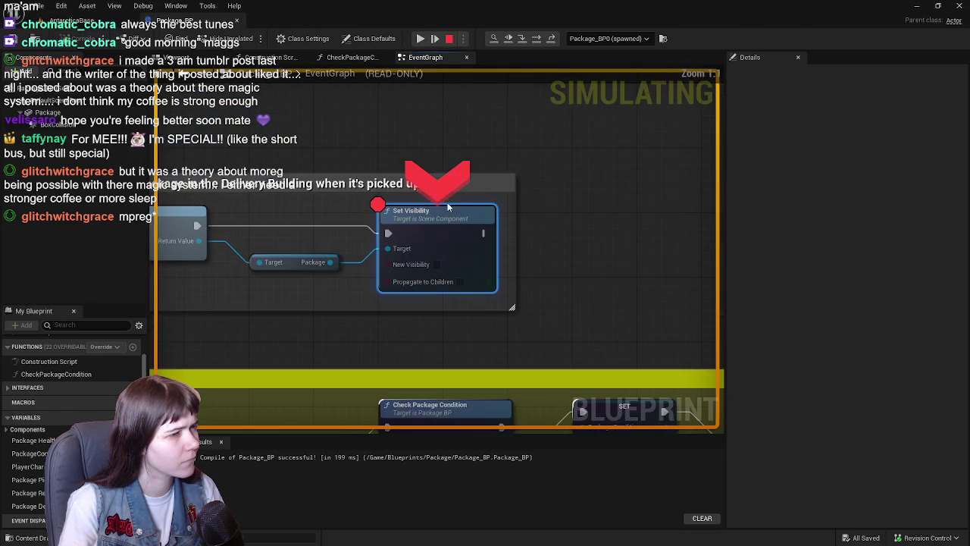
Step: Resume the game from the Set Visibility stop and bring the pickup and deliver sections into view
{"action": "left_click", "coordinate": [421, 39]}
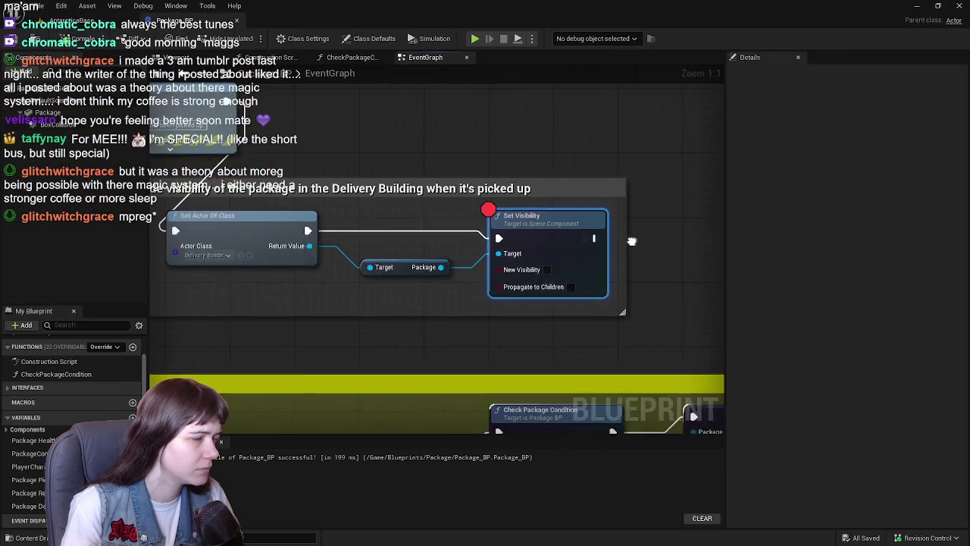
{"action": "scroll", "coordinate": [632, 241], "scroll_direction": "down", "scroll_amount": 2}
{"action": "mouse_move", "coordinate": [401, 205]}
{"action": "left_mouse_down"}
{"action": "mouse_move", "coordinate": [571, 209]}
{"action": "mouse_move", "coordinate": [471, 219]}
{"action": "mouse_move", "coordinate": [291, 186]}
{"action": "mouse_move", "coordinate": [489, 215]}
{"action": "left_mouse_up"}
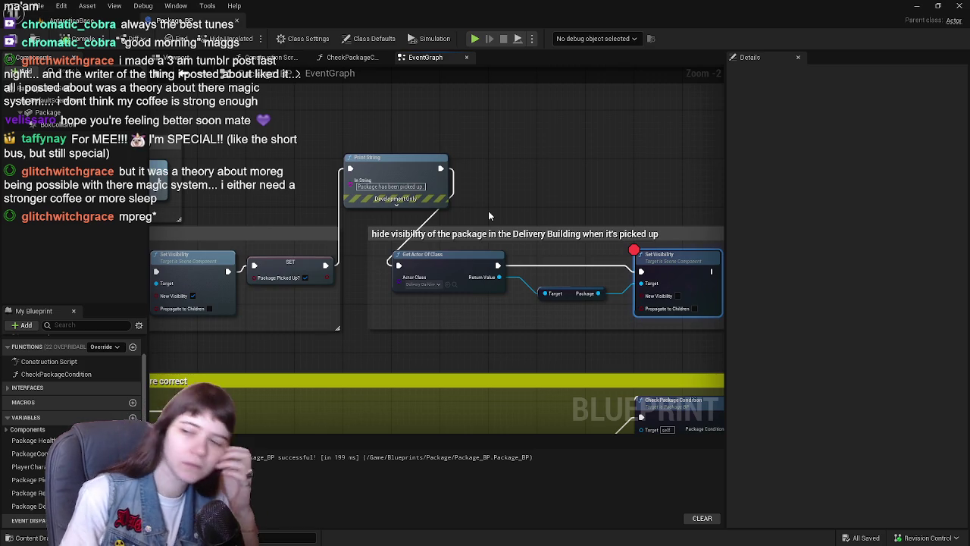
{"action": "mouse_move", "coordinate": [328, 212]}
{"action": "left_mouse_down"}
{"action": "mouse_move", "coordinate": [514, 239]}
{"action": "mouse_move", "coordinate": [401, 392]}
{"action": "left_mouse_up"}
{"action": "scroll", "coordinate": [513, 238], "scroll_direction": "down", "scroll_amount": 3}
{"action": "scroll", "coordinate": [400, 392], "scroll_direction": "up", "scroll_amount": 2}
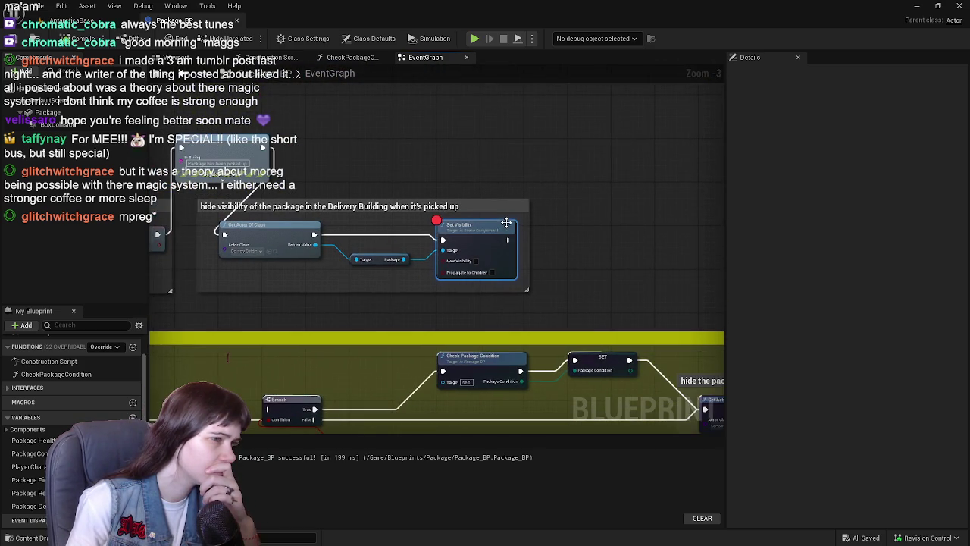
{"action": "scroll", "coordinate": [506, 223], "scroll_direction": "up", "scroll_amount": 1}
Step: Remove the breakpoint from the Set Visibility node in Package_BP
{"action": "right_click", "coordinate": [481, 241]}
{"action": "left_click", "coordinate": [546, 436]}
{"action": "mouse_move", "coordinate": [546, 436]}
{"action": "left_mouse_down"}
{"action": "mouse_move", "coordinate": [720, 477]}
{"action": "mouse_move", "coordinate": [614, 485]}
{"action": "mouse_move", "coordinate": [634, 505]}
{"action": "left_mouse_up"}
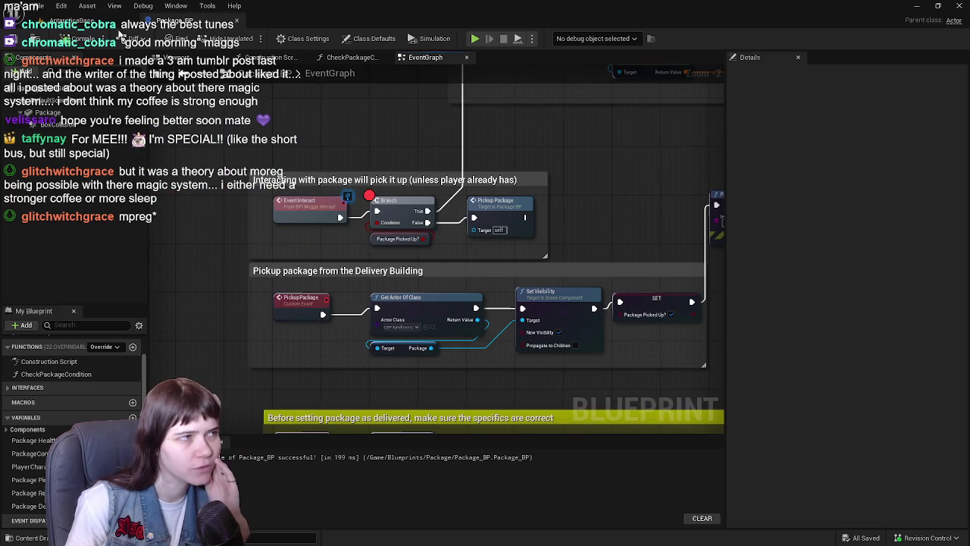
Step: Glance at the package's 3D preview and return to the pickup logic in the event graph
{"action": "left_click", "coordinate": [176, 58]}
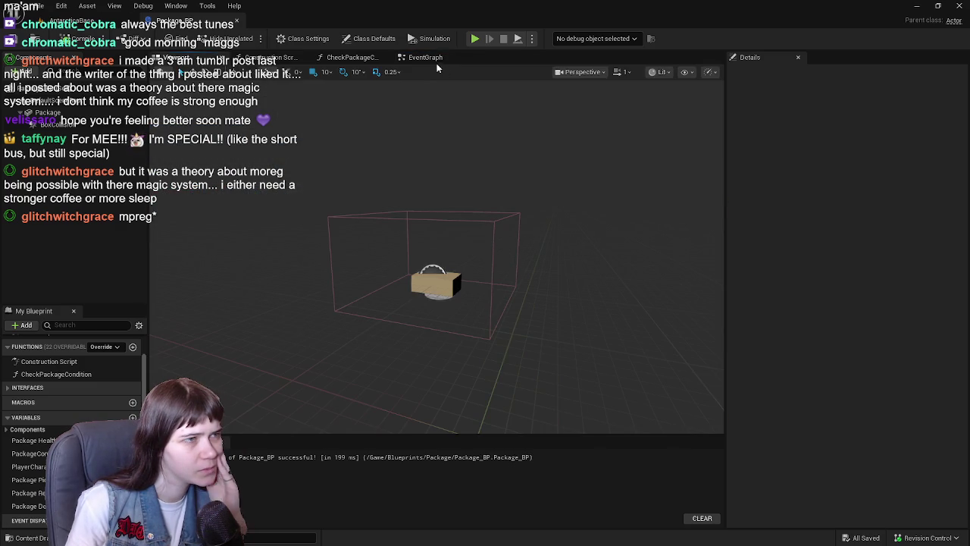
{"action": "left_click", "coordinate": [429, 58]}
{"action": "scroll", "coordinate": [583, 242], "scroll_direction": "down", "scroll_amount": 3}
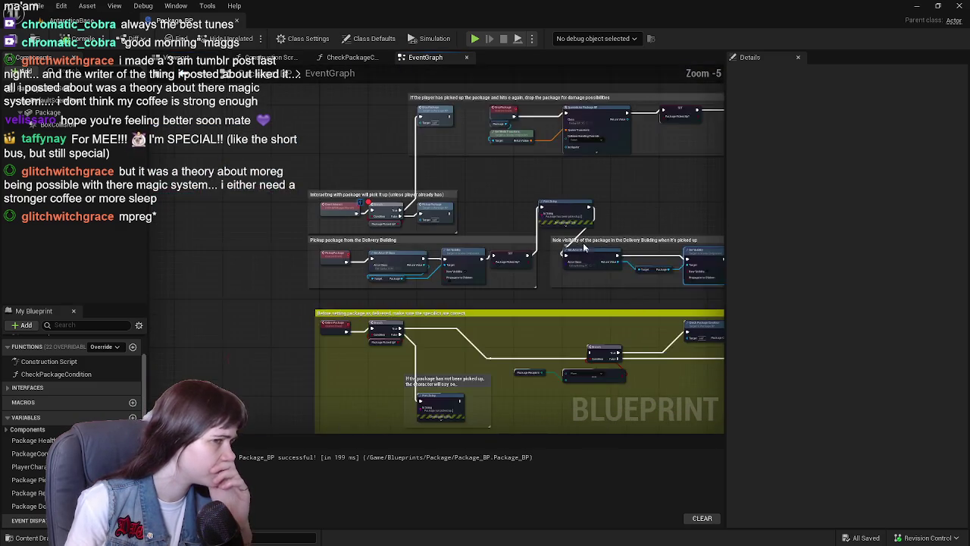
{"action": "scroll", "coordinate": [369, 232], "scroll_direction": "up", "scroll_amount": 2}
{"action": "mouse_move", "coordinate": [238, 203]}
{"action": "left_mouse_down"}
{"action": "mouse_move", "coordinate": [335, 224]}
{"action": "mouse_move", "coordinate": [409, 223]}
{"action": "mouse_move", "coordinate": [348, 199]}
{"action": "left_mouse_up"}
{"action": "scroll", "coordinate": [409, 223], "scroll_direction": "up", "scroll_amount": 1}
{"action": "left_click", "coordinate": [178, 57]}
{"action": "left_click", "coordinate": [458, 59]}
{"action": "left_click_drag", "start_coordinate": [358, 198], "coordinate": [465, 201]}
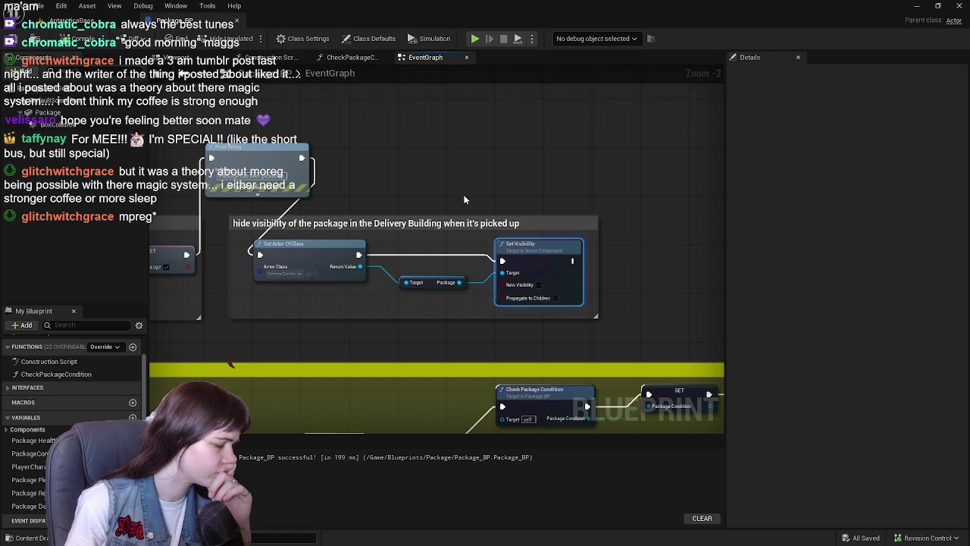
Step: Select the DeliveryBuilding actor in the level, then return to the Package_BP graph
{"action": "left_click", "coordinate": [64, 21]}
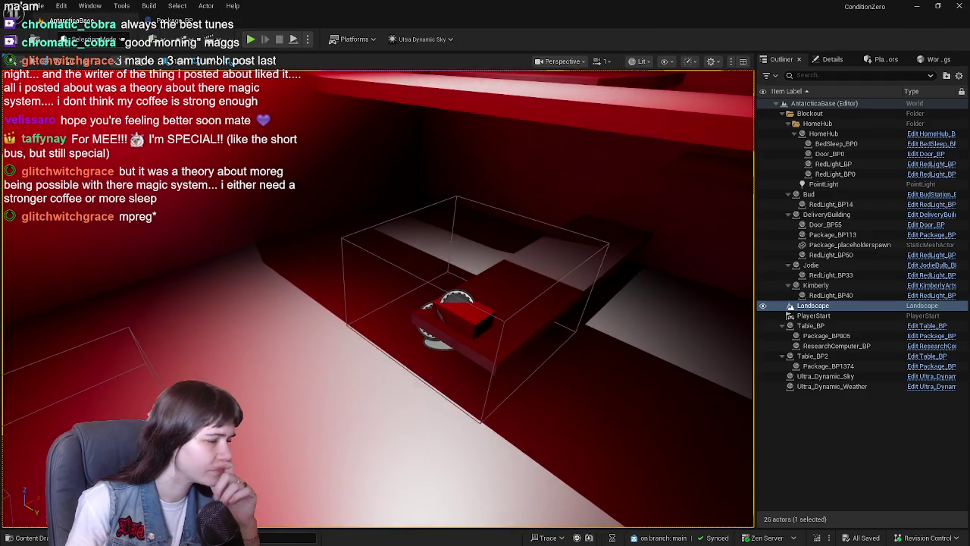
{"action": "left_click", "coordinate": [413, 306]}
{"action": "key", "text": "ctrl+Tab"}
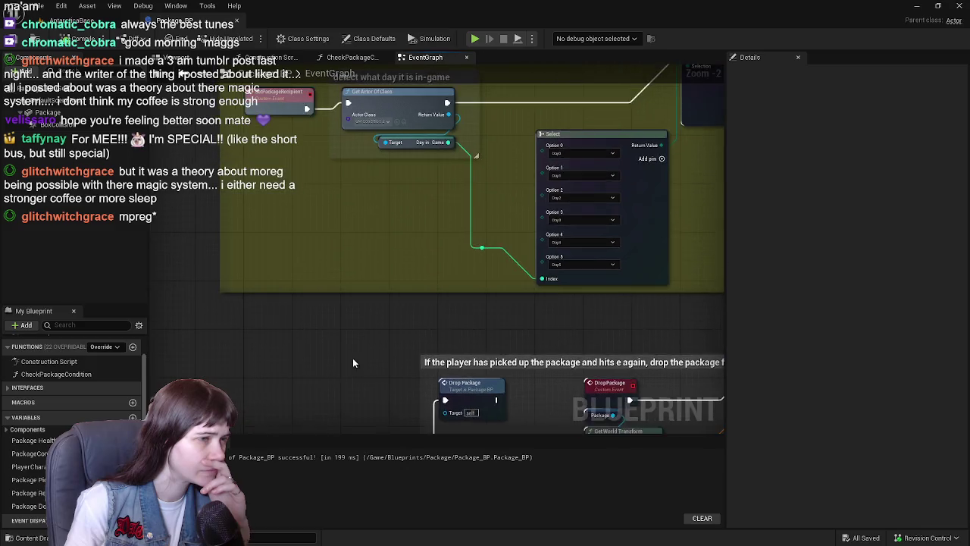
Step: Review the SET and Print String nodes in the Package_BP graph
{"action": "scroll", "coordinate": [384, 248], "scroll_direction": "down", "scroll_amount": 1}
{"action": "mouse_move", "coordinate": [582, 295]}
{"action": "left_mouse_down"}
{"action": "mouse_move", "coordinate": [275, 251]}
{"action": "mouse_move", "coordinate": [390, 303]}
{"action": "mouse_move", "coordinate": [326, 265]}
{"action": "mouse_move", "coordinate": [348, 395]}
{"action": "mouse_move", "coordinate": [598, 222]}
{"action": "mouse_move", "coordinate": [354, 264]}
{"action": "mouse_move", "coordinate": [354, 287]}
{"action": "mouse_move", "coordinate": [369, 255]}
{"action": "mouse_move", "coordinate": [483, 193]}
{"action": "left_mouse_up"}
{"action": "scroll", "coordinate": [354, 286], "scroll_direction": "down", "scroll_amount": 1}
{"action": "key", "text": "ctrl+Tab"}
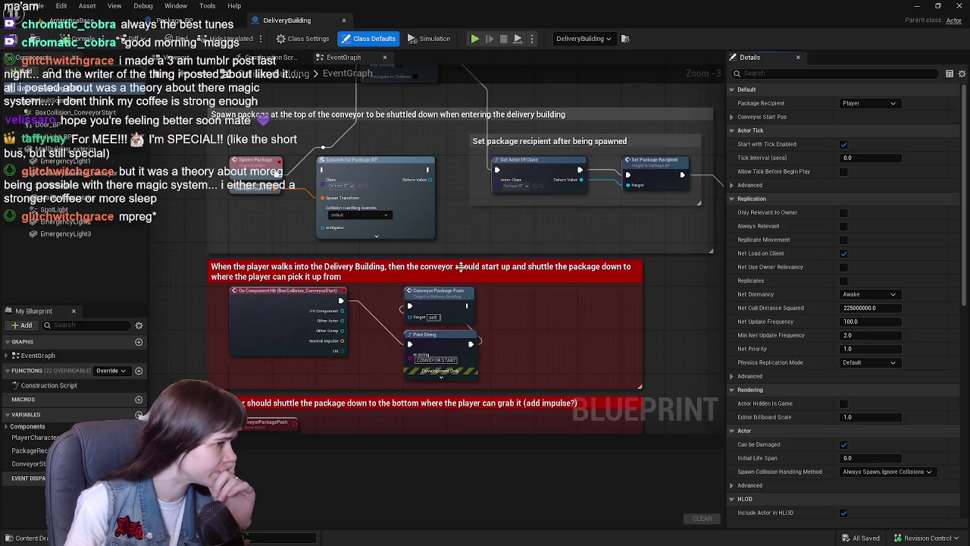
Step: Inspect the Conveyor Start Pos variable's default transform in DeliveryBuilding
{"action": "scroll", "coordinate": [545, 227], "scroll_direction": "up", "scroll_amount": 1}
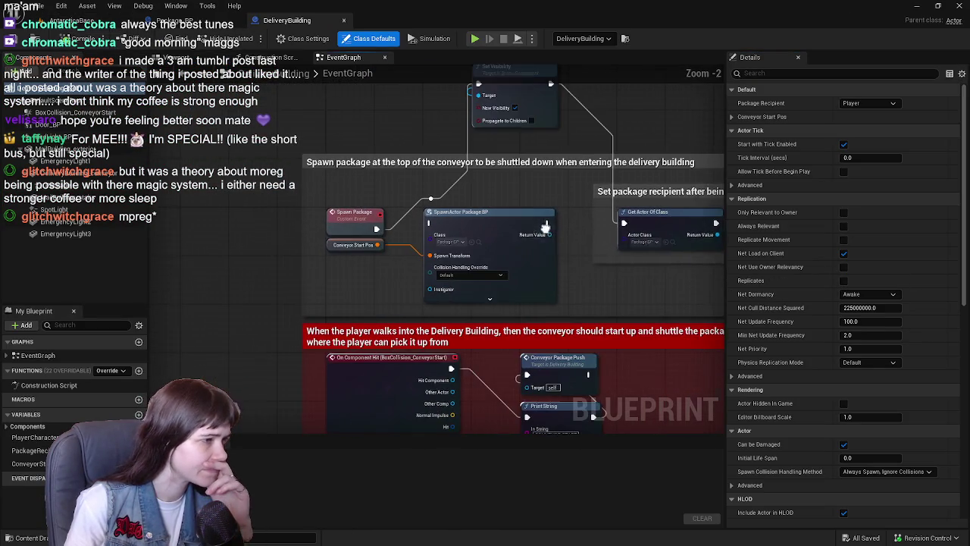
{"action": "left_click", "coordinate": [341, 244]}
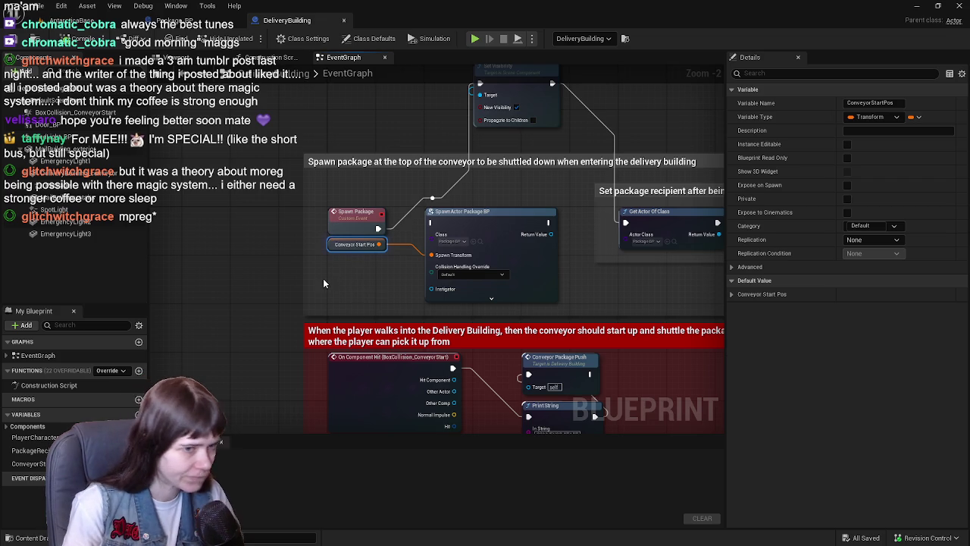
{"action": "left_click", "coordinate": [731, 294]}
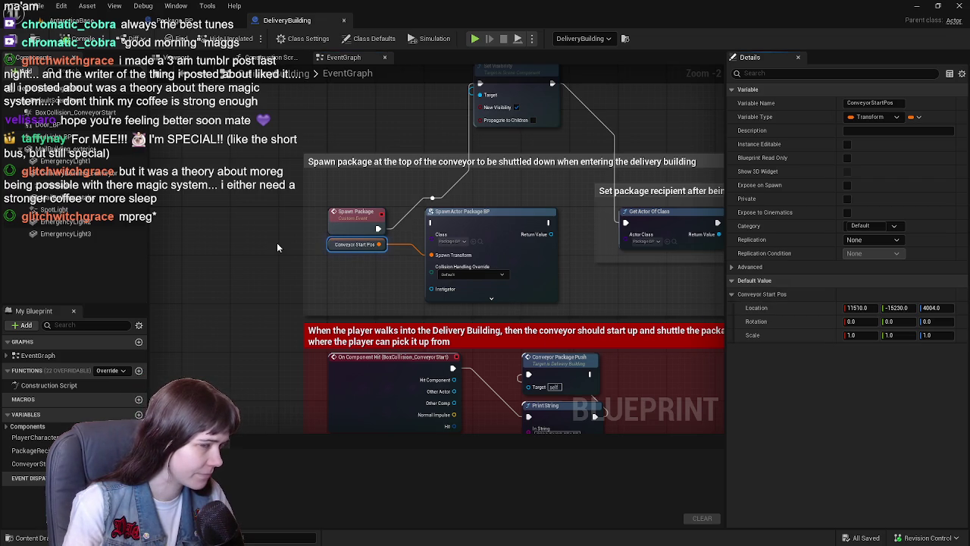
{"action": "left_click", "coordinate": [303, 269]}
{"action": "right_click", "coordinate": [322, 262]}
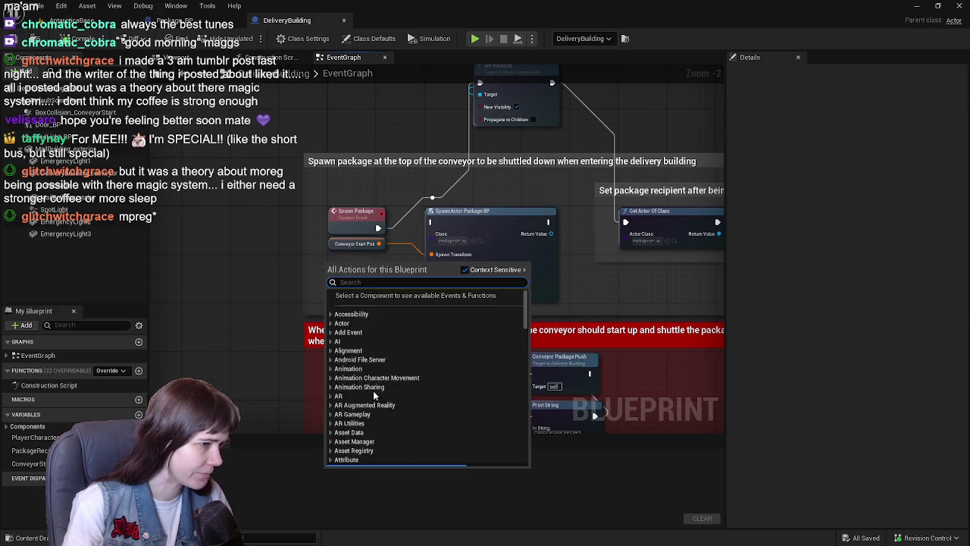
{"action": "left_click", "coordinate": [261, 266]}
Step: Duplicate ConveyorStartPos as ConveyorEndPos and place its getter below Conveyor Start Pos
{"action": "right_click", "coordinate": [28, 463]}
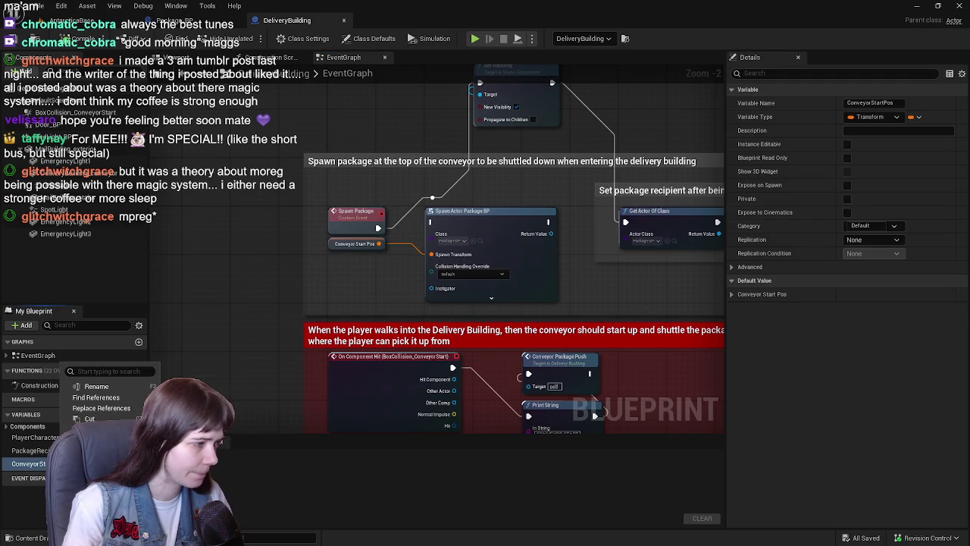
{"action": "key", "text": "ctrl+w"}
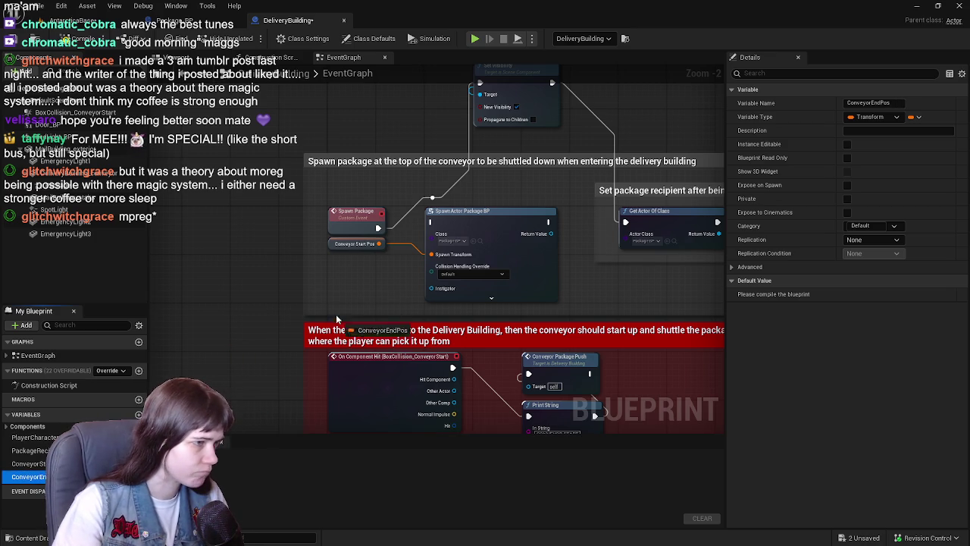
{"action": "left_click_drag", "start_coordinate": [336, 260], "coordinate": [336, 260]}
{"action": "scroll", "coordinate": [374, 282], "scroll_direction": "up", "scroll_amount": 1}
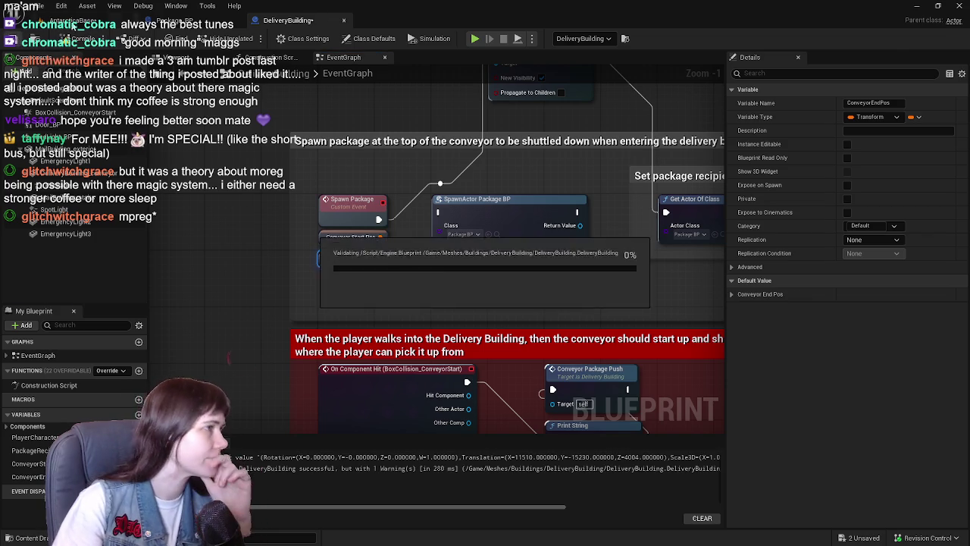
{"action": "left_click", "coordinate": [83, 19]}
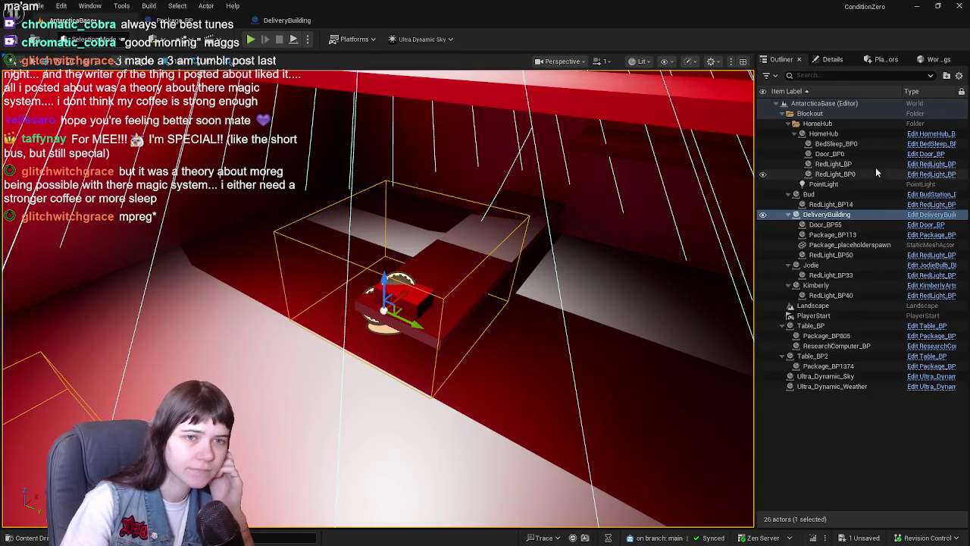
Step: Check DeliveryBuilding's transform, then select the placeholder package on the shelf
{"action": "left_click", "coordinate": [851, 215]}
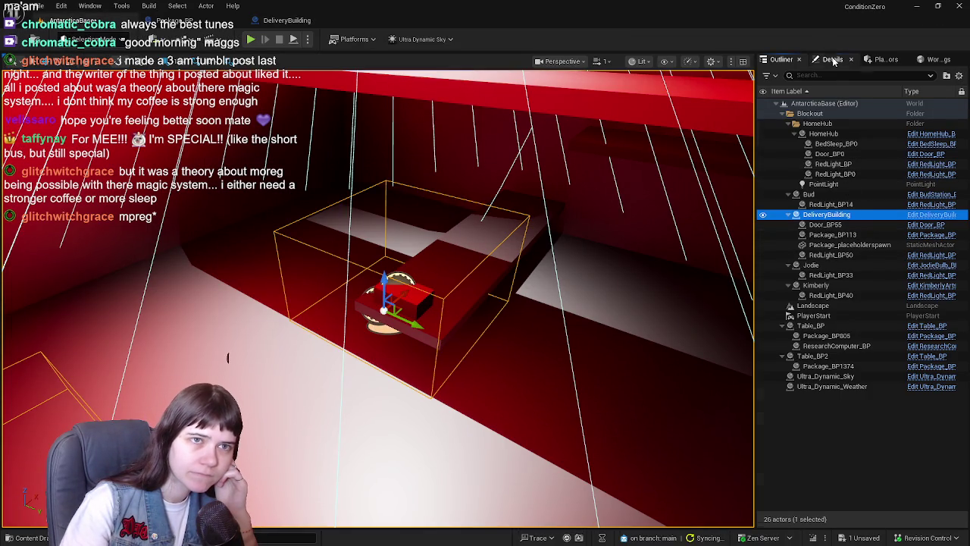
{"action": "left_click", "coordinate": [834, 60]}
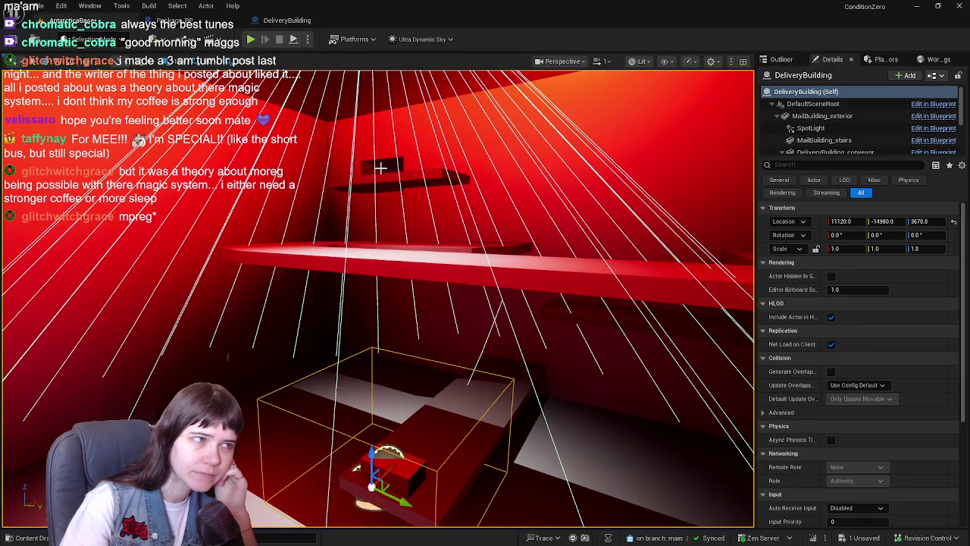
{"action": "left_click", "coordinate": [402, 180]}
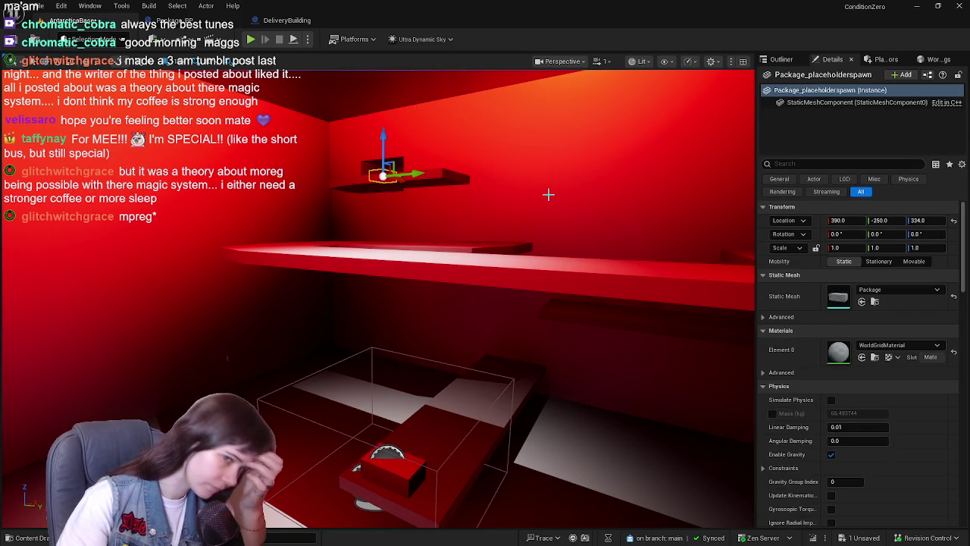
{"action": "left_click", "coordinate": [783, 60]}
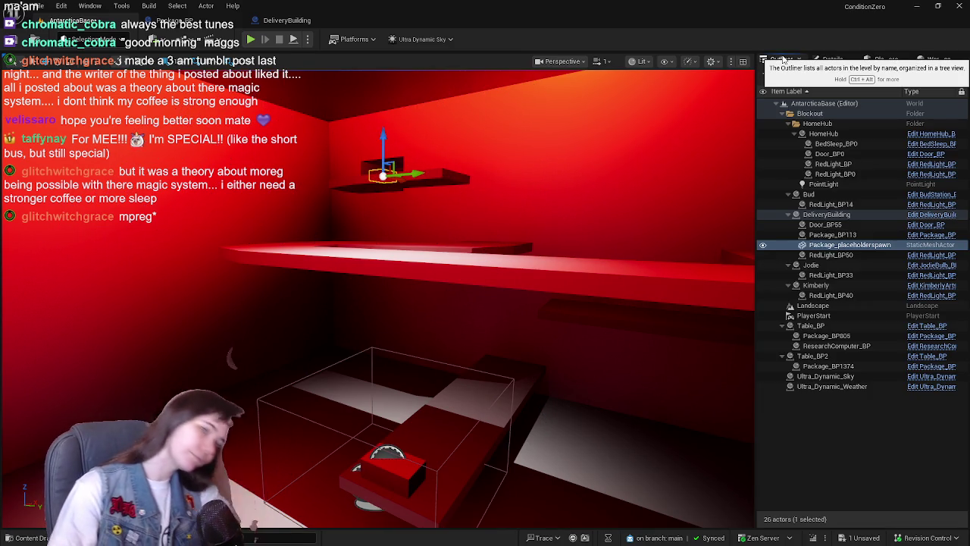
Step: Duplicate the placeholder package and move the copy onto the red counter at 5, 20, 24
{"action": "scroll", "coordinate": [497, 299], "scroll_direction": "down", "scroll_amount": 3}
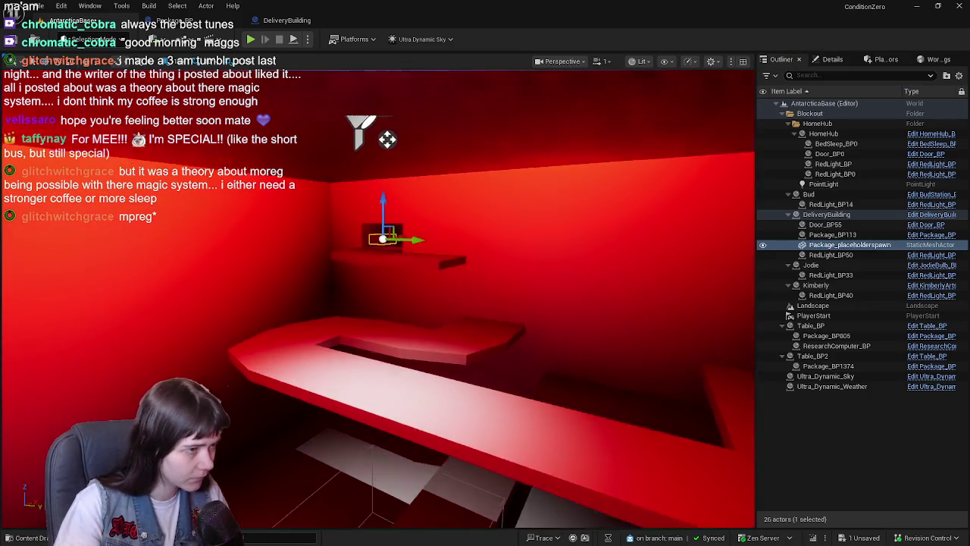
{"action": "key", "text": "ctrl+d"}
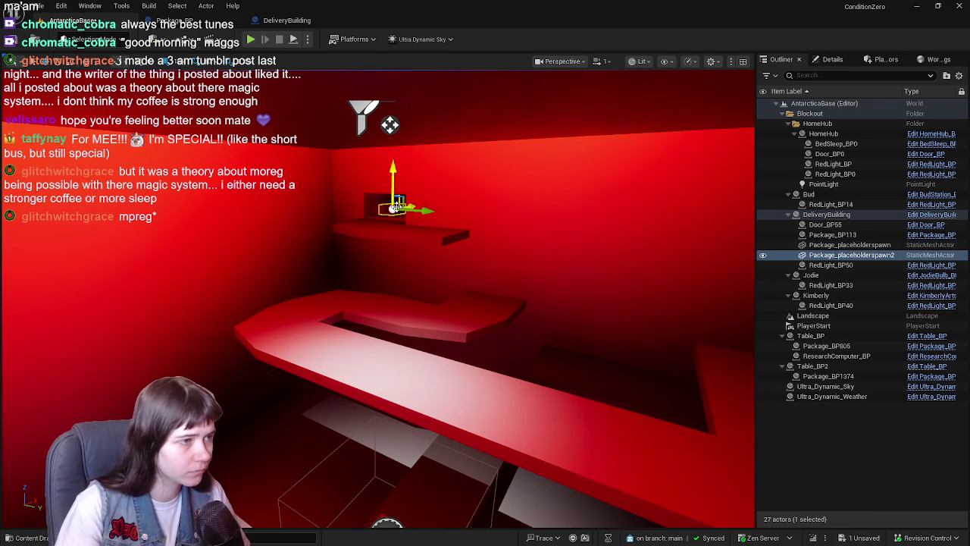
{"action": "mouse_move", "coordinate": [411, 211]}
{"action": "left_mouse_down"}
{"action": "mouse_move", "coordinate": [552, 221]}
{"action": "mouse_move", "coordinate": [526, 217]}
{"action": "mouse_move", "coordinate": [624, 281]}
{"action": "mouse_move", "coordinate": [677, 238]}
{"action": "left_mouse_up"}
{"action": "mouse_move", "coordinate": [693, 278]}
{"action": "left_mouse_down"}
{"action": "mouse_move", "coordinate": [390, 314]}
{"action": "mouse_move", "coordinate": [394, 340]}
{"action": "mouse_move", "coordinate": [522, 390]}
{"action": "mouse_move", "coordinate": [580, 273]}
{"action": "mouse_move", "coordinate": [561, 288]}
{"action": "mouse_move", "coordinate": [567, 243]}
{"action": "mouse_move", "coordinate": [454, 227]}
{"action": "mouse_move", "coordinate": [473, 162]}
{"action": "mouse_move", "coordinate": [314, 110]}
{"action": "mouse_move", "coordinate": [307, 95]}
{"action": "mouse_move", "coordinate": [306, 300]}
{"action": "mouse_move", "coordinate": [217, 282]}
{"action": "mouse_move", "coordinate": [470, 261]}
{"action": "mouse_move", "coordinate": [505, 262]}
{"action": "mouse_move", "coordinate": [530, 278]}
{"action": "left_mouse_up"}
{"action": "mouse_move", "coordinate": [584, 371]}
{"action": "left_mouse_down"}
{"action": "mouse_move", "coordinate": [415, 331]}
{"action": "mouse_move", "coordinate": [409, 220]}
{"action": "mouse_move", "coordinate": [383, 243]}
{"action": "mouse_move", "coordinate": [701, 404]}
{"action": "mouse_move", "coordinate": [387, 238]}
{"action": "left_mouse_up"}
{"action": "mouse_move", "coordinate": [308, 251]}
{"action": "left_mouse_down"}
{"action": "mouse_move", "coordinate": [331, 346]}
{"action": "mouse_move", "coordinate": [453, 371]}
{"action": "mouse_move", "coordinate": [258, 347]}
{"action": "left_mouse_up"}
{"action": "mouse_move", "coordinate": [356, 334]}
{"action": "left_mouse_down"}
{"action": "mouse_move", "coordinate": [424, 336]}
{"action": "mouse_move", "coordinate": [444, 325]}
{"action": "left_mouse_up"}
{"action": "mouse_move", "coordinate": [611, 131]}
{"action": "left_mouse_down"}
{"action": "mouse_move", "coordinate": [598, 122]}
{"action": "mouse_move", "coordinate": [611, 131]}
{"action": "left_mouse_up"}
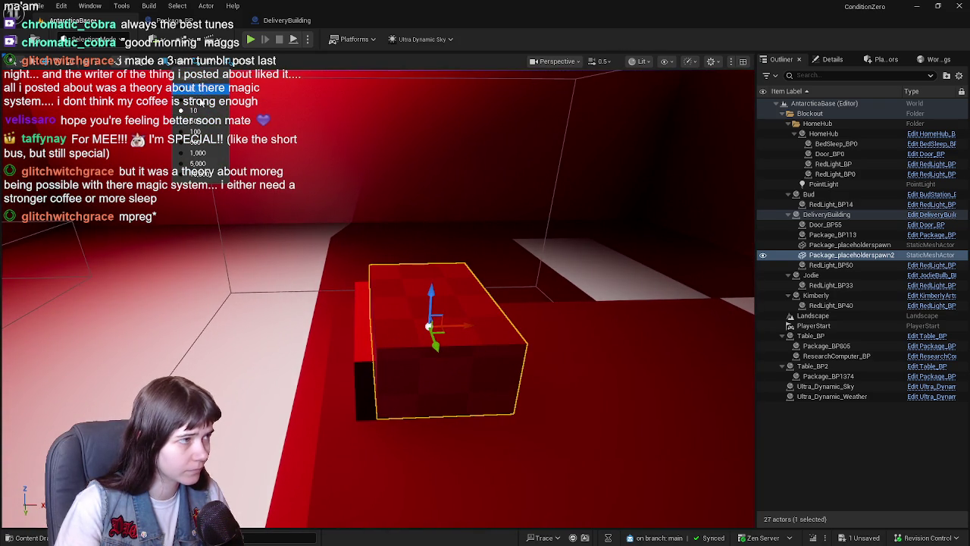
{"action": "left_click_drag", "start_coordinate": [466, 329], "coordinate": [398, 327]}
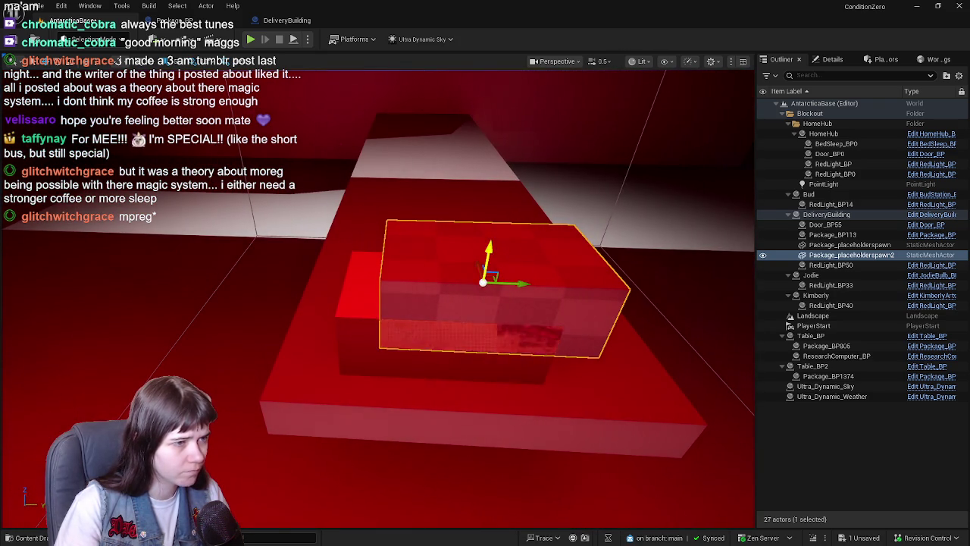
{"action": "key", "text": "ctrl+z"}
{"action": "mouse_move", "coordinate": [515, 313]}
{"action": "left_mouse_down"}
{"action": "mouse_move", "coordinate": [459, 322]}
{"action": "mouse_move", "coordinate": [488, 313]}
{"action": "left_mouse_up"}
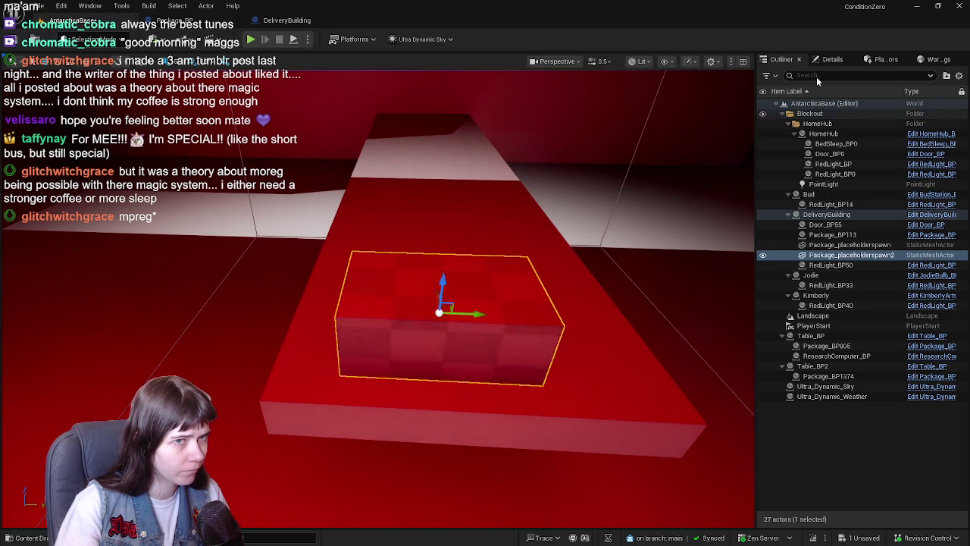
{"action": "left_click", "coordinate": [832, 59]}
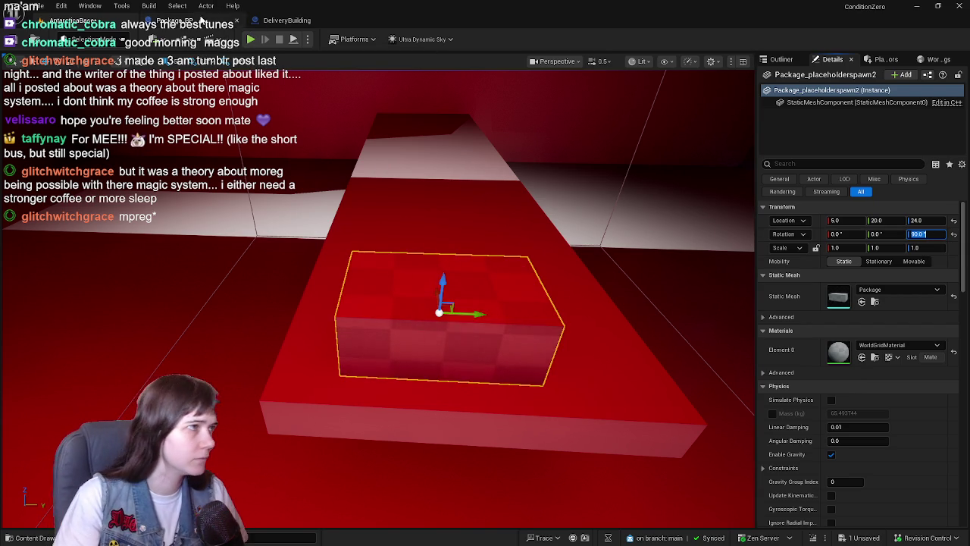
{"action": "left_click", "coordinate": [287, 19]}
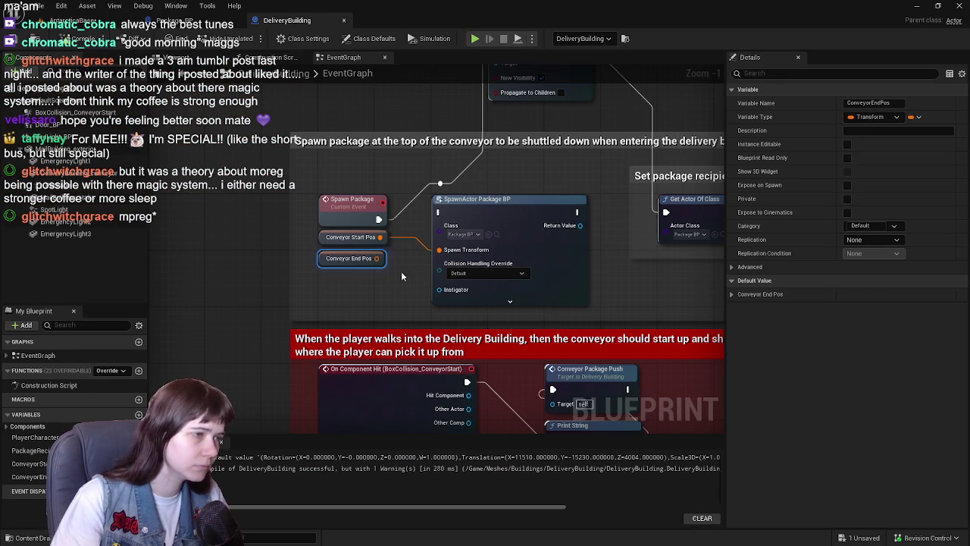
Step: Give Conveyor End Pos a 90° yaw default rotation and compile DeliveryBuilding
{"action": "left_click", "coordinate": [732, 294]}
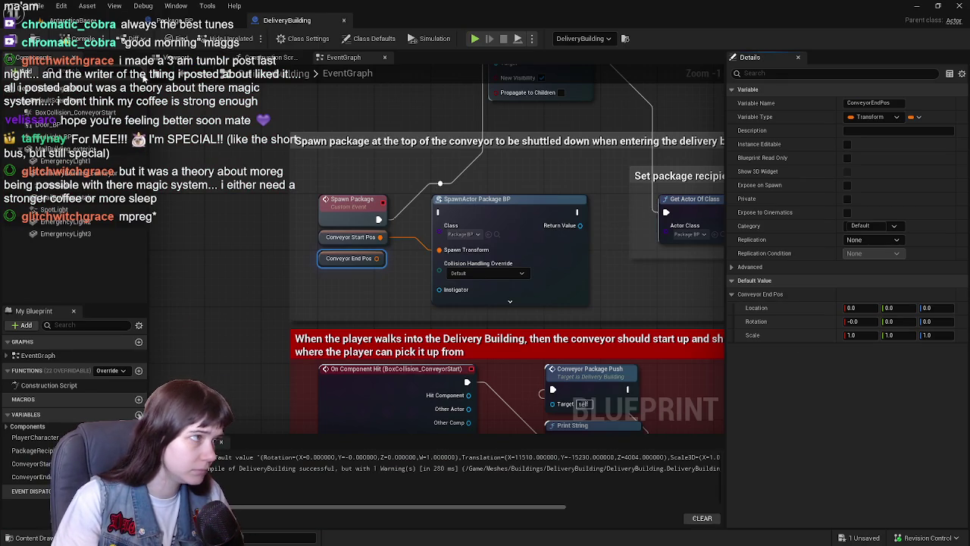
{"action": "left_click", "coordinate": [80, 38]}
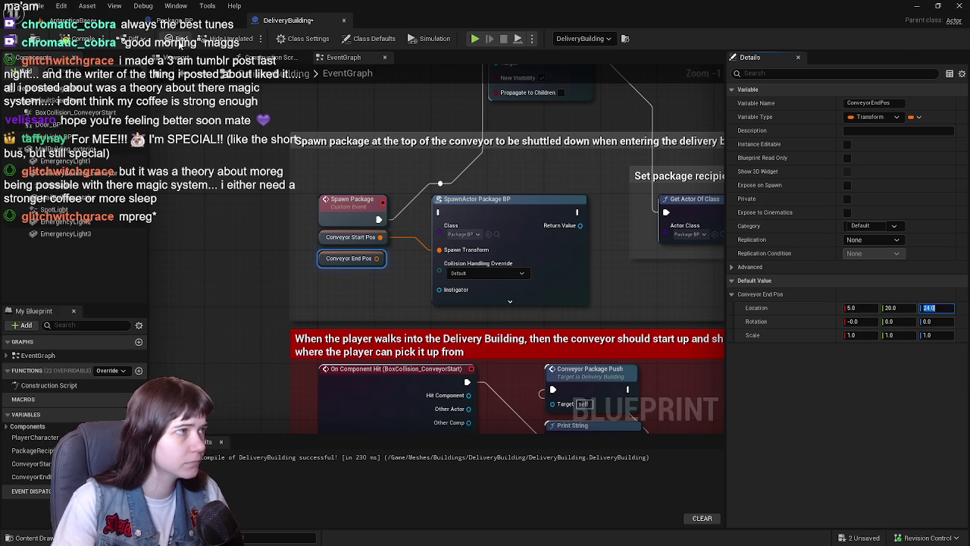
{"action": "left_click", "coordinate": [73, 20]}
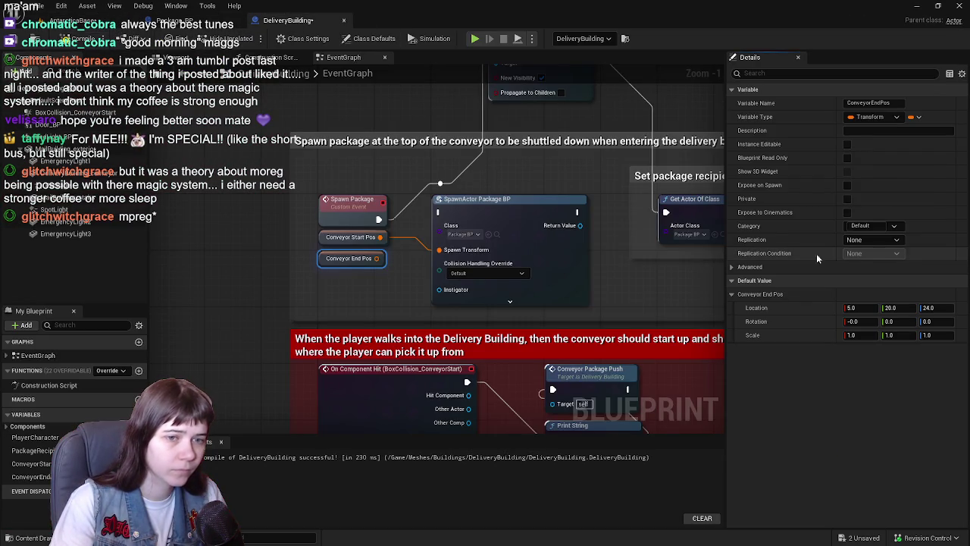
{"action": "left_click", "coordinate": [937, 322]}
{"action": "type", "text": "90"}
{"action": "key", "text": "Return"}
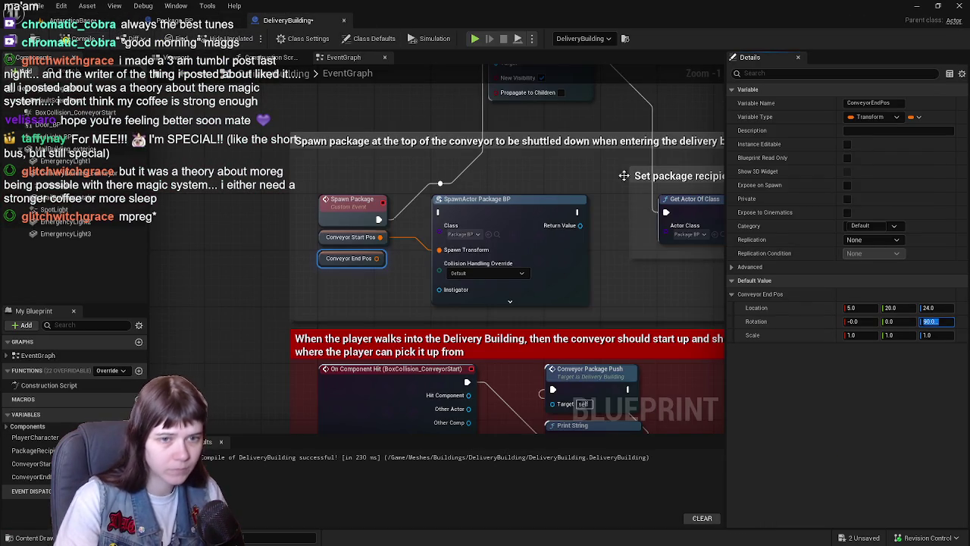
Step: Uncheck Visible on Package_placeholderspawn2 and save the level
{"action": "left_click", "coordinate": [61, 20]}
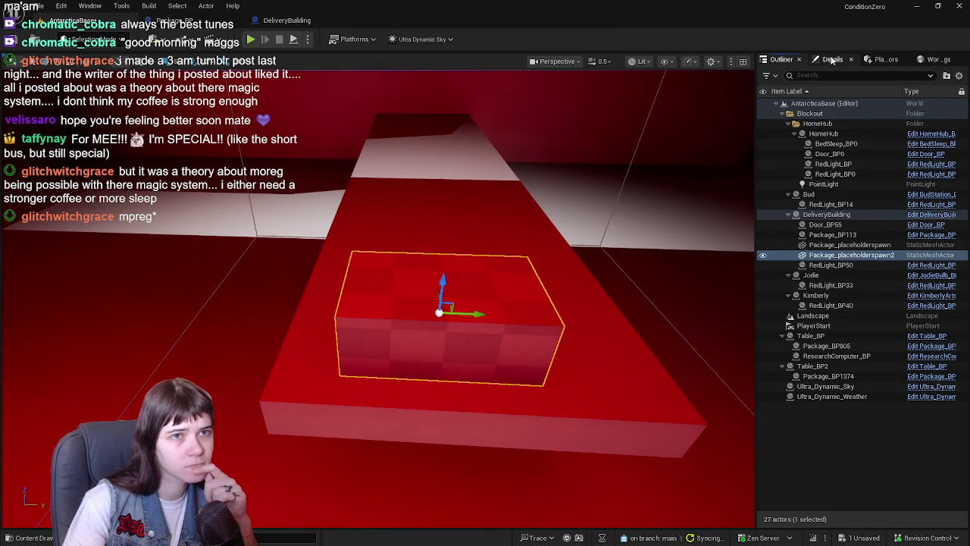
{"action": "scroll", "coordinate": [870, 414], "scroll_direction": "down", "scroll_amount": 15}
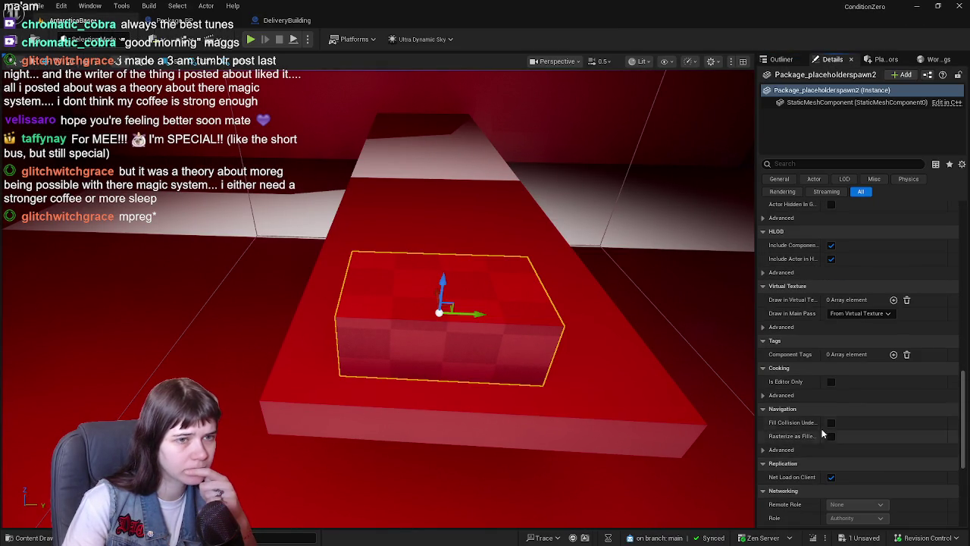
{"action": "scroll", "coordinate": [813, 325], "scroll_direction": "up", "scroll_amount": 3}
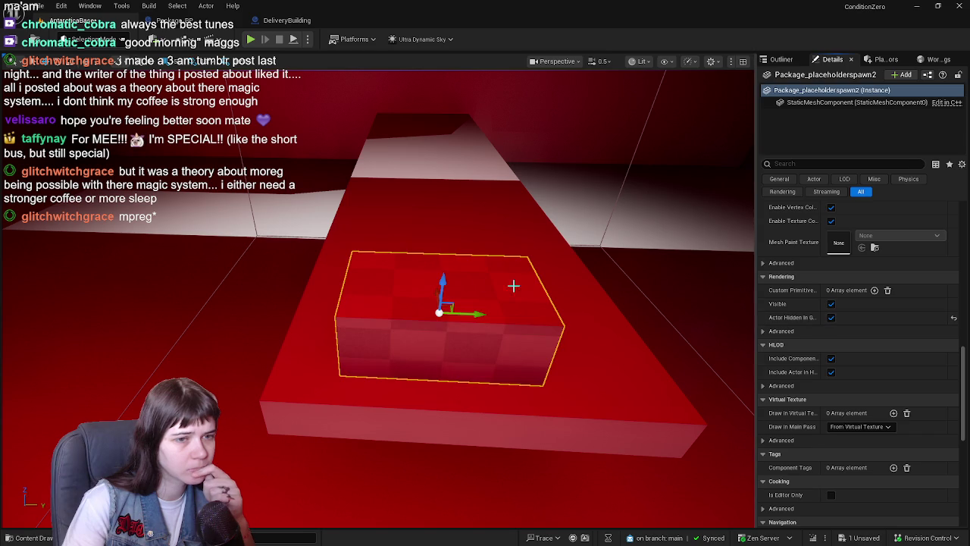
{"action": "left_click", "coordinate": [831, 304]}
{"action": "key", "text": "ctrl+s"}
{"action": "left_click", "coordinate": [284, 21]}
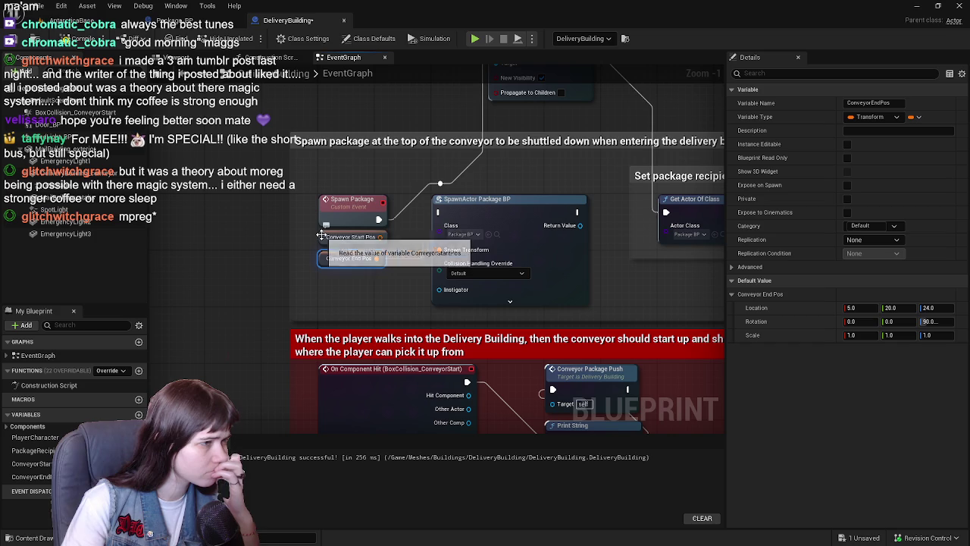
{"action": "left_click_drag", "start_coordinate": [510, 233], "coordinate": [457, 233]}
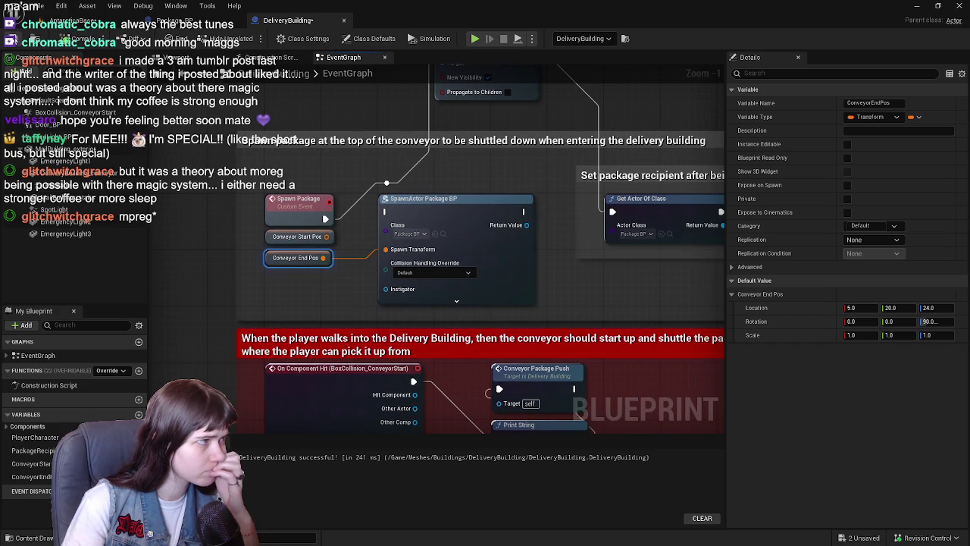
Step: Lower the wall placeholder package slightly along its Z axis
{"action": "left_click", "coordinate": [76, 21]}
{"action": "mouse_move", "coordinate": [326, 219]}
{"action": "left_mouse_down"}
{"action": "mouse_move", "coordinate": [319, 209]}
{"action": "mouse_move", "coordinate": [346, 243]}
{"action": "left_mouse_up"}
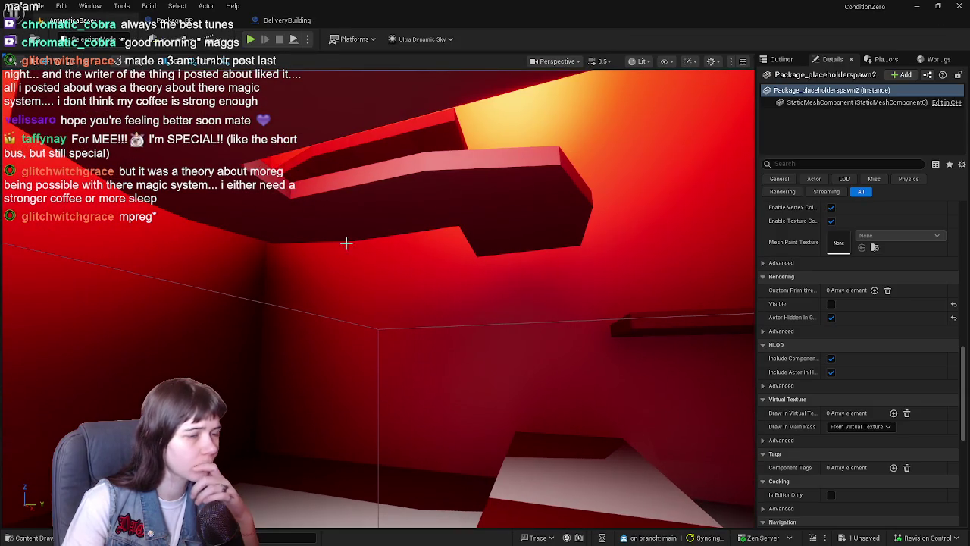
{"action": "mouse_move", "coordinate": [398, 260]}
{"action": "left_mouse_down"}
{"action": "mouse_move", "coordinate": [461, 286]}
{"action": "mouse_move", "coordinate": [318, 300]}
{"action": "left_mouse_up"}
{"action": "left_click", "coordinate": [349, 304]}
{"action": "key", "text": "w"}
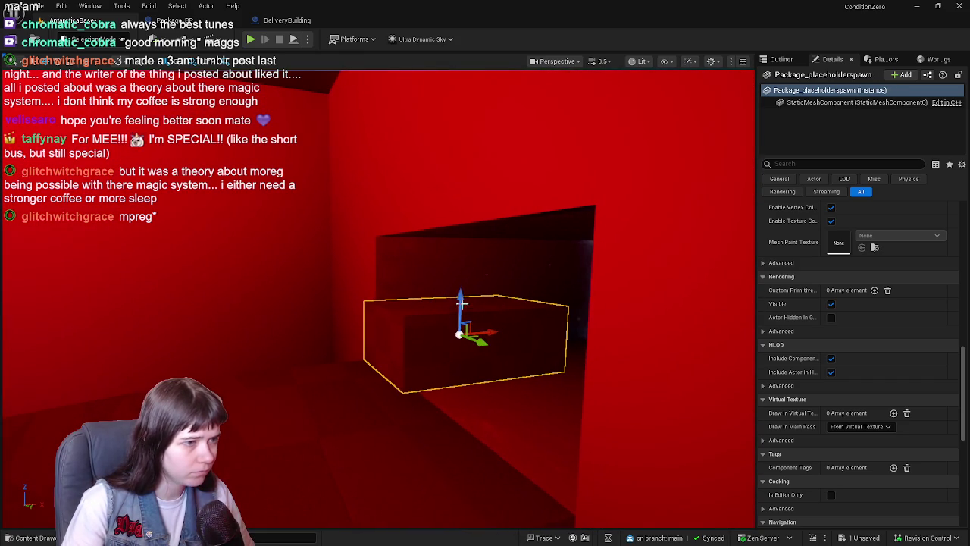
{"action": "key", "text": "w"}
{"action": "left_click_drag", "start_coordinate": [465, 290], "coordinate": [466, 312]}
{"action": "key", "text": "s"}
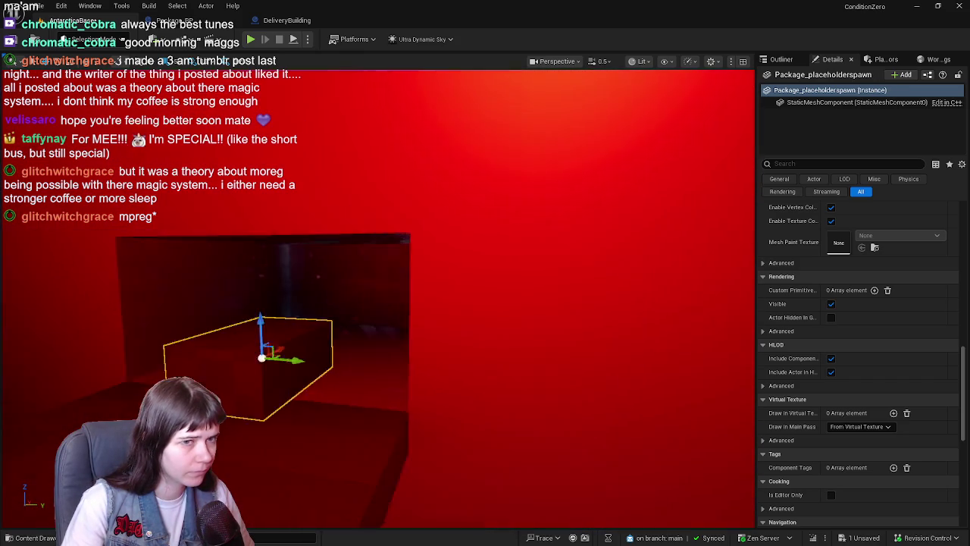
{"action": "scroll", "coordinate": [881, 365], "scroll_direction": "up", "scroll_amount": 5}
{"action": "scroll", "coordinate": [877, 366], "scroll_direction": "up", "scroll_amount": 5}
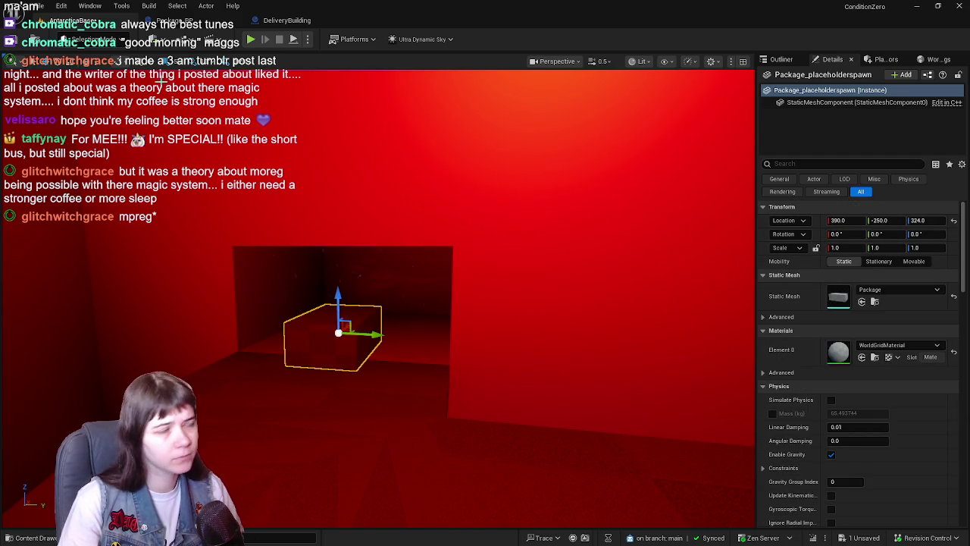
Step: Compare the Conveyor Start Pos and Conveyor End Pos transform values in DeliveryBuilding
{"action": "left_click", "coordinate": [280, 20]}
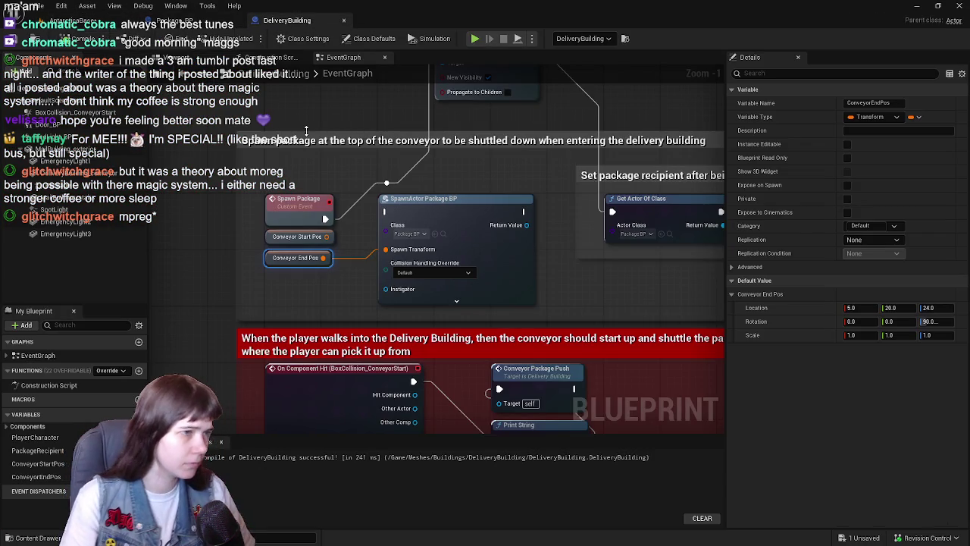
{"action": "left_click", "coordinate": [295, 236]}
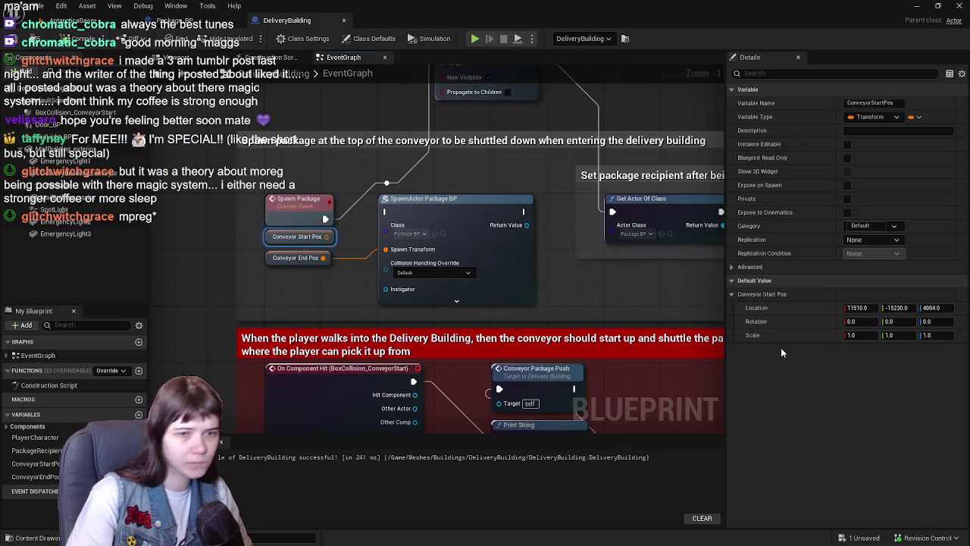
{"action": "left_click", "coordinate": [273, 258]}
Step: Drag Package_placeholderspawn's Outliner row to detach it from DeliveryBuilding
{"action": "left_click", "coordinate": [68, 21]}
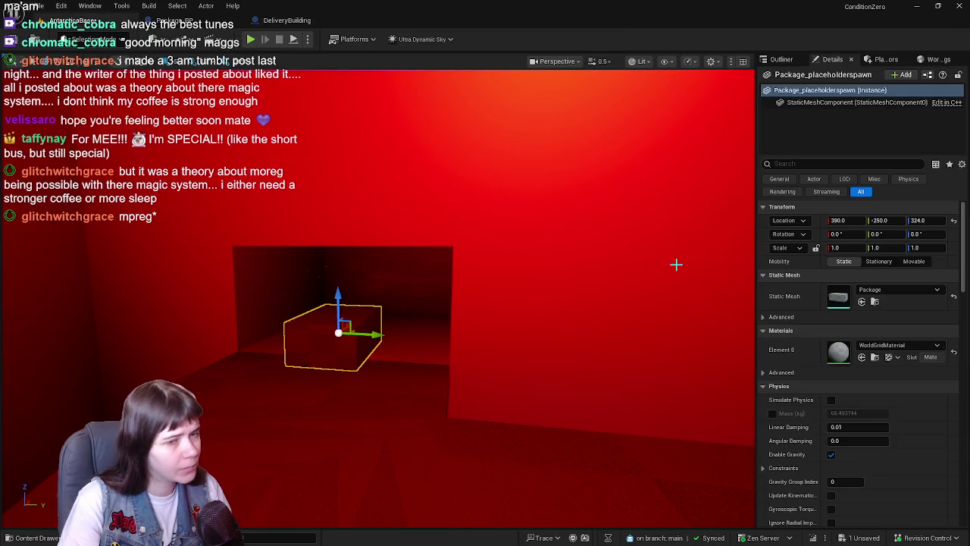
{"action": "left_click", "coordinate": [782, 60]}
{"action": "mouse_move", "coordinate": [820, 245]}
{"action": "left_mouse_down"}
{"action": "mouse_move", "coordinate": [831, 244]}
{"action": "mouse_move", "coordinate": [834, 216]}
{"action": "left_mouse_up"}
Step: Set Conveyor Start Pos location to 11510, -15230, 3994 from the detached package and recompile
{"action": "left_click", "coordinate": [833, 59]}
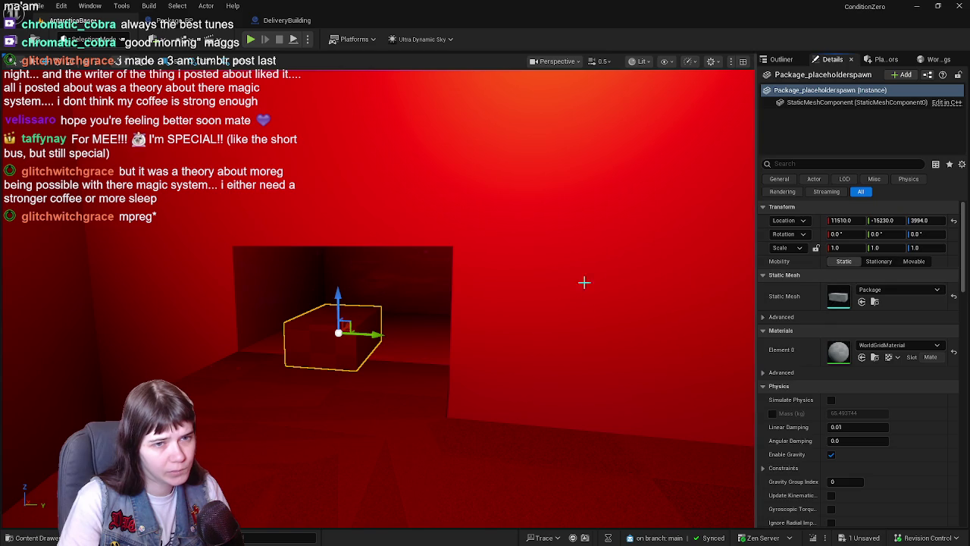
{"action": "left_click", "coordinate": [285, 21]}
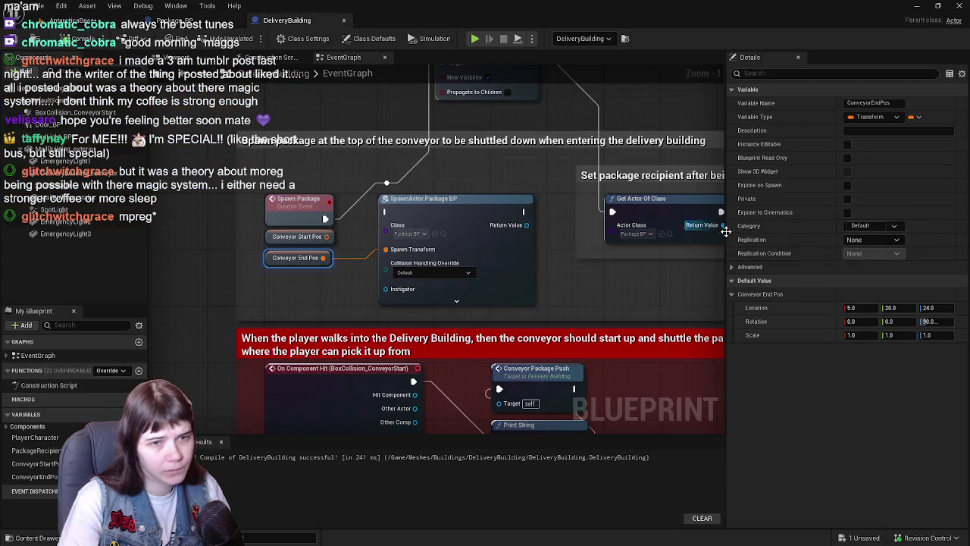
{"action": "left_click", "coordinate": [294, 236]}
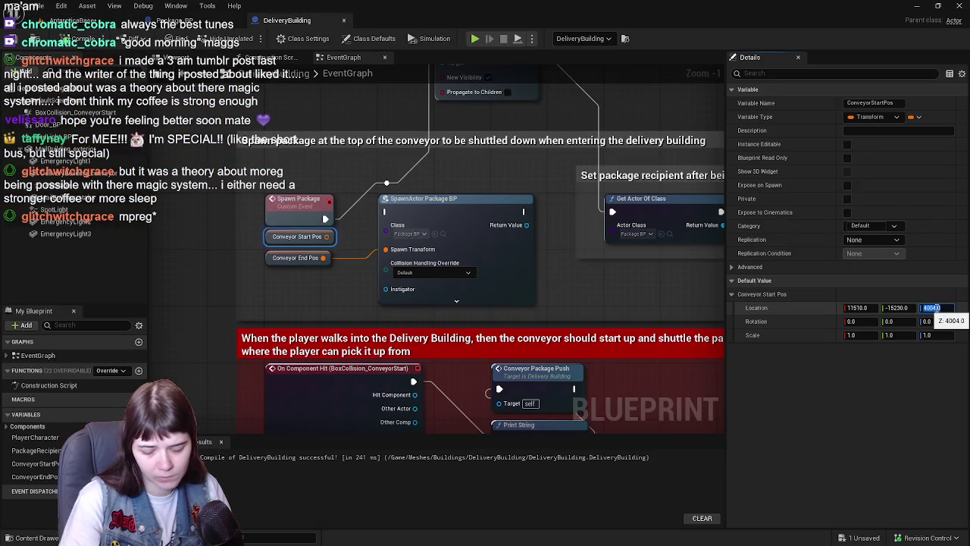
{"action": "type", "text": "3994"}
{"action": "key", "text": "Return"}
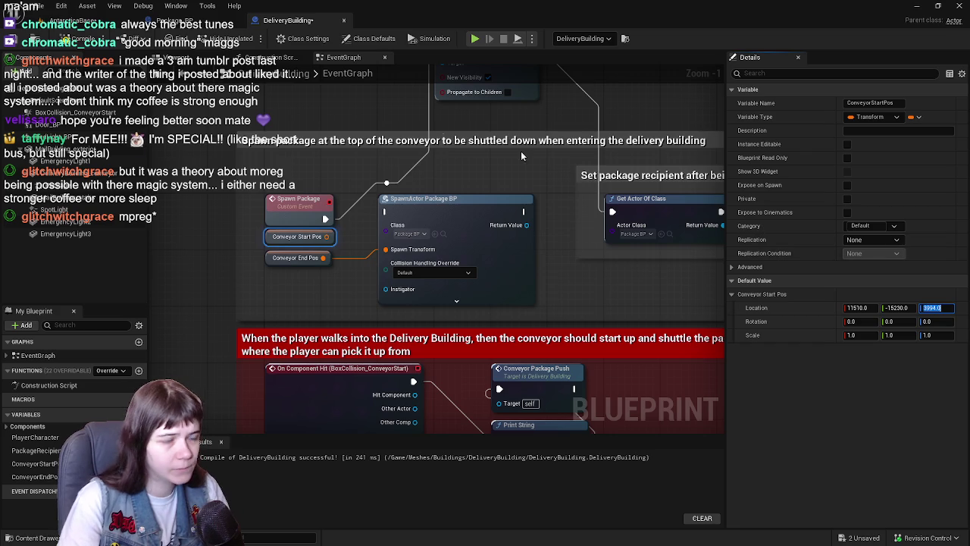
{"action": "left_click", "coordinate": [30, 38]}
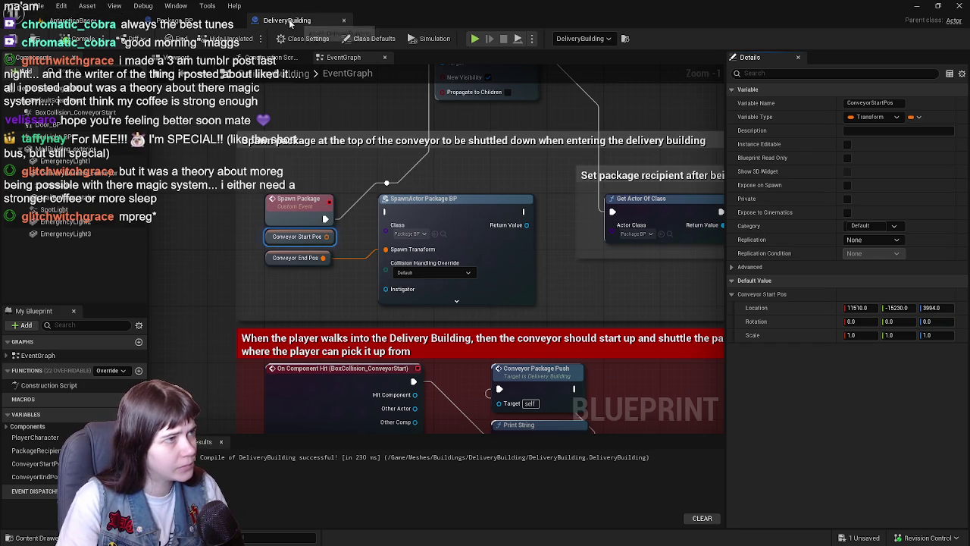
{"action": "left_click", "coordinate": [182, 19]}
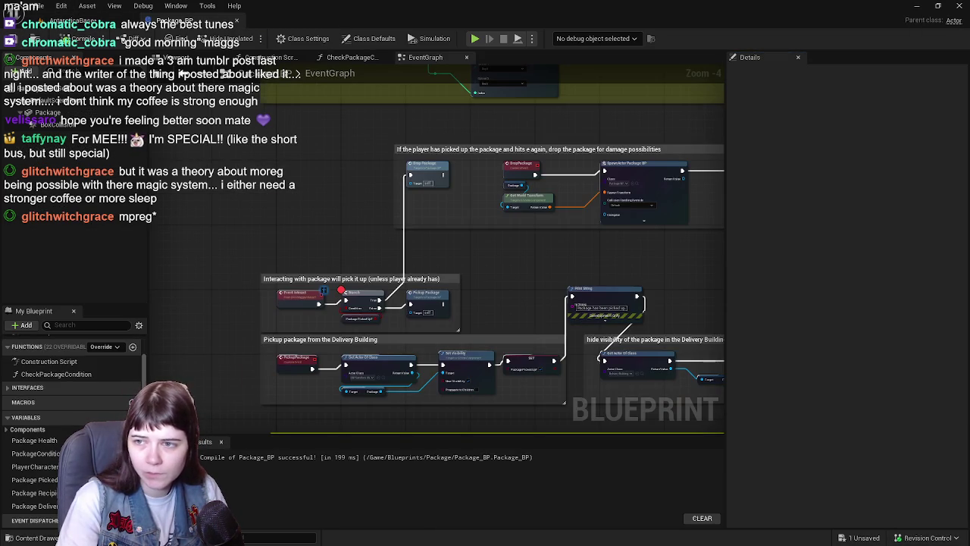
{"action": "left_click", "coordinate": [72, 20]}
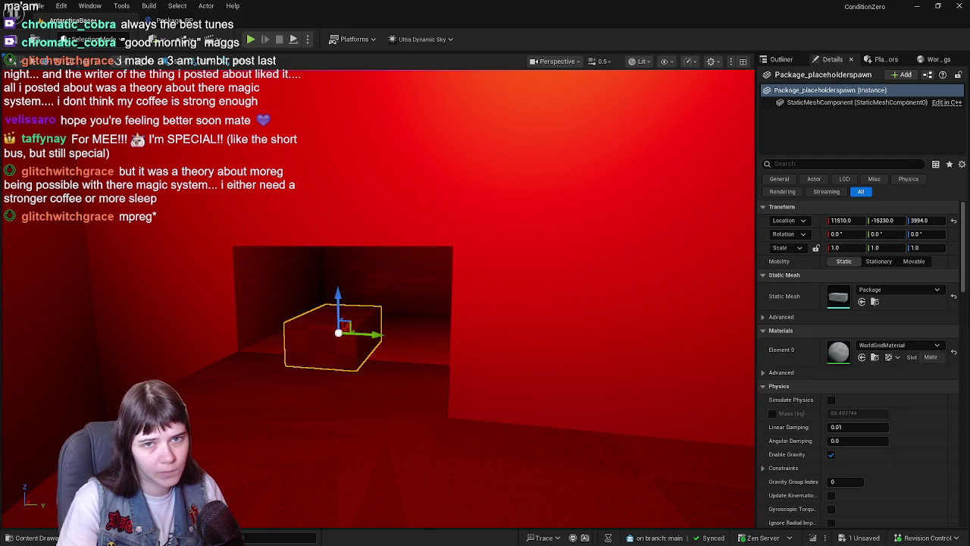
Step: Reattach the wall package under DeliveryBuilding and set Package_placeholderspawn2's yaw to exactly 90
{"action": "left_click", "coordinate": [781, 59]}
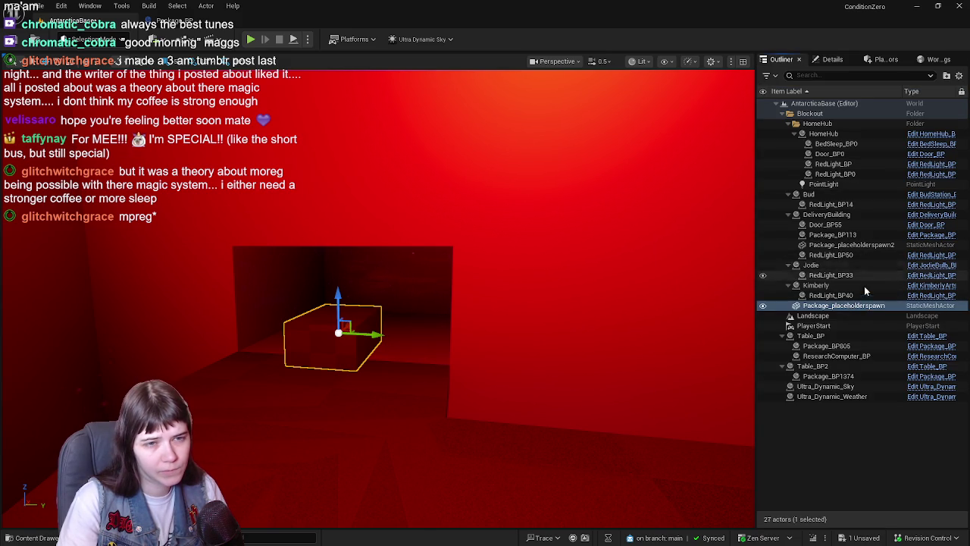
{"action": "mouse_move", "coordinate": [855, 306]}
{"action": "left_mouse_down"}
{"action": "mouse_move", "coordinate": [837, 221]}
{"action": "mouse_move", "coordinate": [855, 219]}
{"action": "left_mouse_up"}
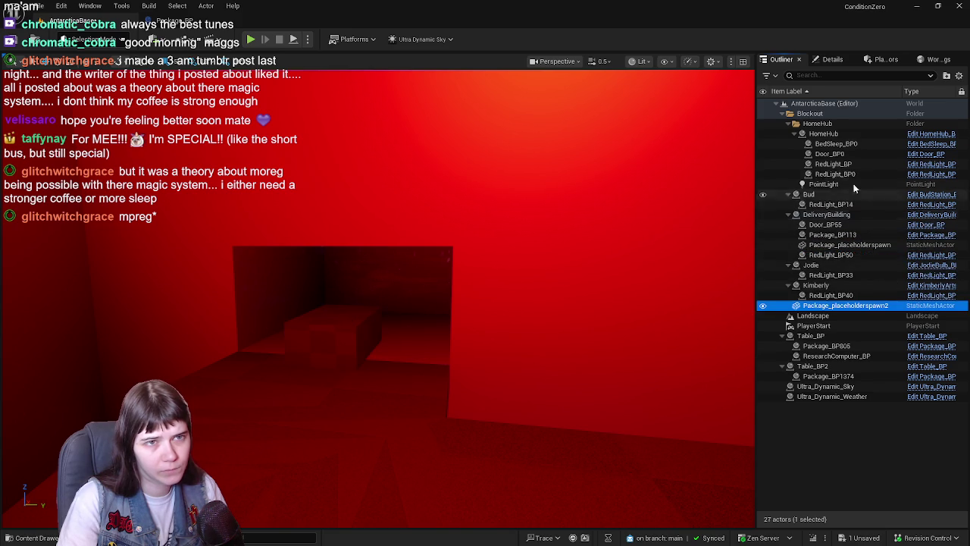
{"action": "left_click", "coordinate": [833, 59]}
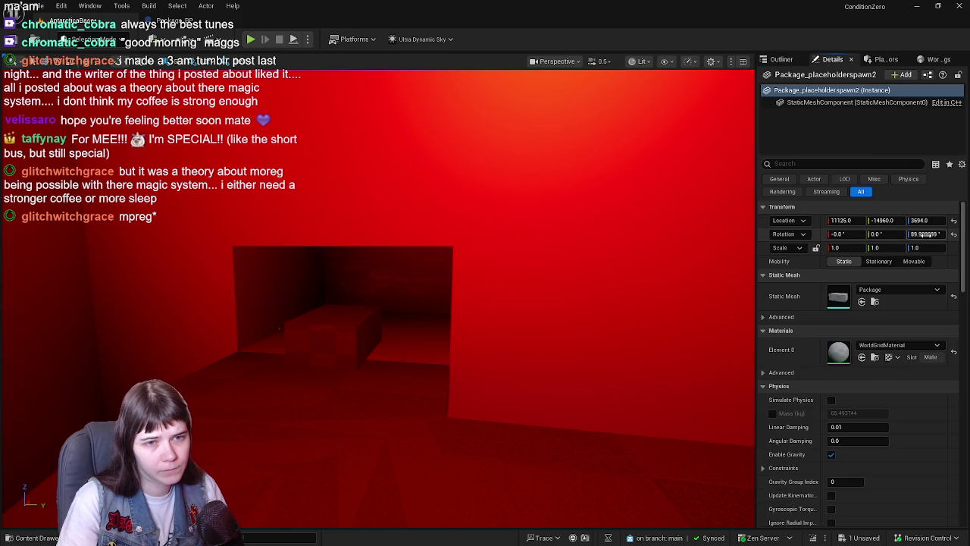
{"action": "left_click", "coordinate": [926, 234]}
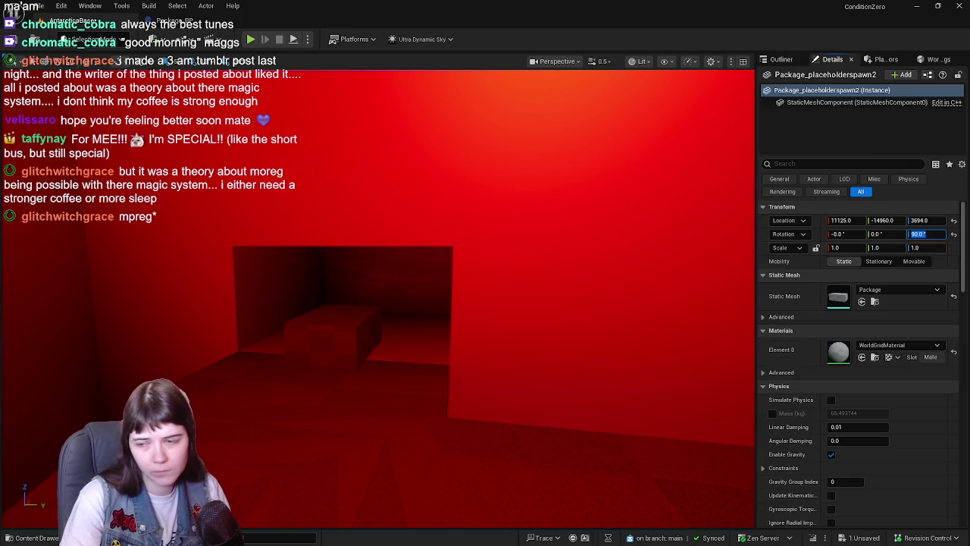
{"action": "key", "text": "Return"}
{"action": "key", "text": "f"}
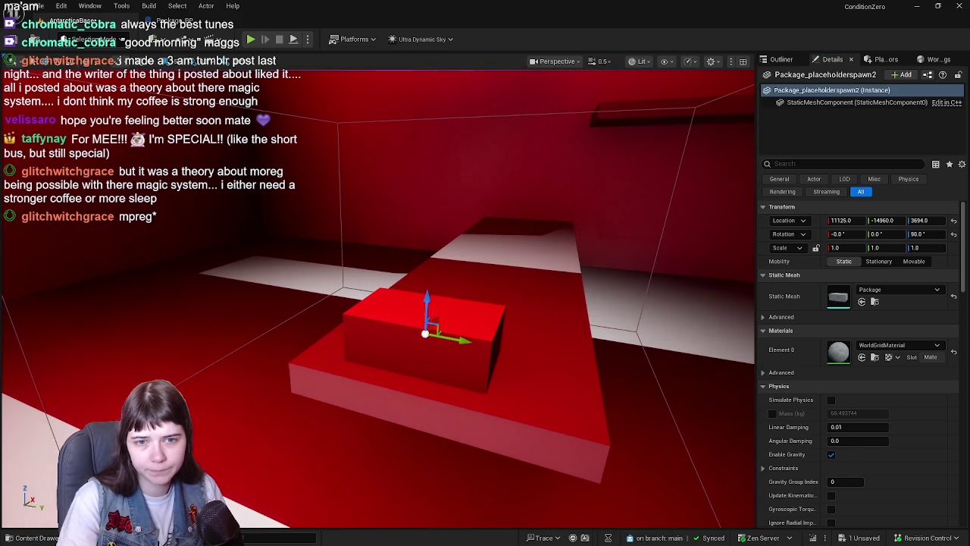
Step: Turn on Actor Hidden In Game for the wall package Package_placeholderspawn
{"action": "left_click", "coordinate": [781, 59]}
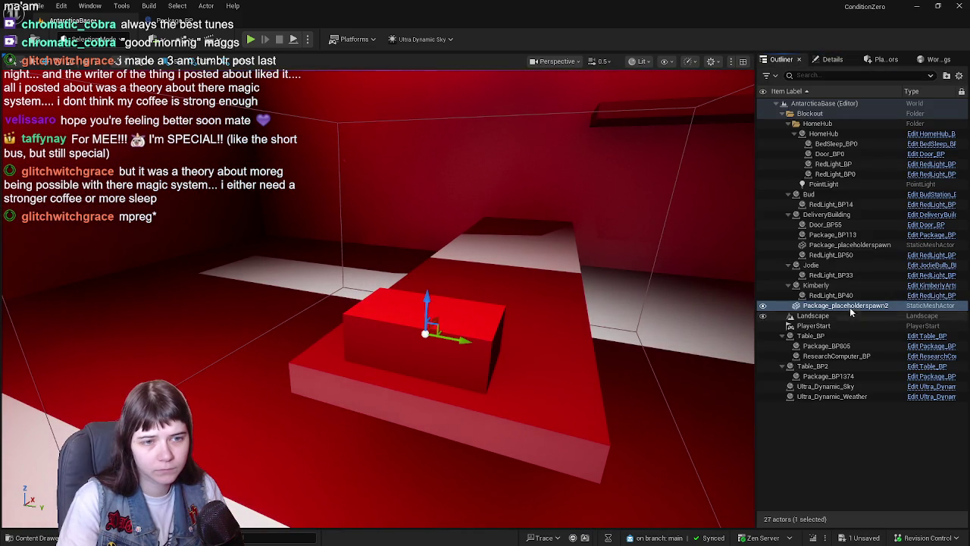
{"action": "left_click", "coordinate": [833, 245]}
{"action": "left_click", "coordinate": [832, 59]}
{"action": "scroll", "coordinate": [832, 322], "scroll_direction": "down", "scroll_amount": 10}
{"action": "scroll", "coordinate": [832, 321], "scroll_direction": "down", "scroll_amount": 7}
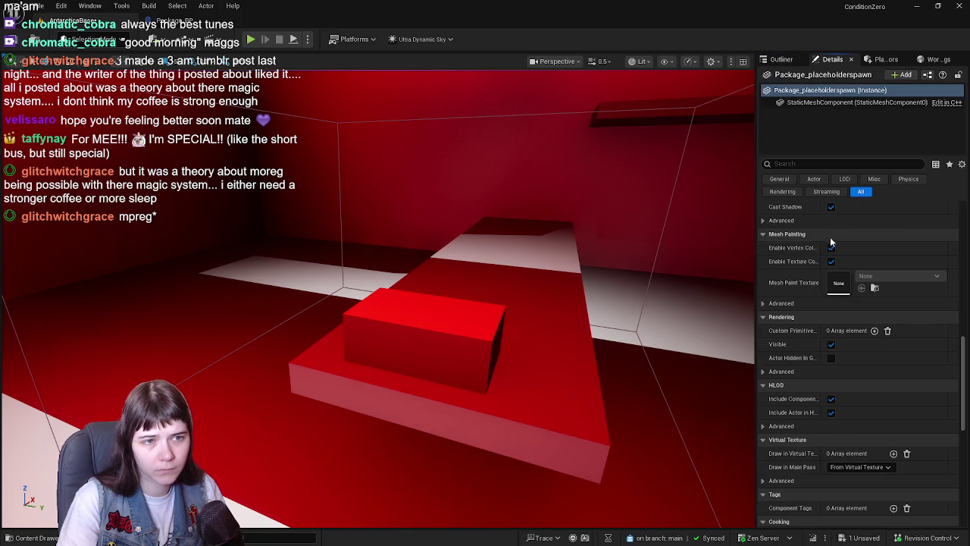
{"action": "scroll", "coordinate": [828, 298], "scroll_direction": "up", "scroll_amount": 2}
{"action": "scroll", "coordinate": [823, 435], "scroll_direction": "down", "scroll_amount": 4}
{"action": "left_click", "coordinate": [832, 325]}
{"action": "left_click", "coordinate": [781, 59]}
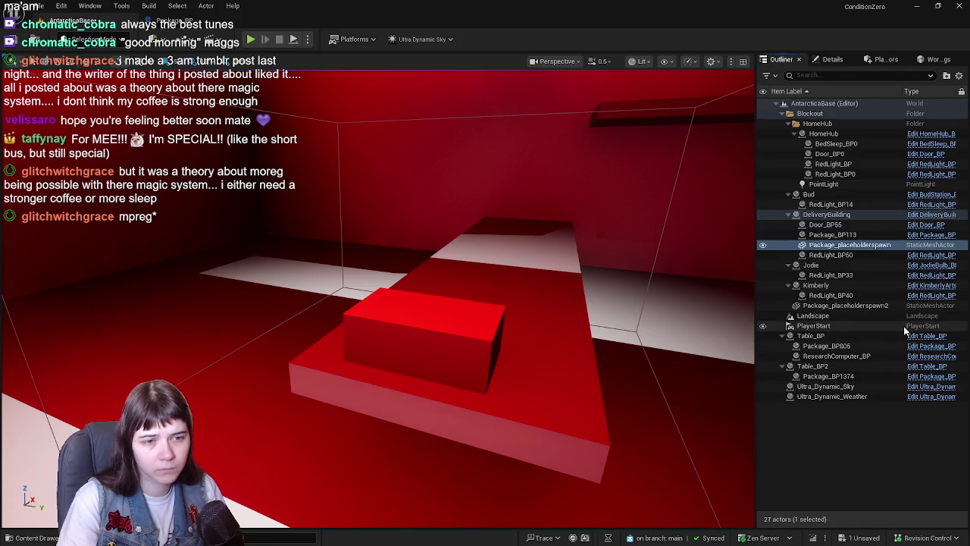
{"action": "left_click", "coordinate": [864, 305]}
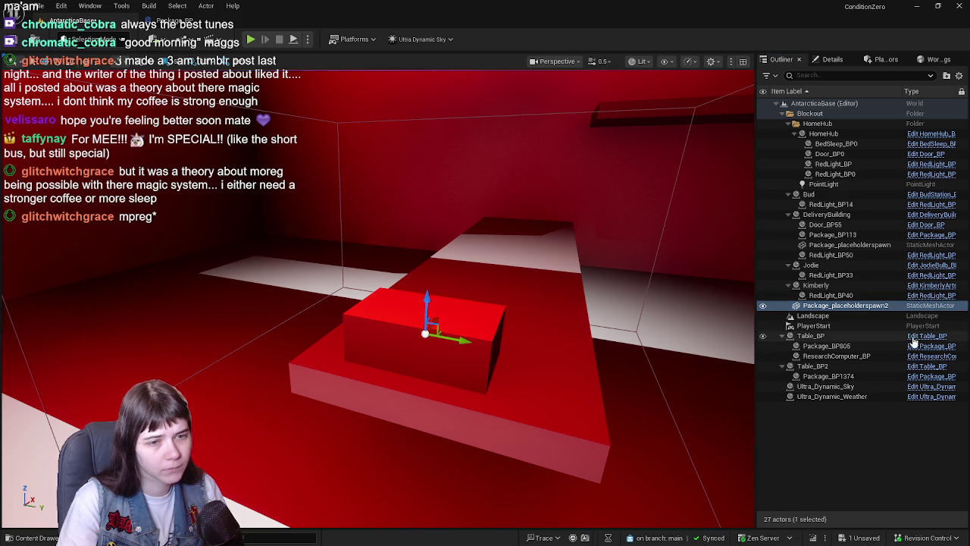
{"action": "left_click", "coordinate": [832, 60]}
{"action": "scroll", "coordinate": [871, 347], "scroll_direction": "up", "scroll_amount": 15}
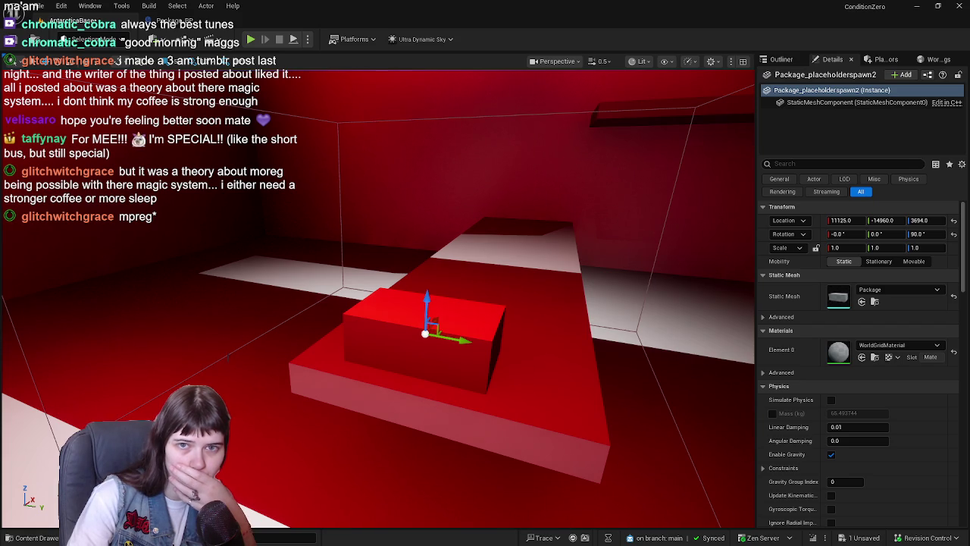
Step: Parent Package_placeholderspawn2 under DeliveryBuilding and confirm ConveyorEndPos defaults to 11125, -14960, 3694
{"action": "key", "text": "alt+Tab"}
{"action": "key", "text": "alt+Tab"}
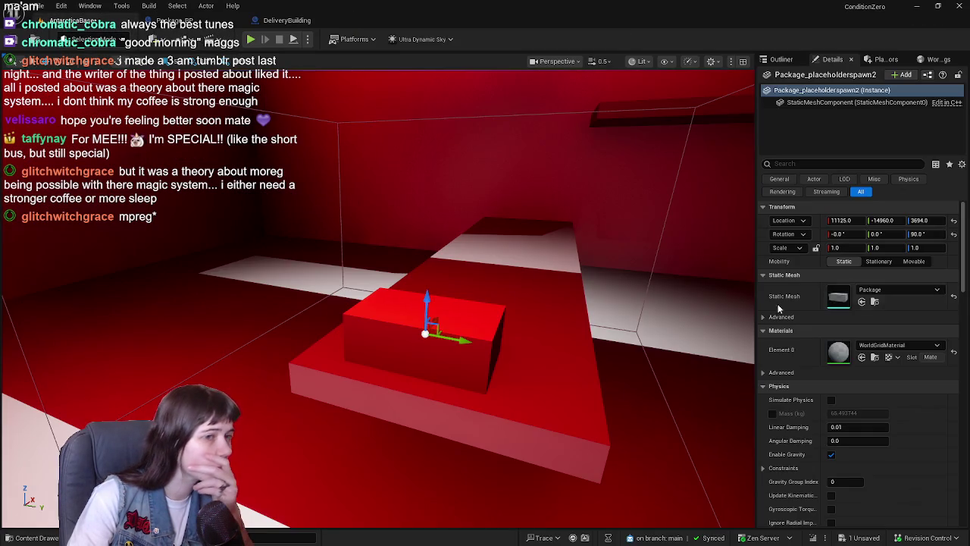
{"action": "left_click", "coordinate": [780, 59]}
{"action": "mouse_move", "coordinate": [823, 305]}
{"action": "left_mouse_down"}
{"action": "mouse_move", "coordinate": [832, 203]}
{"action": "mouse_move", "coordinate": [828, 216]}
{"action": "left_mouse_up"}
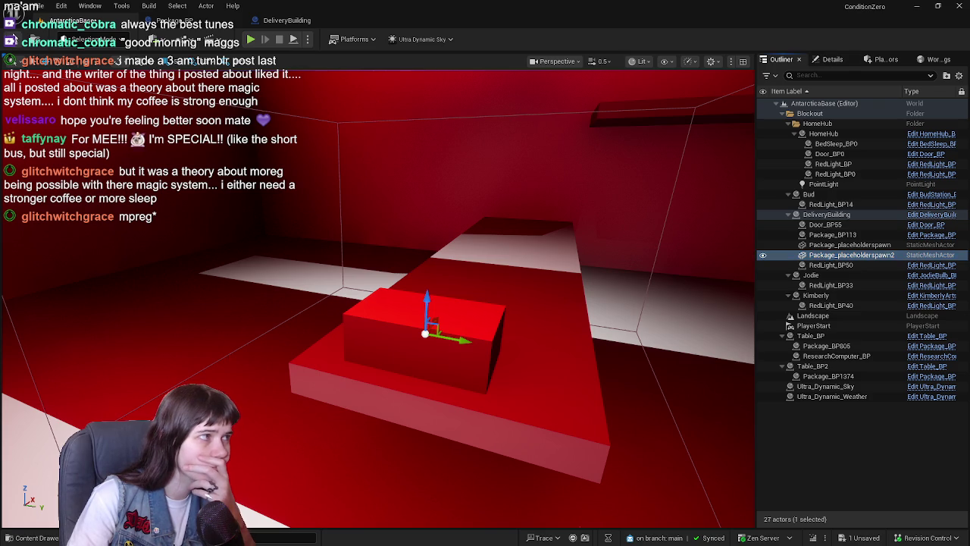
{"action": "left_click", "coordinate": [284, 20]}
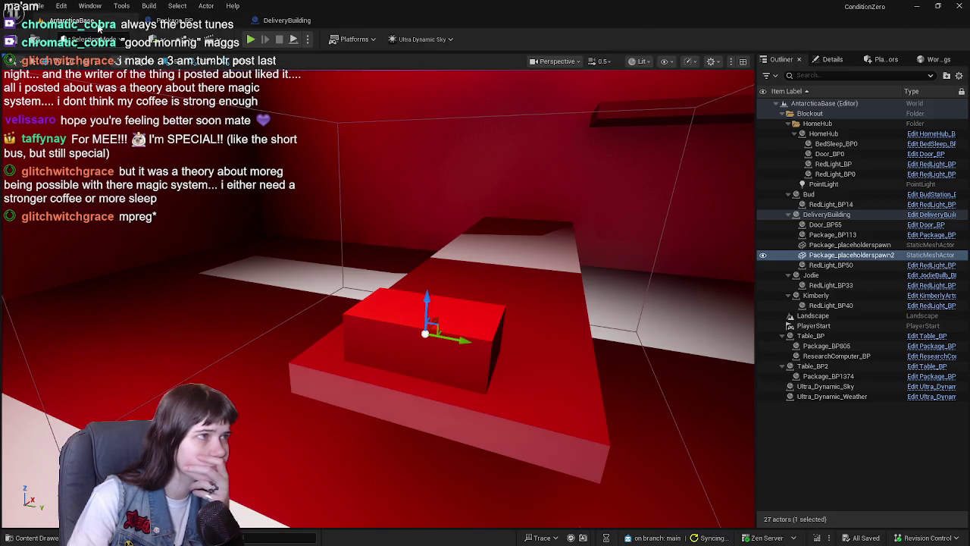
Step: Play-test by walking the character through the door, then stop the session
{"action": "left_click", "coordinate": [99, 23]}
{"action": "left_click", "coordinate": [251, 40]}
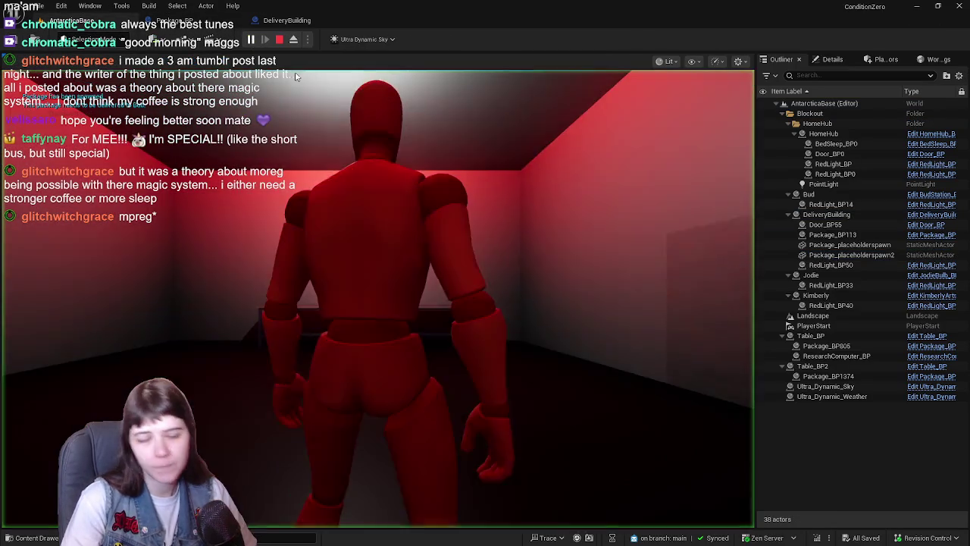
{"action": "key", "text": "w"}
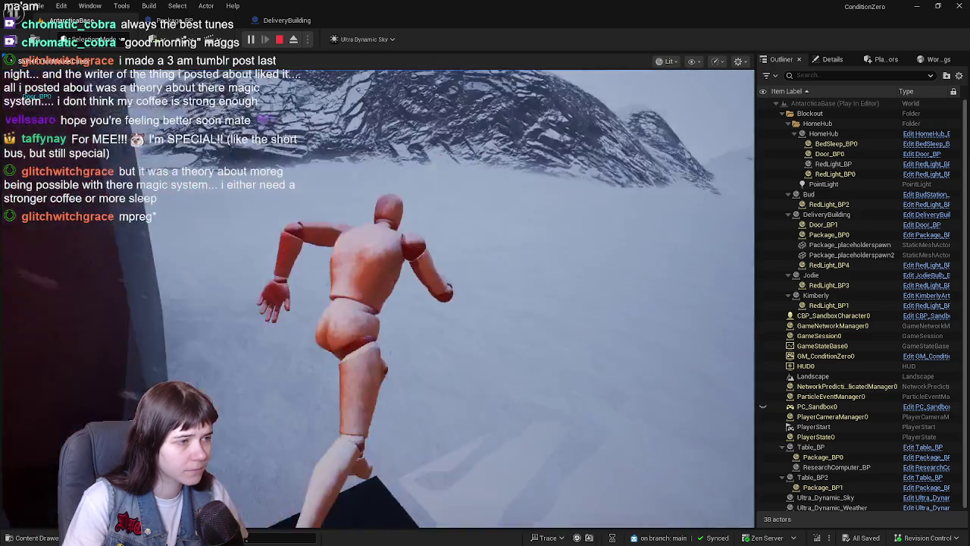
{"action": "key", "text": "Escape"}
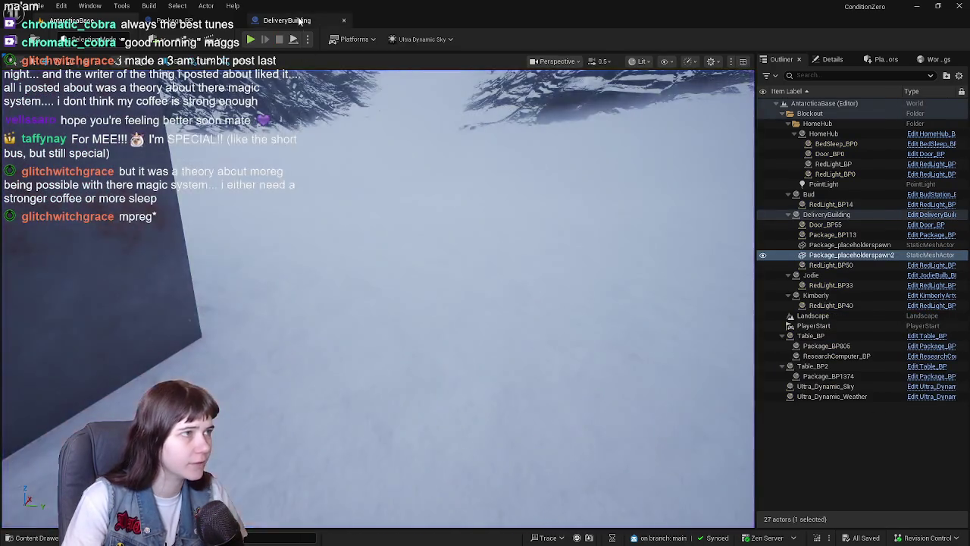
Step: Rewire Spawn Package → SpawnActor Package BP → Get Actor Of Class and compile DeliveryBuilding
{"action": "left_click", "coordinate": [287, 19]}
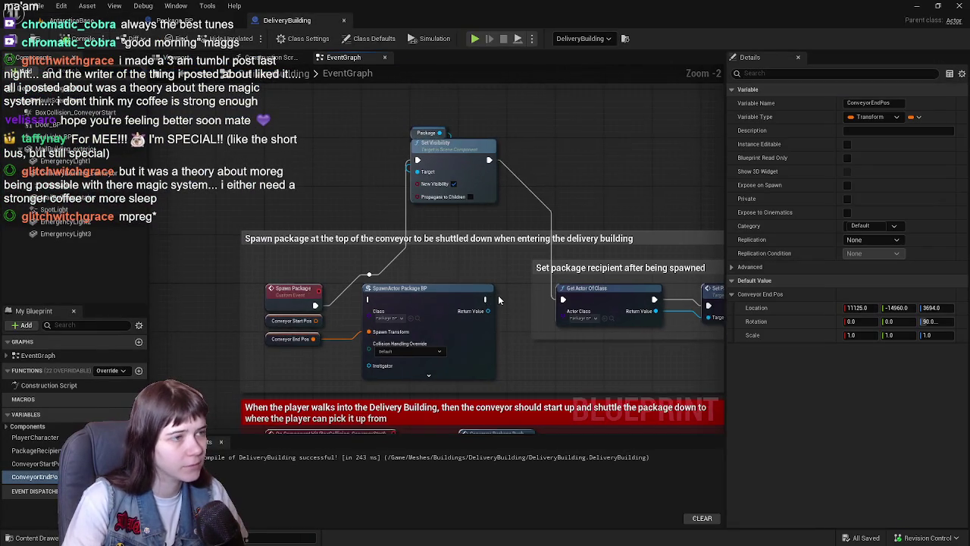
{"action": "scroll", "coordinate": [494, 252], "scroll_direction": "up", "scroll_amount": 1}
{"action": "left_click_drag", "start_coordinate": [285, 306], "coordinate": [347, 300]}
{"action": "left_click_drag", "start_coordinate": [485, 300], "coordinate": [574, 300]}
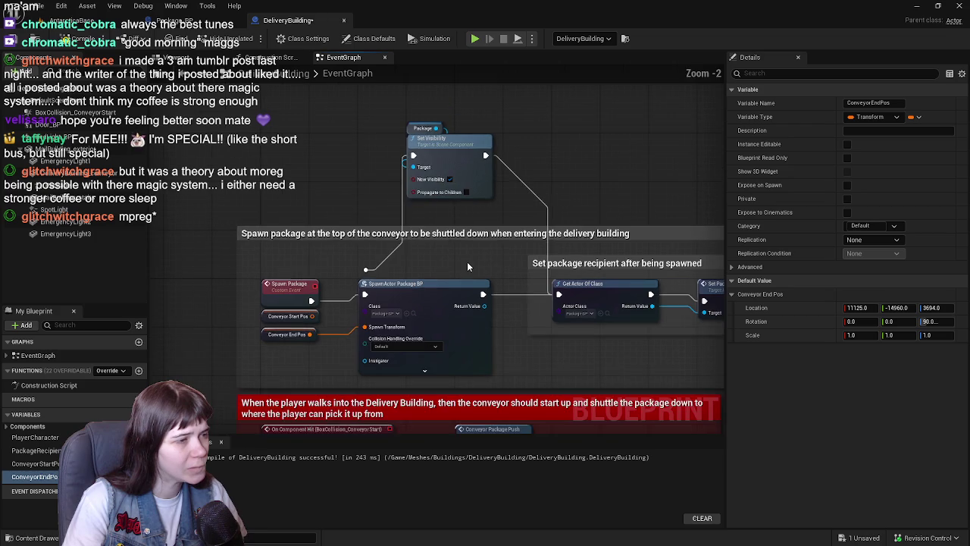
{"action": "left_click", "coordinate": [74, 43]}
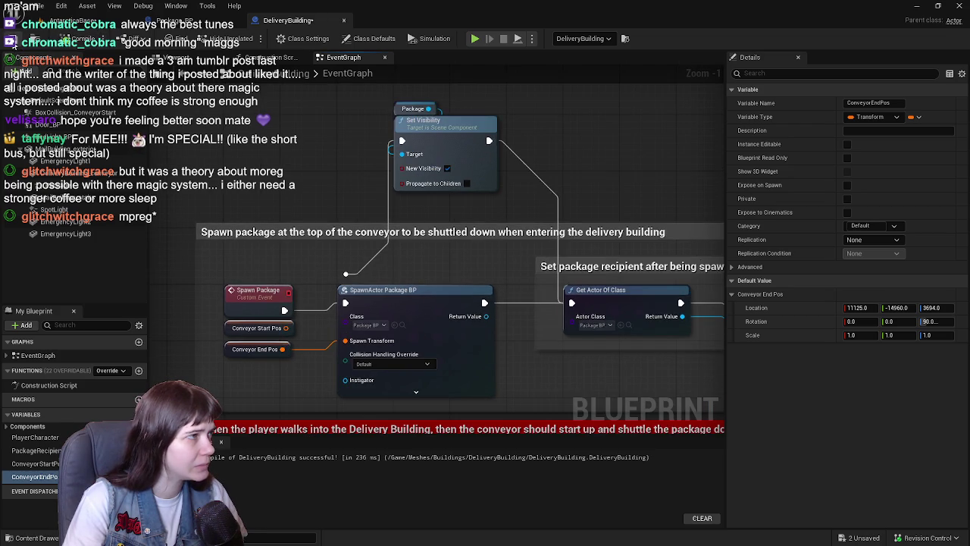
{"action": "mouse_move", "coordinate": [565, 247]}
{"action": "left_mouse_down"}
{"action": "mouse_move", "coordinate": [408, 204]}
{"action": "mouse_move", "coordinate": [523, 204]}
{"action": "mouse_move", "coordinate": [528, 210]}
{"action": "mouse_move", "coordinate": [225, 165]}
{"action": "left_mouse_up"}
{"action": "scroll", "coordinate": [498, 205], "scroll_direction": "down", "scroll_amount": 1}
{"action": "left_click_drag", "start_coordinate": [364, 217], "coordinate": [641, 220]}
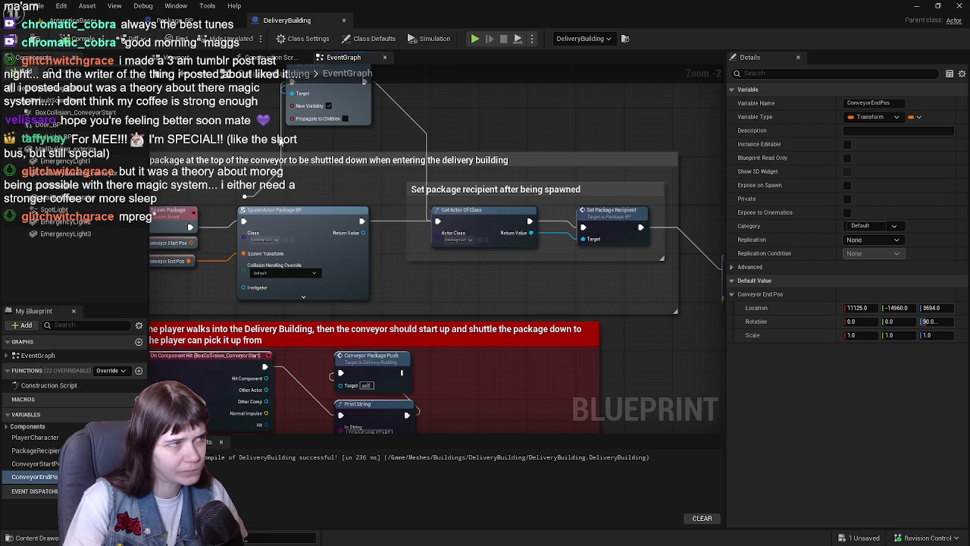
{"action": "mouse_move", "coordinate": [438, 222]}
{"action": "left_mouse_down"}
{"action": "mouse_move", "coordinate": [465, 178]}
{"action": "mouse_move", "coordinate": [546, 182]}
{"action": "mouse_move", "coordinate": [572, 220]}
{"action": "mouse_move", "coordinate": [521, 249]}
{"action": "left_mouse_up"}
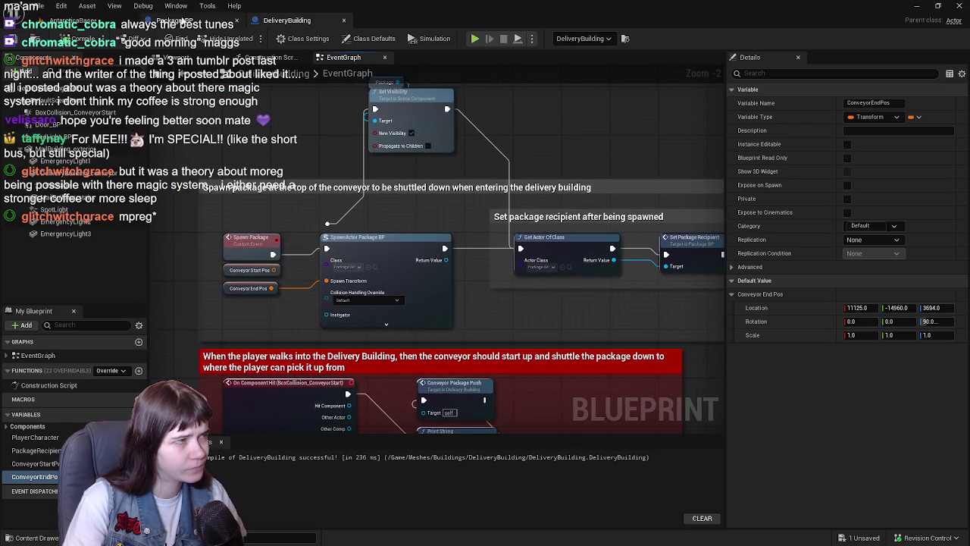
{"action": "left_click", "coordinate": [197, 58]}
{"action": "left_click", "coordinate": [351, 59]}
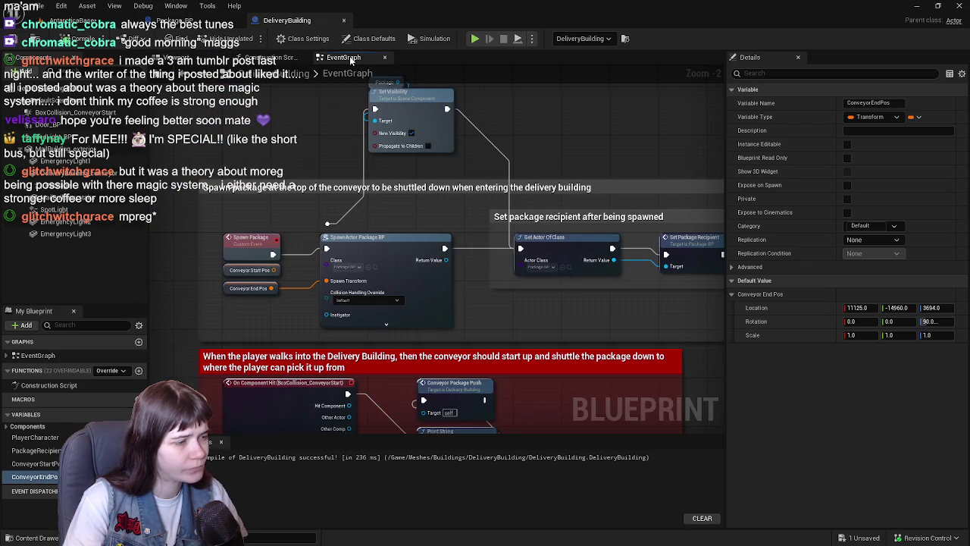
{"action": "left_click", "coordinate": [193, 20]}
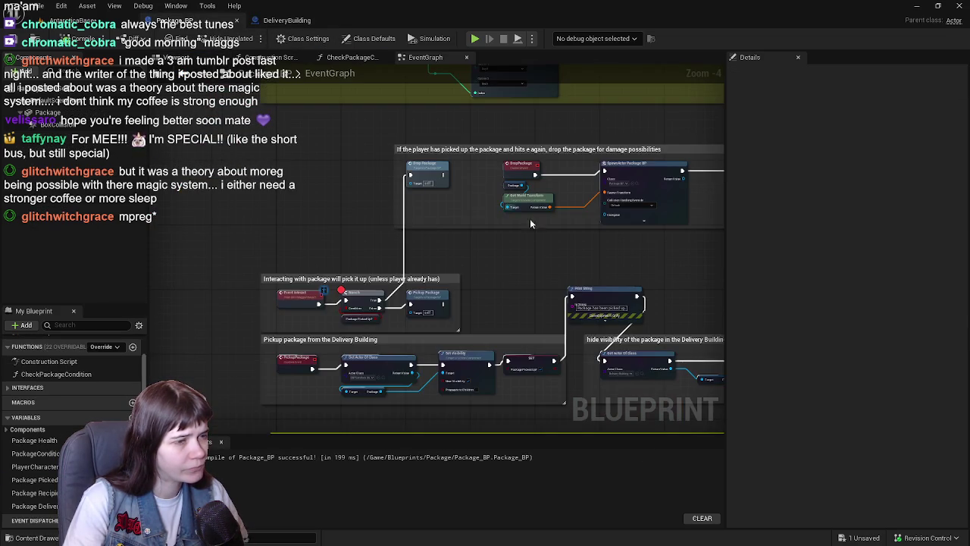
Step: Add a Get Package node from Get Actor Of Class's Delivery Building Return Value
{"action": "scroll", "coordinate": [553, 255], "scroll_direction": "up", "scroll_amount": 3}
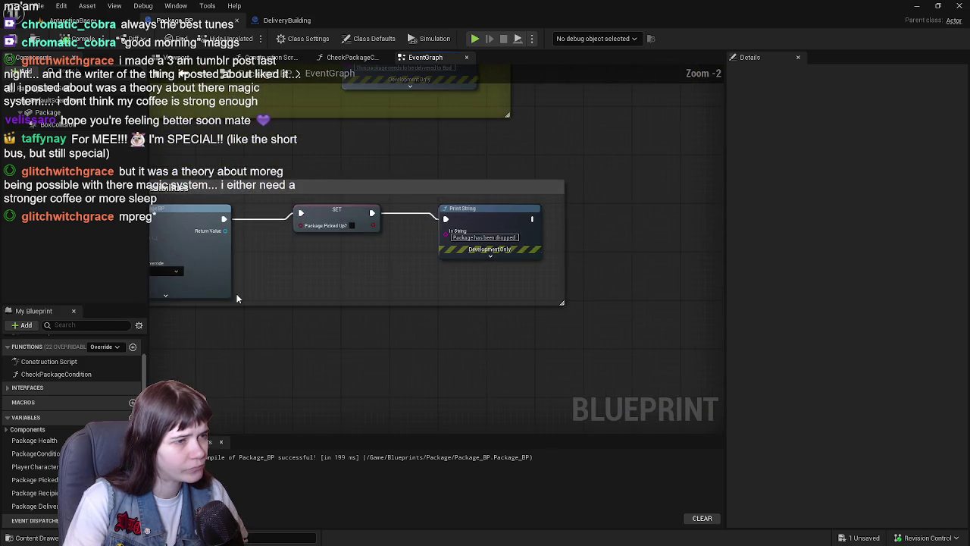
{"action": "scroll", "coordinate": [505, 251], "scroll_direction": "down", "scroll_amount": 1}
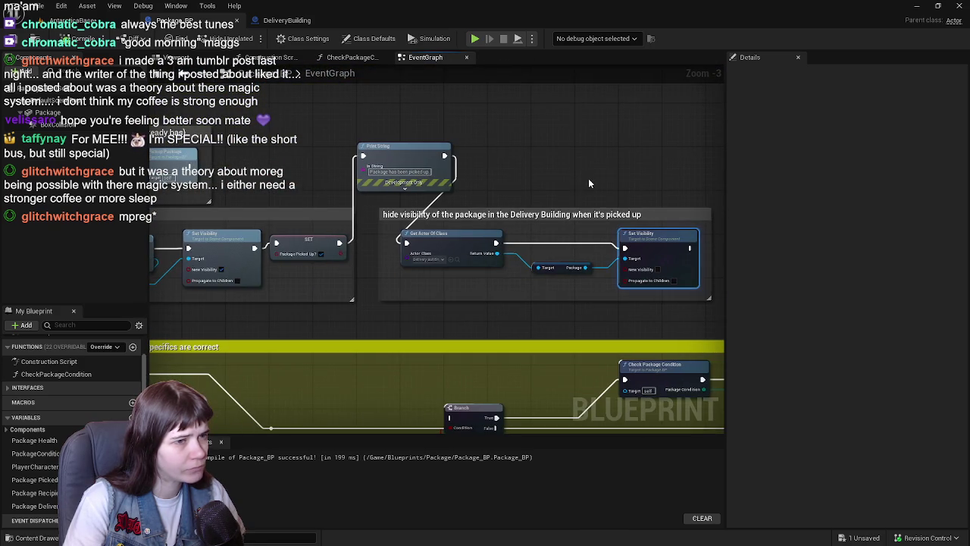
{"action": "left_click_drag", "start_coordinate": [589, 183], "coordinate": [519, 179]}
{"action": "scroll", "coordinate": [424, 175], "scroll_direction": "up", "scroll_amount": 1}
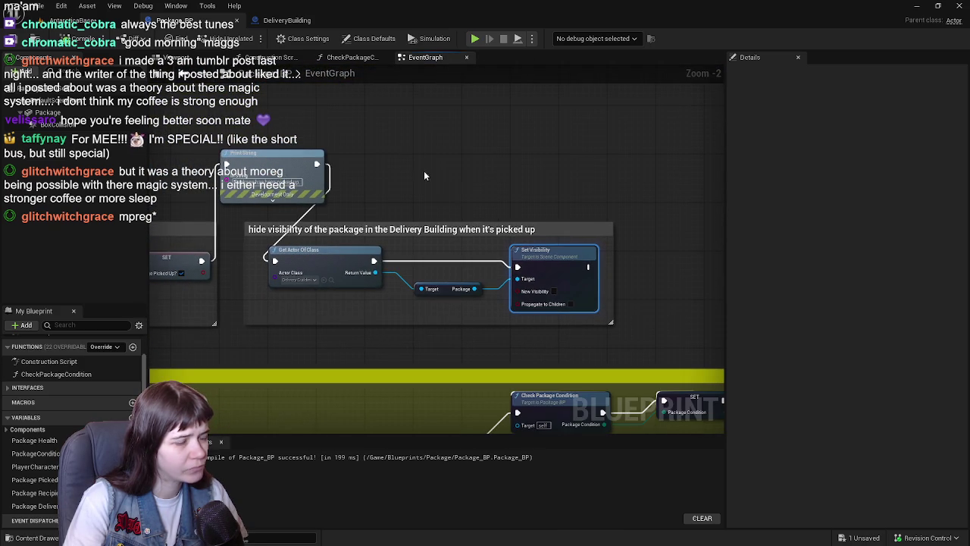
{"action": "left_click", "coordinate": [450, 289]}
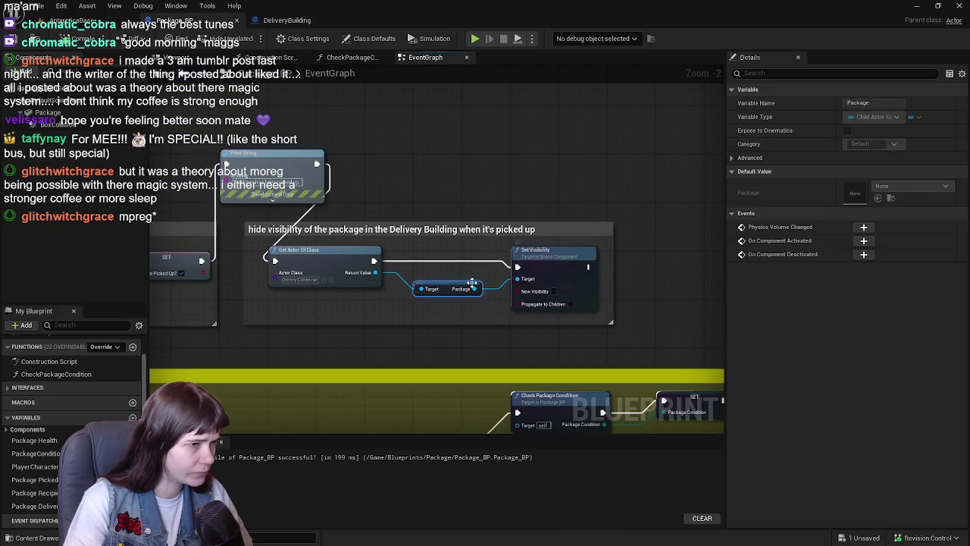
{"action": "left_click_drag", "start_coordinate": [383, 273], "coordinate": [466, 177]}
{"action": "left_click", "coordinate": [377, 221]}
{"action": "left_click_drag", "start_coordinate": [377, 278], "coordinate": [472, 149]}
{"action": "type", "text": "get package"}
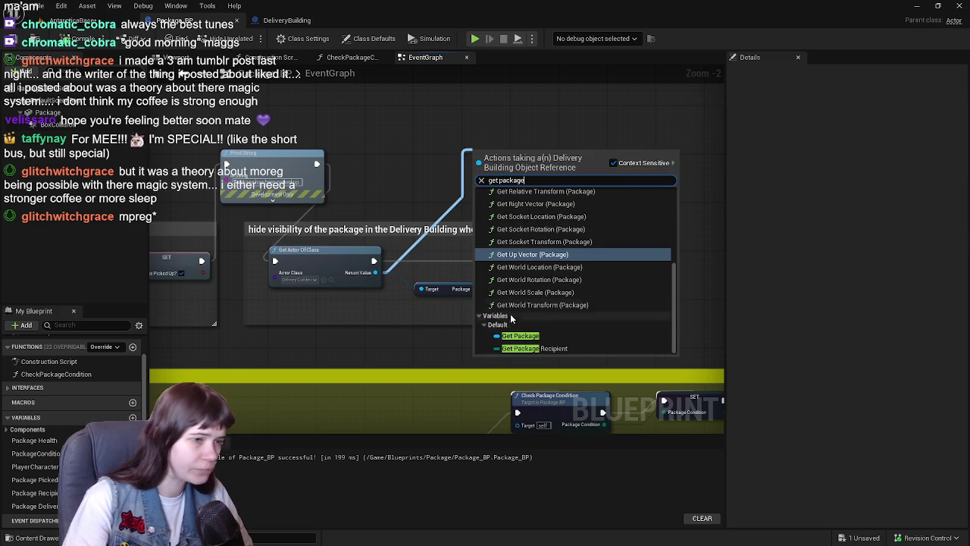
{"action": "left_click", "coordinate": [544, 335]}
{"action": "mouse_move", "coordinate": [500, 157]}
{"action": "left_mouse_down"}
{"action": "mouse_move", "coordinate": [446, 203]}
{"action": "mouse_move", "coordinate": [510, 180]}
{"action": "left_mouse_up"}
Step: Destroy the Package component after Get Actor Of Class, then save all from the level editor
{"action": "type", "text": "destr"}
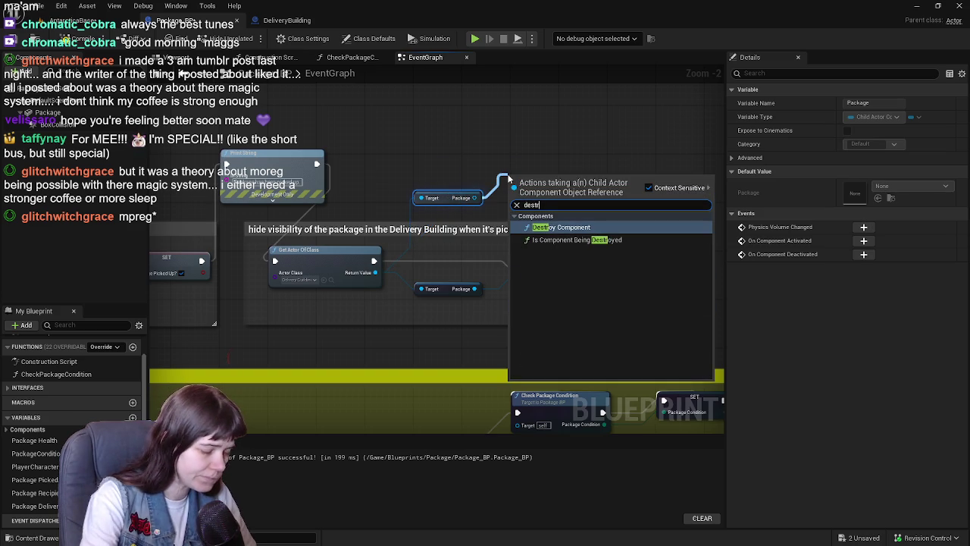
{"action": "key", "text": "Return"}
{"action": "left_click_drag", "start_coordinate": [547, 184], "coordinate": [555, 169]}
{"action": "mouse_move", "coordinate": [518, 266]}
{"action": "left_mouse_down"}
{"action": "mouse_move", "coordinate": [495, 175]}
{"action": "mouse_move", "coordinate": [517, 177]}
{"action": "left_mouse_up"}
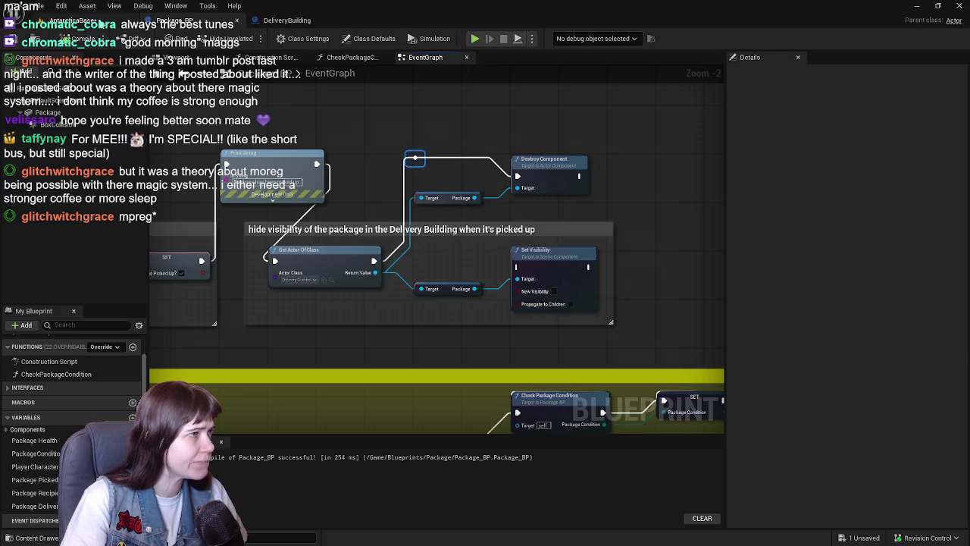
{"action": "key", "text": "alt+Tab"}
{"action": "key", "text": "ctrl+s"}
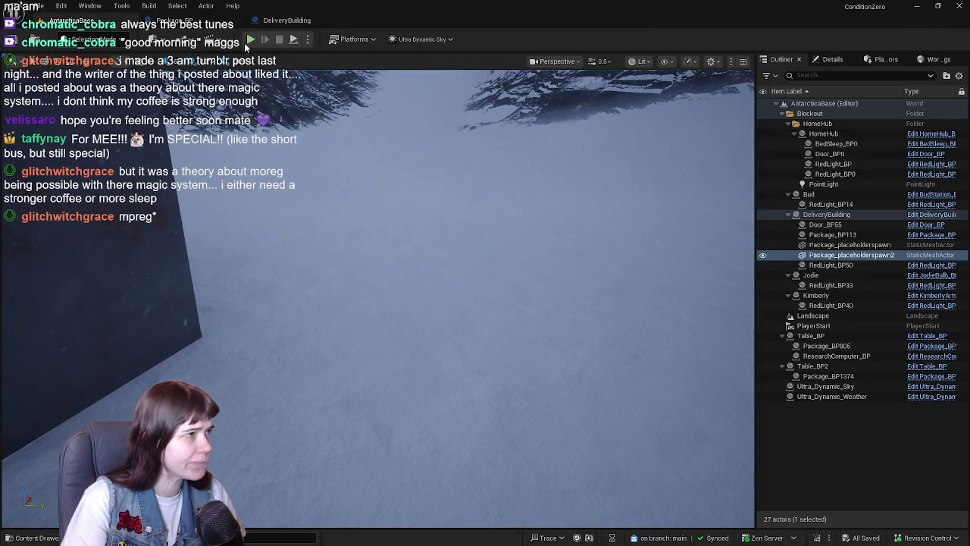
Step: Play-test in the editor, walking the mannequin out the door and across the snow toward the building
{"action": "key", "text": "alt+p"}
{"action": "key", "text": "w"}
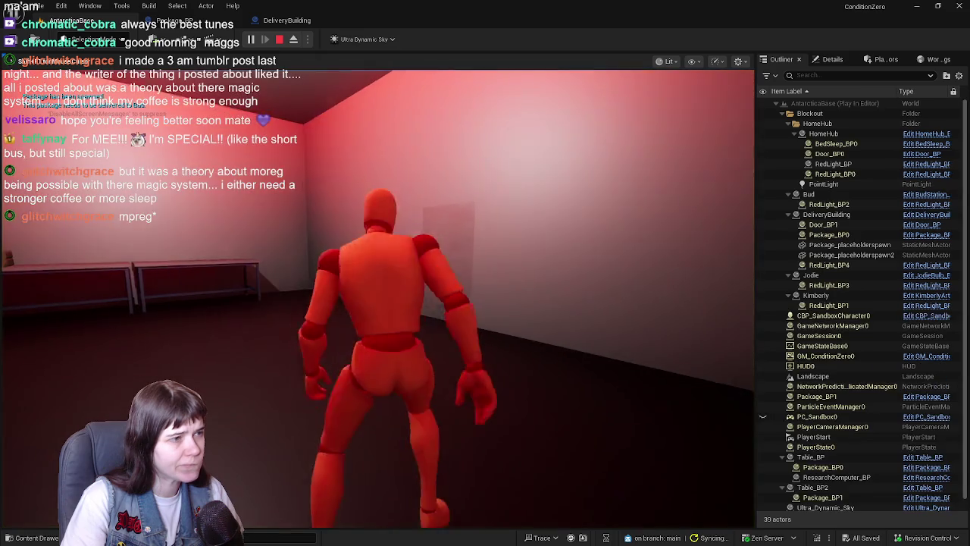
{"action": "key", "text": "a"}
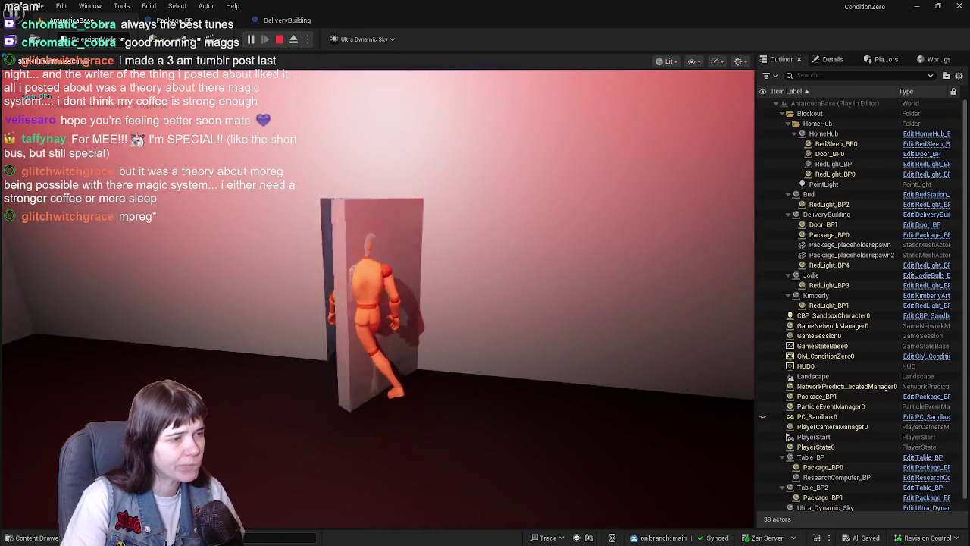
{"action": "key", "text": "w"}
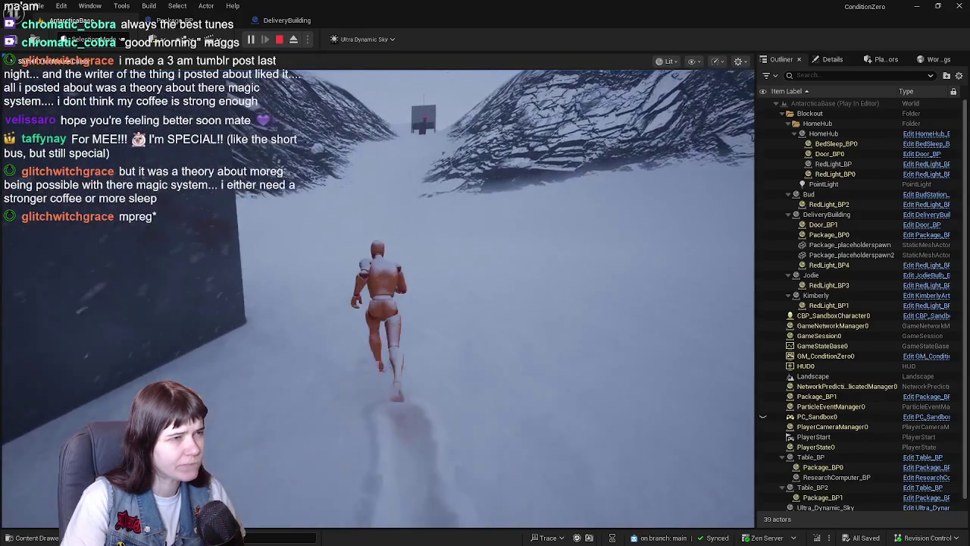
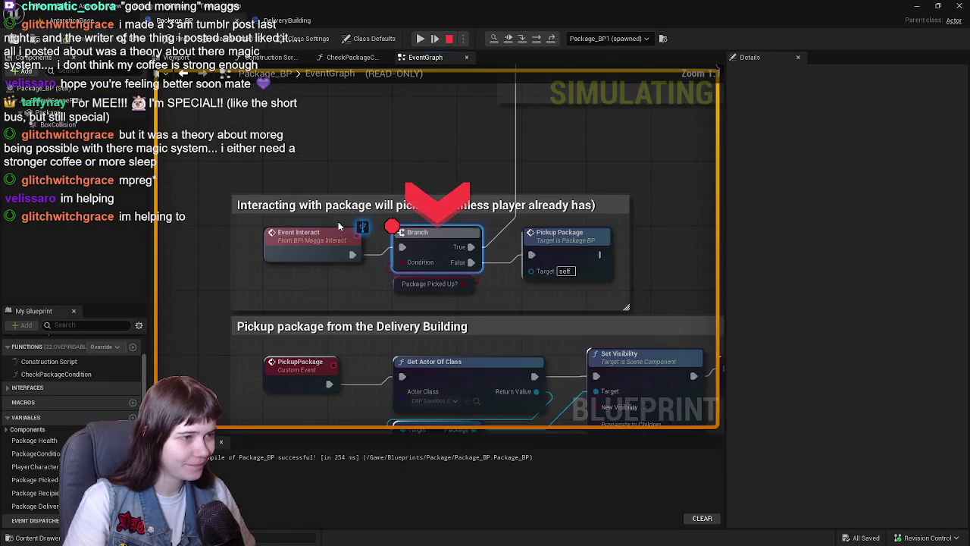
Step: Resume the game, walk the character forward, then end Play-in-Editor and orbit toward the package spawn point
{"action": "left_click", "coordinate": [420, 39]}
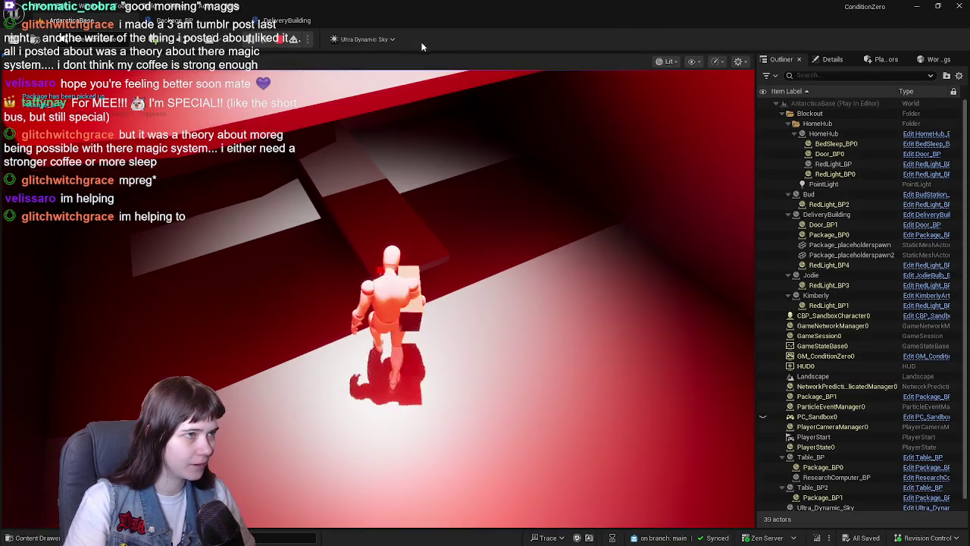
{"action": "key", "text": "w"}
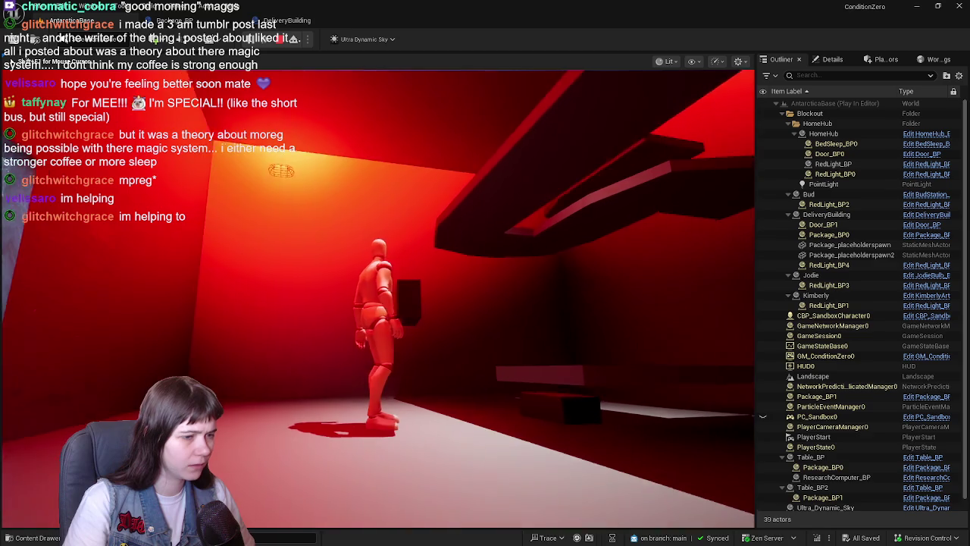
{"action": "key", "text": "Escape"}
{"action": "left_click_drag", "start_coordinate": [496, 250], "coordinate": [520, 288]}
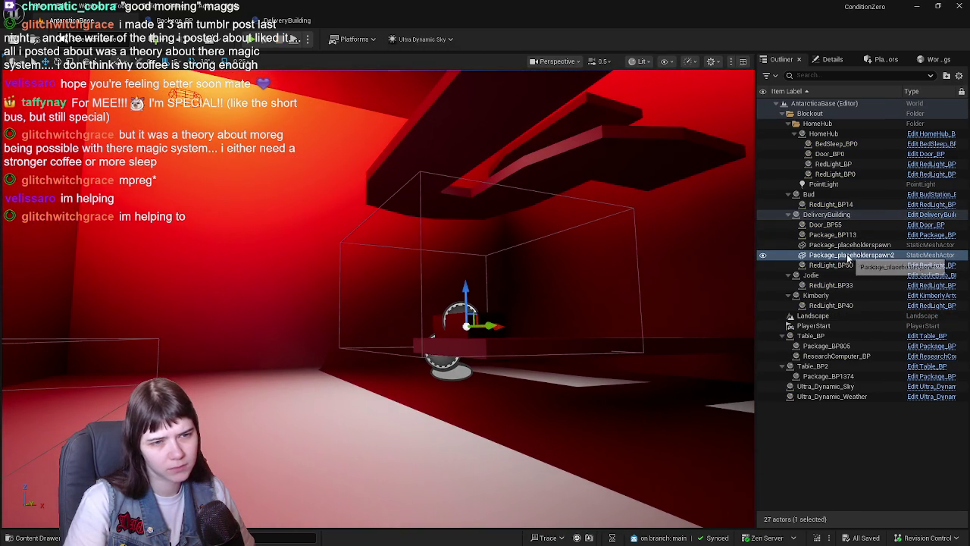
Step: Move Package_placeholderspawn2 out of the DeliveryBuilding group, check its Details, and bring up the DeliveryBuilding Blueprint graph
{"action": "left_click_drag", "start_coordinate": [849, 258], "coordinate": [834, 216]}
{"action": "left_click", "coordinate": [830, 59]}
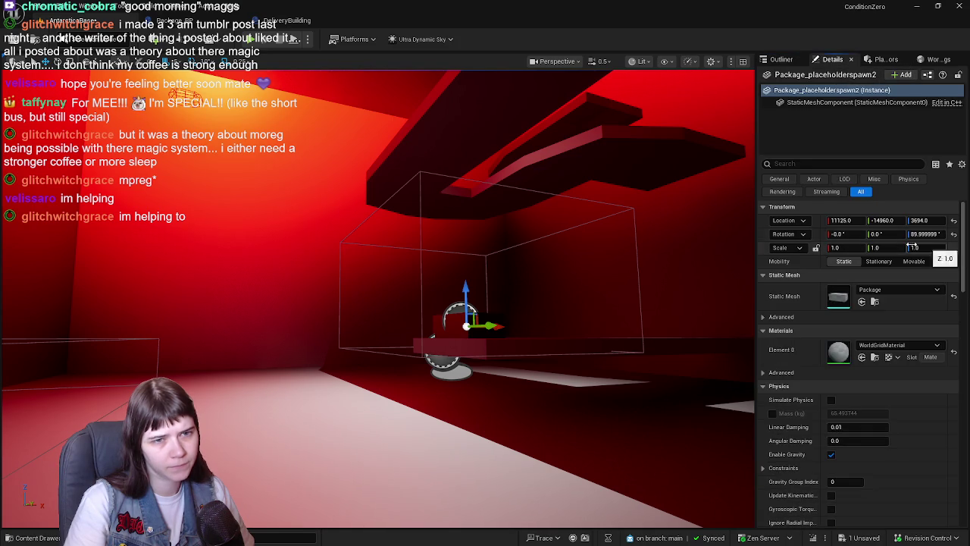
{"action": "left_click", "coordinate": [274, 21]}
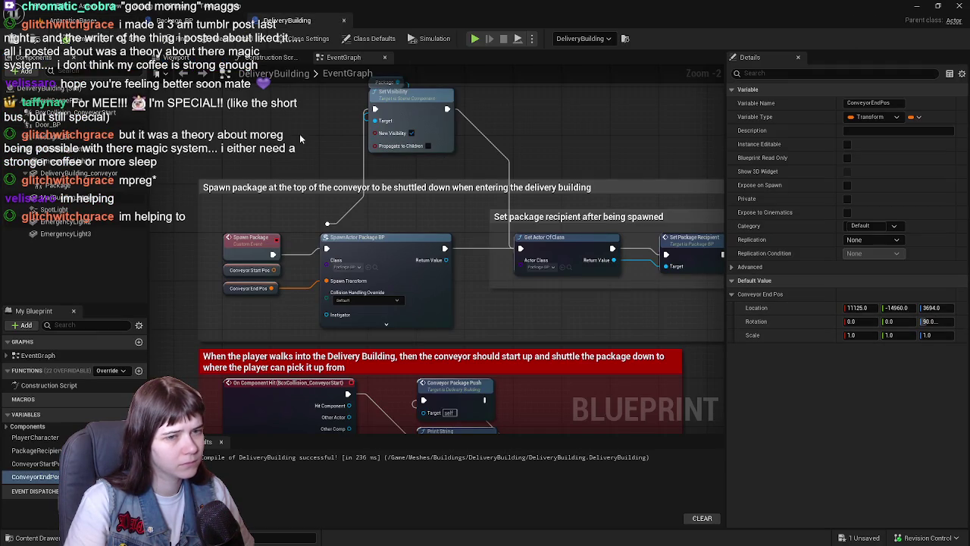
{"action": "left_click", "coordinate": [76, 23]}
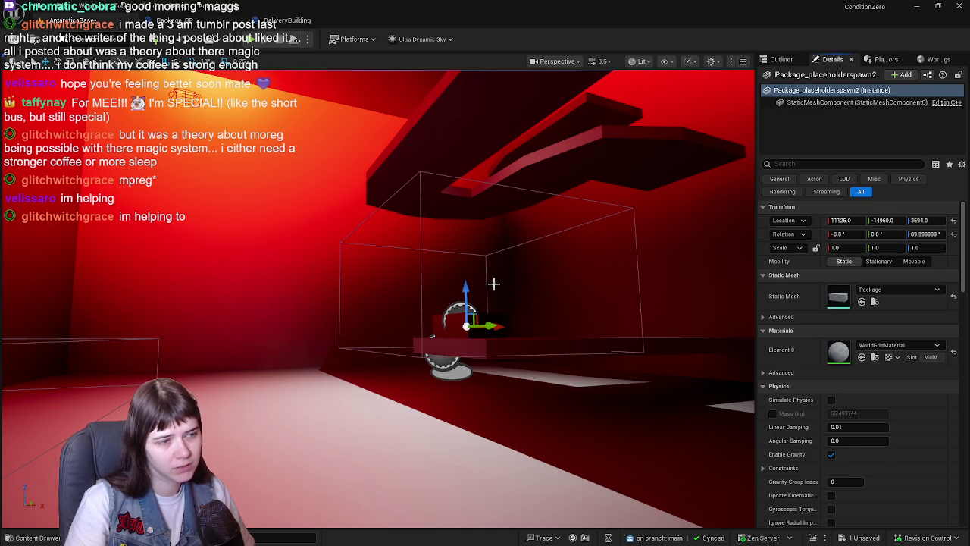
{"action": "left_click", "coordinate": [286, 23]}
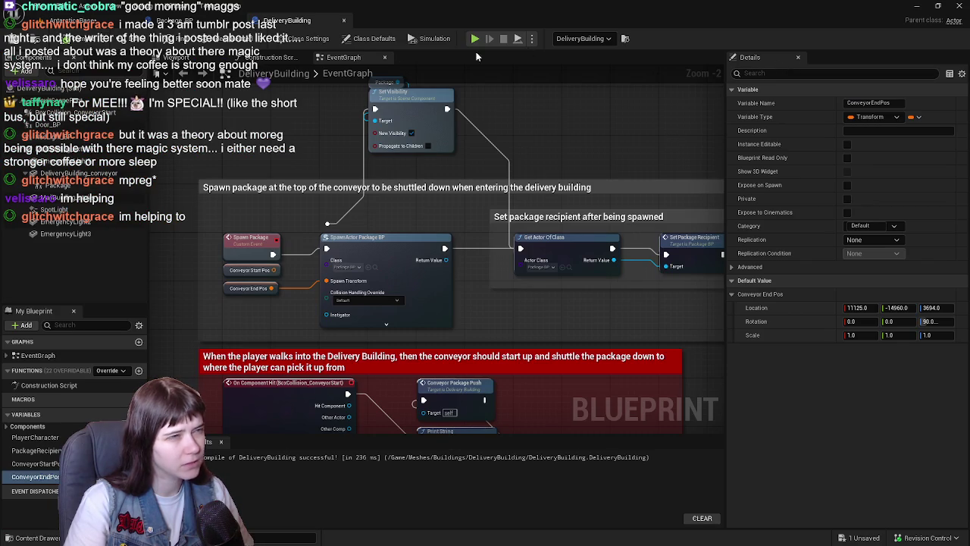
Step: Add a Spawn Package node to the conveyor-start On Component Hit event's execution output
{"action": "left_click_drag", "start_coordinate": [317, 128], "coordinate": [367, 153]}
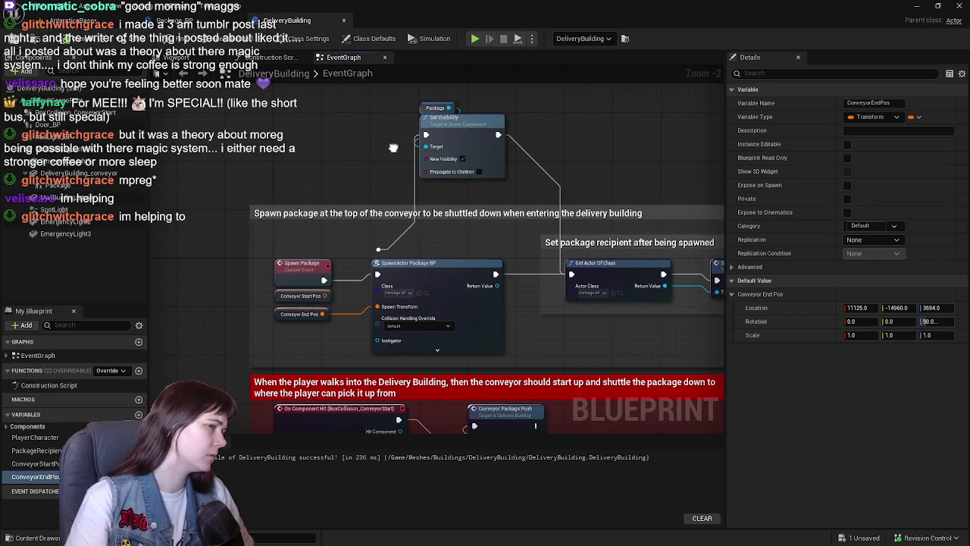
{"action": "scroll", "coordinate": [493, 205], "scroll_direction": "down", "scroll_amount": 3}
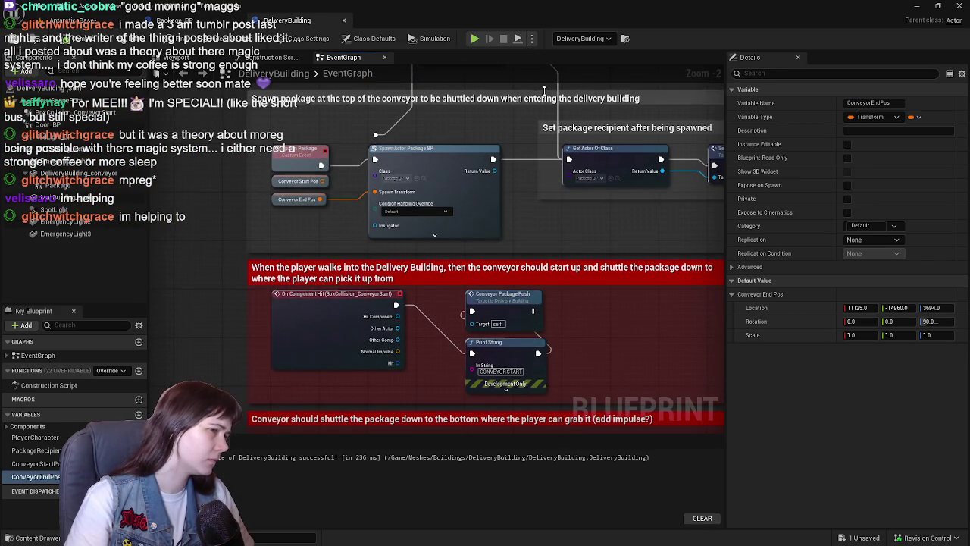
{"action": "scroll", "coordinate": [492, 219], "scroll_direction": "up", "scroll_amount": 1}
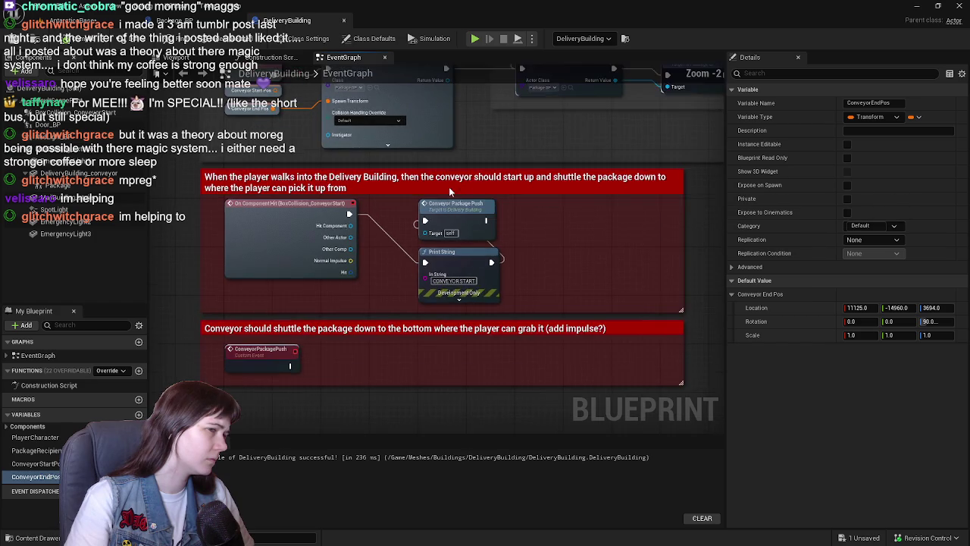
{"action": "mouse_move", "coordinate": [510, 297]}
{"action": "left_mouse_down"}
{"action": "mouse_move", "coordinate": [511, 327]}
{"action": "mouse_move", "coordinate": [514, 248]}
{"action": "mouse_move", "coordinate": [526, 276]}
{"action": "left_mouse_up"}
{"action": "left_click", "coordinate": [660, 238]}
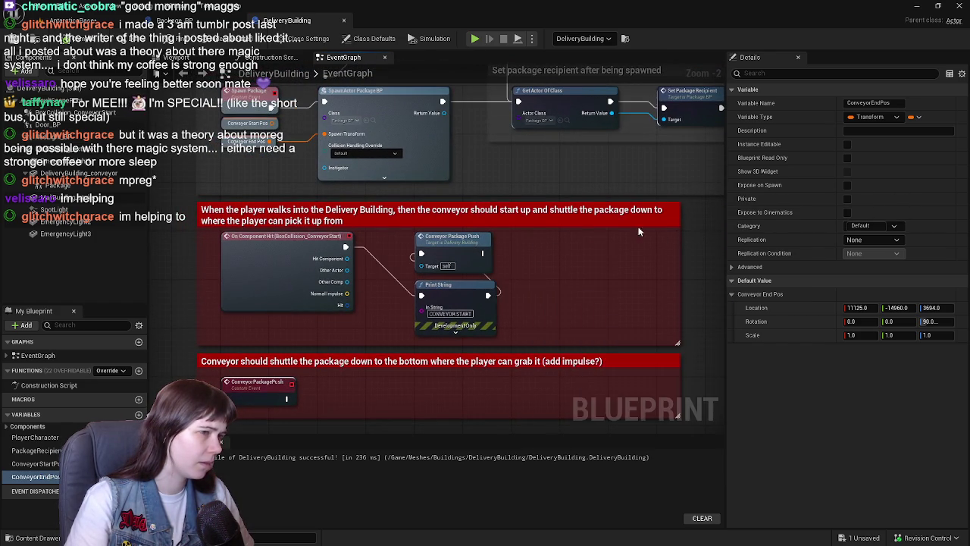
{"action": "left_click_drag", "start_coordinate": [410, 207], "coordinate": [437, 271]}
{"action": "mouse_move", "coordinate": [372, 311]}
{"action": "left_mouse_down"}
{"action": "mouse_move", "coordinate": [372, 163]}
{"action": "mouse_move", "coordinate": [409, 320]}
{"action": "left_mouse_up"}
{"action": "type", "text": "spawn package"}
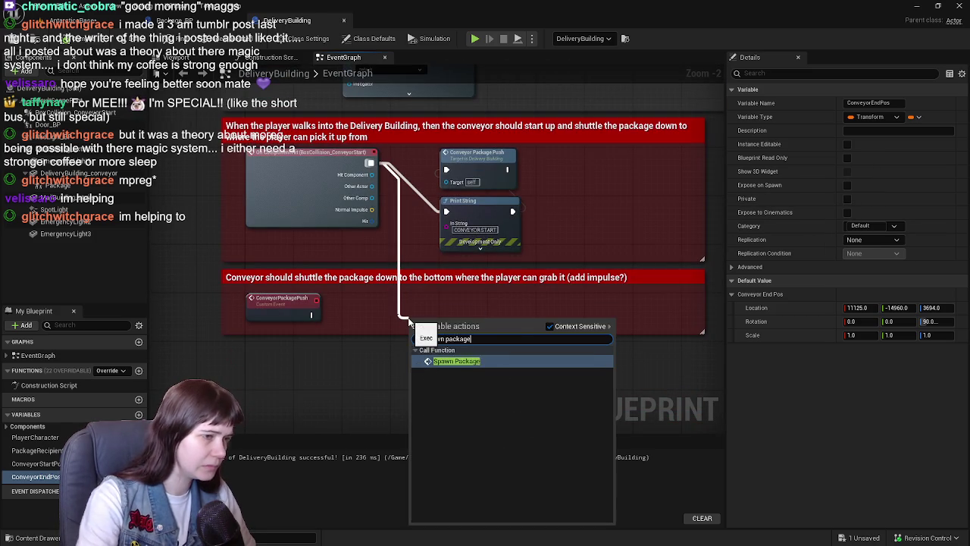
{"action": "key", "text": "Return"}
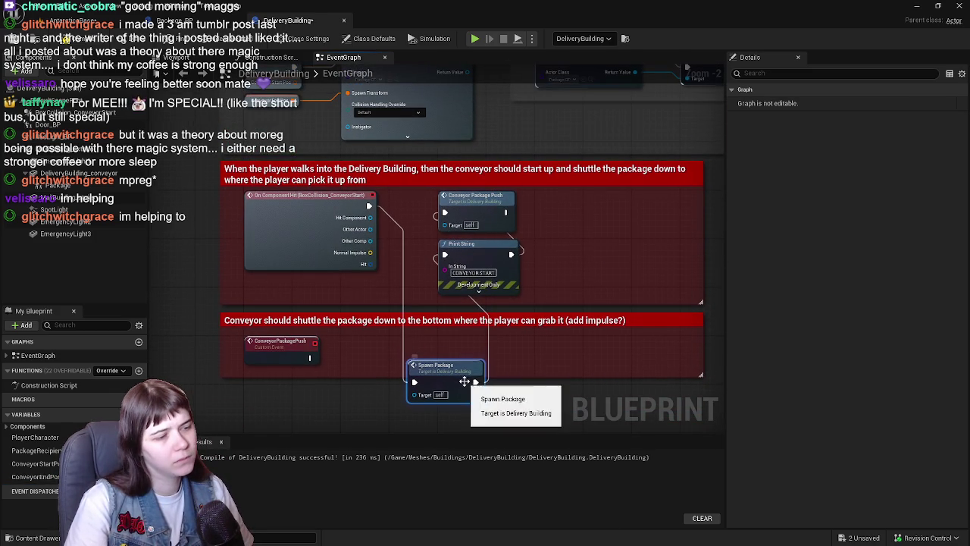
Step: Place Spawn Package beside the hit event, shift the push and print nodes right, and save
{"action": "mouse_move", "coordinate": [447, 368]}
{"action": "left_mouse_down"}
{"action": "mouse_move", "coordinate": [477, 342]}
{"action": "mouse_move", "coordinate": [506, 243]}
{"action": "mouse_move", "coordinate": [417, 239]}
{"action": "mouse_move", "coordinate": [384, 285]}
{"action": "left_mouse_up"}
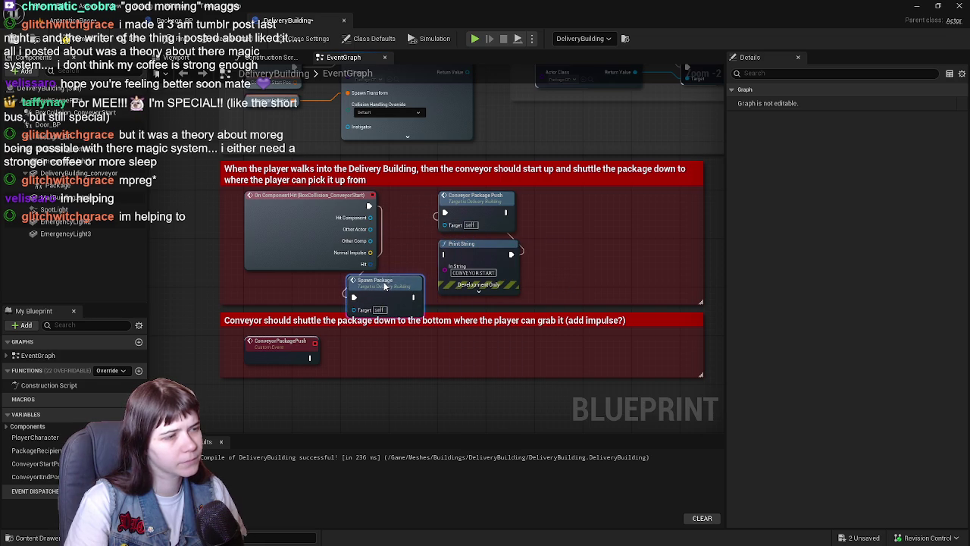
{"action": "mouse_move", "coordinate": [541, 291]}
{"action": "left_mouse_down"}
{"action": "mouse_move", "coordinate": [436, 190]}
{"action": "mouse_move", "coordinate": [607, 199]}
{"action": "left_mouse_up"}
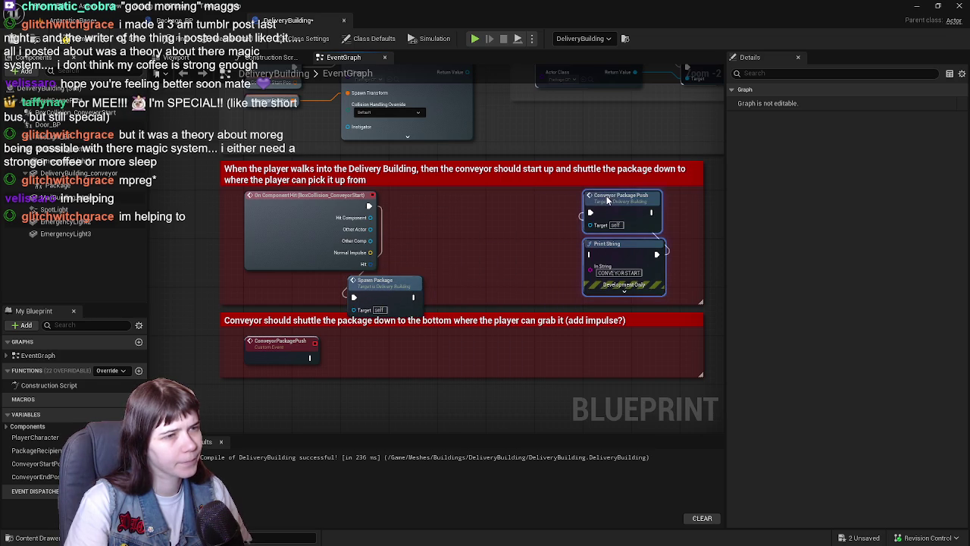
{"action": "mouse_move", "coordinate": [374, 282]}
{"action": "left_mouse_down"}
{"action": "mouse_move", "coordinate": [404, 262]}
{"action": "mouse_move", "coordinate": [458, 196]}
{"action": "mouse_move", "coordinate": [464, 245]}
{"action": "mouse_move", "coordinate": [390, 240]}
{"action": "left_mouse_up"}
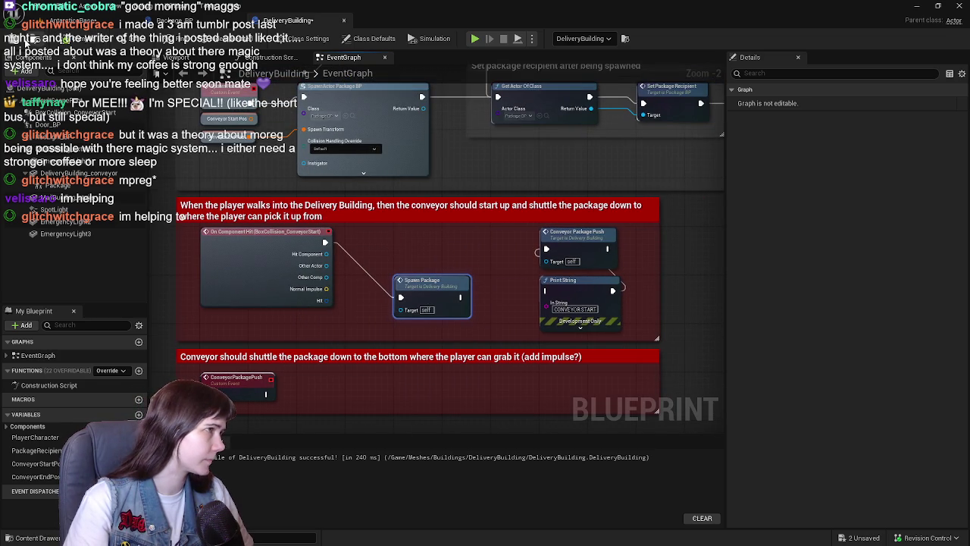
{"action": "key", "text": "ctrl+s"}
Step: Glance over the Package_BP graph and come back to the DeliveryBuilding graph
{"action": "left_click_drag", "start_coordinate": [300, 186], "coordinate": [360, 265]}
{"action": "mouse_move", "coordinate": [332, 106]}
{"action": "left_mouse_down"}
{"action": "mouse_move", "coordinate": [332, 144]}
{"action": "mouse_move", "coordinate": [319, 123]}
{"action": "mouse_move", "coordinate": [338, 176]}
{"action": "left_mouse_up"}
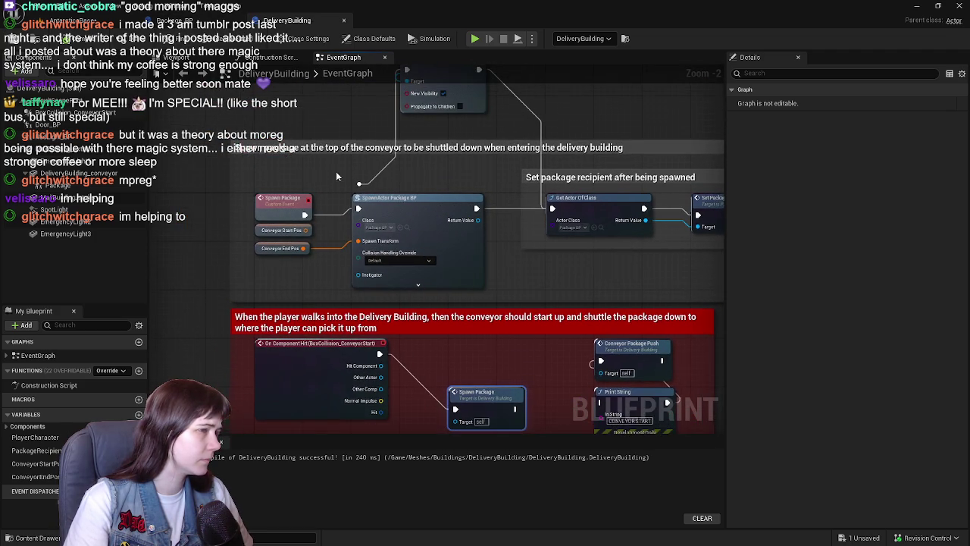
{"action": "left_click", "coordinate": [201, 23]}
{"action": "mouse_move", "coordinate": [273, 152]}
{"action": "left_mouse_down"}
{"action": "mouse_move", "coordinate": [335, 120]}
{"action": "mouse_move", "coordinate": [268, 165]}
{"action": "mouse_move", "coordinate": [228, 173]}
{"action": "left_mouse_up"}
{"action": "left_click", "coordinate": [287, 19]}
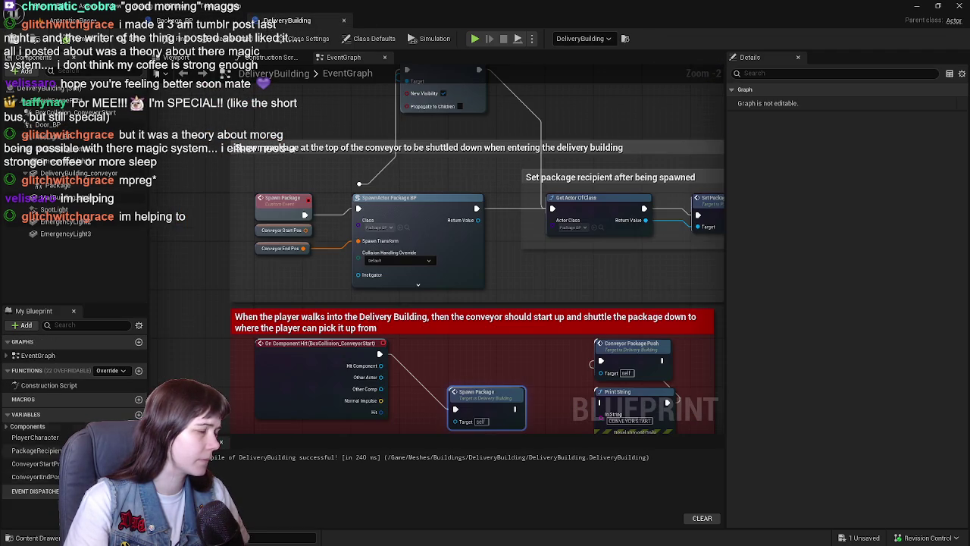
Step: Open the GM_ConditionZero game mode Blueprint from the Content folder
{"action": "left_click", "coordinate": [32, 538]}
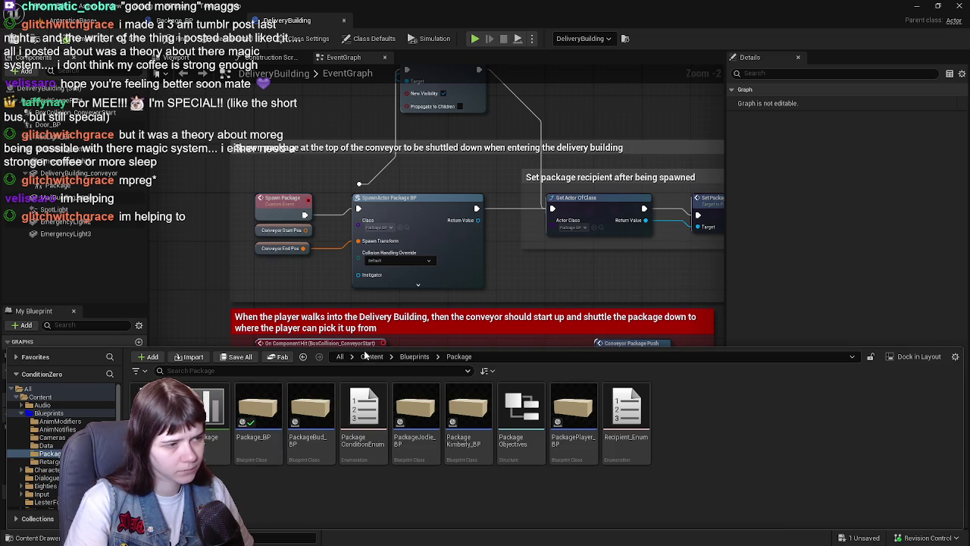
{"action": "left_click", "coordinate": [372, 356]}
{"action": "double_click", "coordinate": [203, 410]}
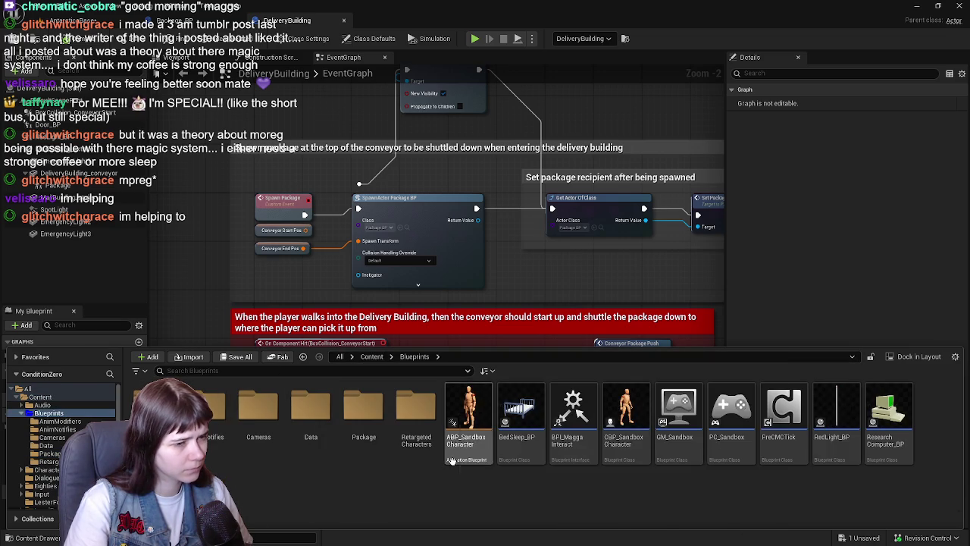
{"action": "left_click", "coordinate": [371, 357]}
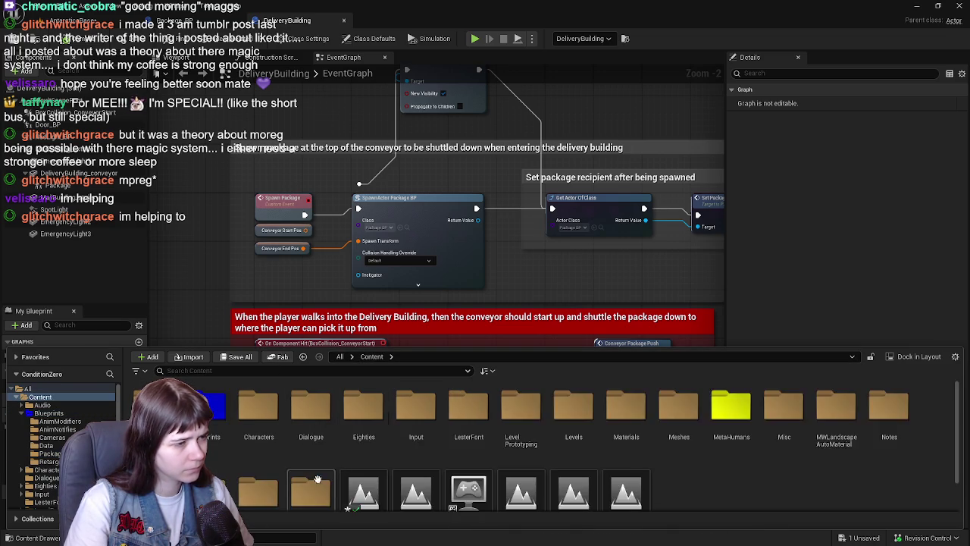
{"action": "scroll", "coordinate": [363, 455], "scroll_direction": "down", "scroll_amount": 1}
{"action": "left_click", "coordinate": [468, 468]}
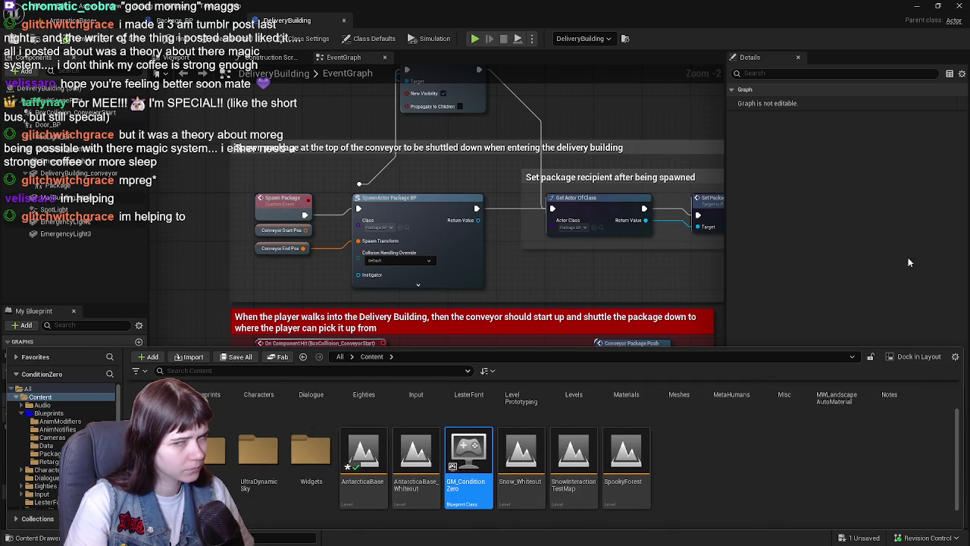
{"action": "key", "text": "ctrl+space"}
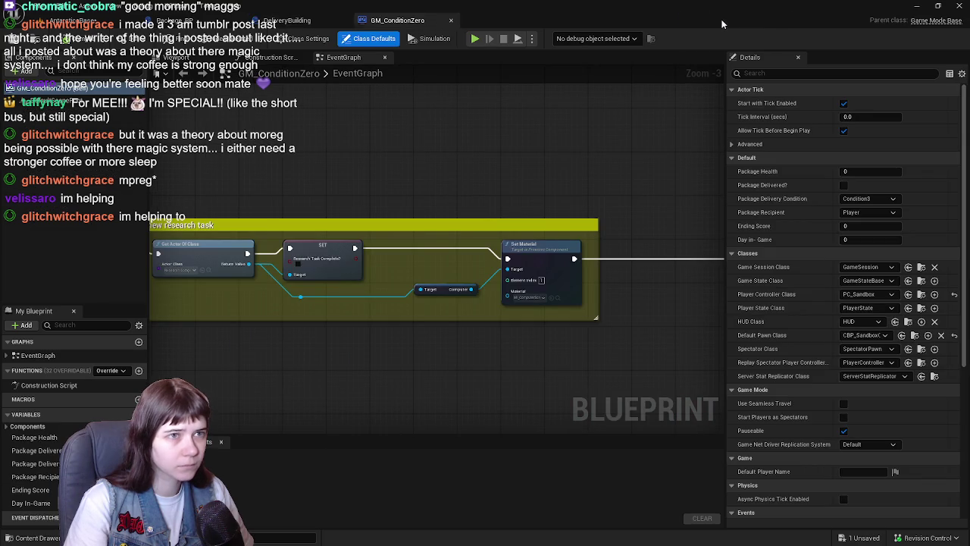
Step: In the new-day chain, connect the Delivery Building actor to Spawn Package's target
{"action": "left_click_drag", "start_coordinate": [353, 223], "coordinate": [561, 219]}
{"action": "scroll", "coordinate": [560, 219], "scroll_direction": "down", "scroll_amount": 2}
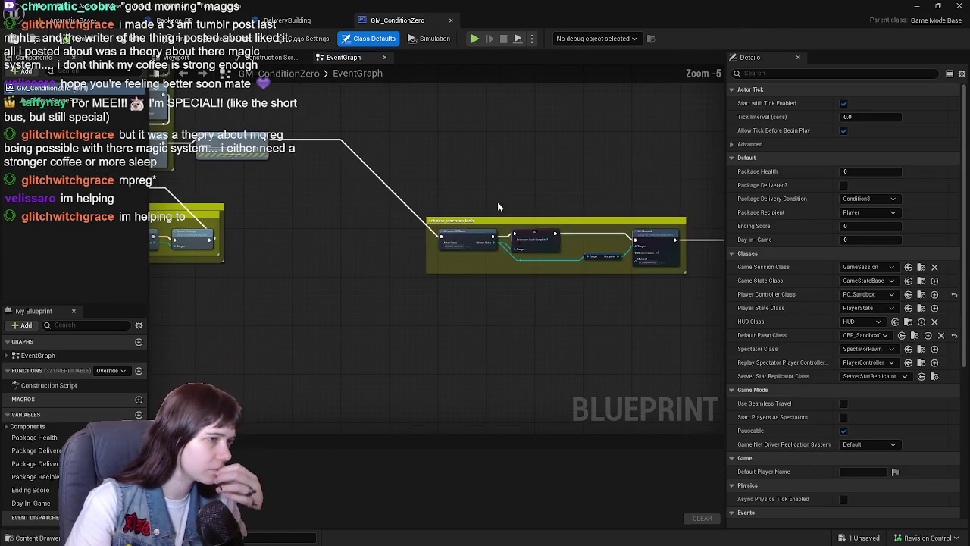
{"action": "scroll", "coordinate": [355, 192], "scroll_direction": "up", "scroll_amount": 1}
{"action": "mouse_move", "coordinate": [355, 193]}
{"action": "left_mouse_down"}
{"action": "mouse_move", "coordinate": [514, 215]}
{"action": "mouse_move", "coordinate": [556, 245]}
{"action": "left_mouse_up"}
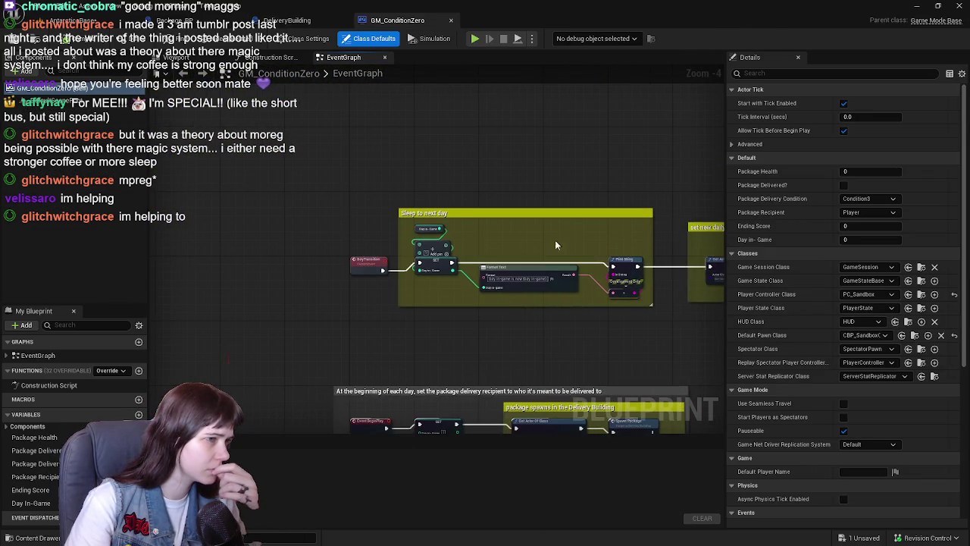
{"action": "left_click_drag", "start_coordinate": [482, 301], "coordinate": [368, 196]}
{"action": "mouse_move", "coordinate": [525, 240]}
{"action": "left_mouse_down"}
{"action": "mouse_move", "coordinate": [293, 340]}
{"action": "mouse_move", "coordinate": [326, 250]}
{"action": "mouse_move", "coordinate": [313, 203]}
{"action": "mouse_move", "coordinate": [386, 175]}
{"action": "mouse_move", "coordinate": [397, 261]}
{"action": "left_mouse_up"}
{"action": "scroll", "coordinate": [609, 332], "scroll_direction": "up", "scroll_amount": 1}
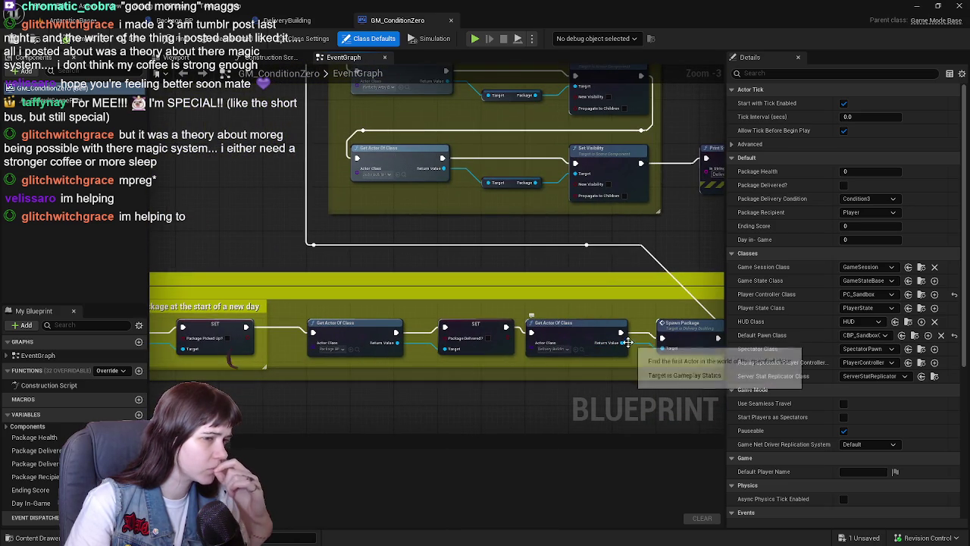
{"action": "mouse_move", "coordinate": [621, 343]}
{"action": "left_mouse_down"}
{"action": "mouse_move", "coordinate": [629, 318]}
{"action": "mouse_move", "coordinate": [591, 249]}
{"action": "left_mouse_up"}
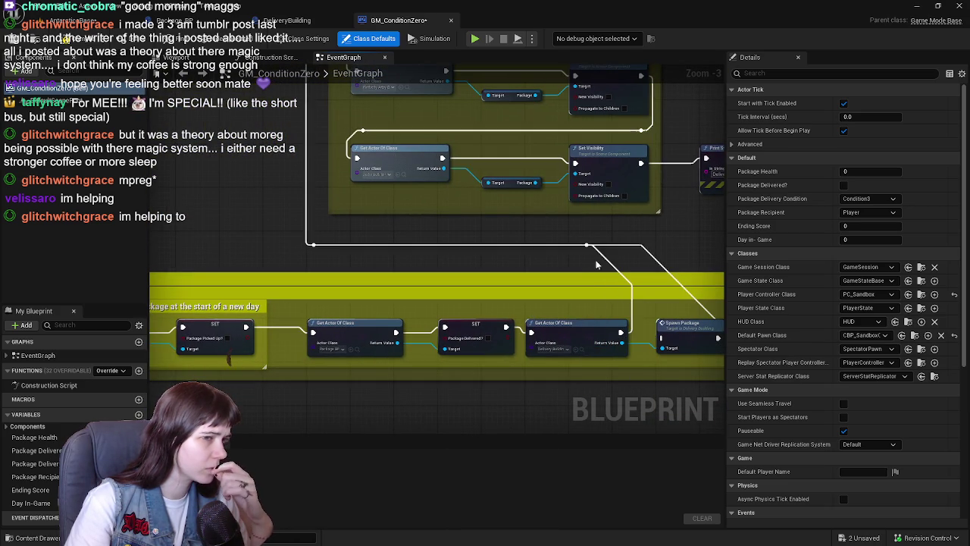
{"action": "left_click_drag", "start_coordinate": [630, 309], "coordinate": [549, 267]}
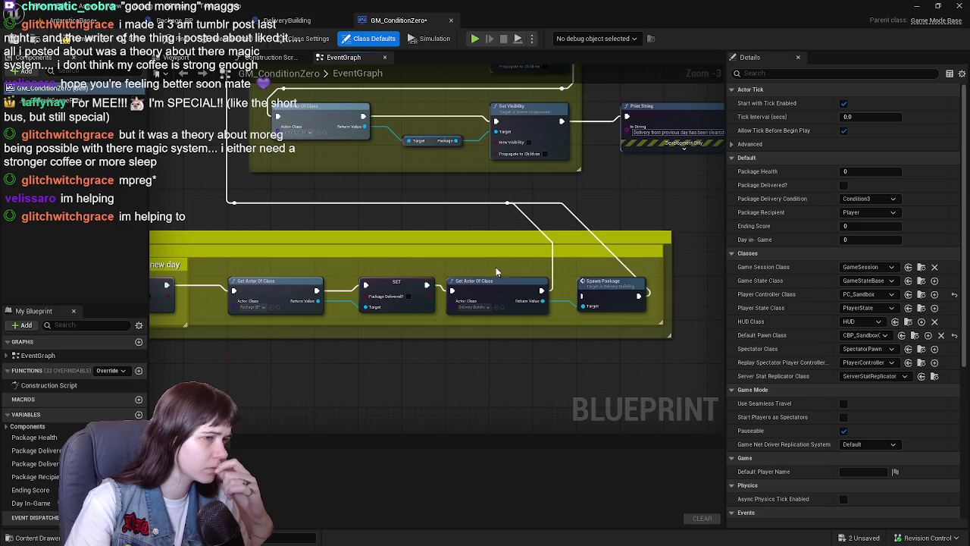
Step: Wire the SET node's execution on to the reroute point, compile, and return to the level
{"action": "left_click_drag", "start_coordinate": [425, 284], "coordinate": [510, 205]}
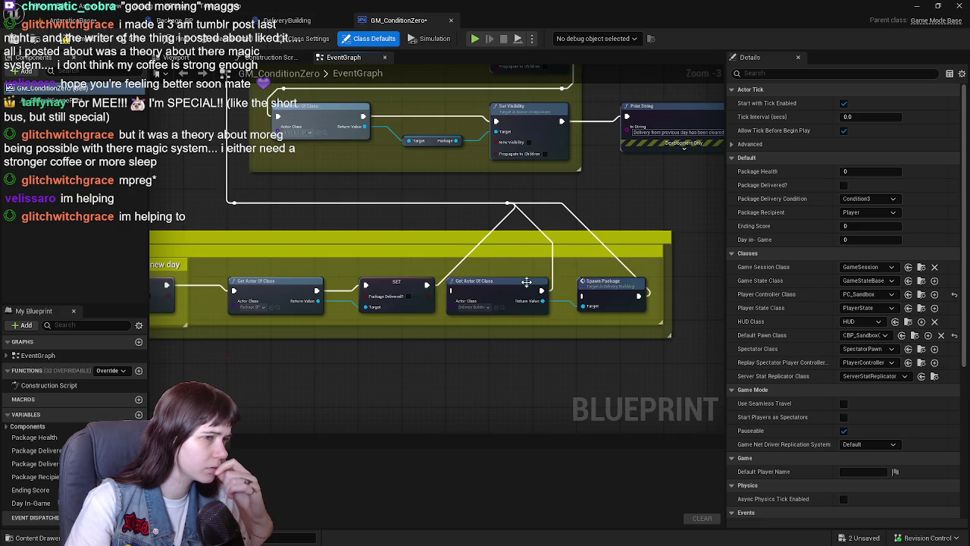
{"action": "mouse_move", "coordinate": [507, 281]}
{"action": "left_mouse_down"}
{"action": "mouse_move", "coordinate": [384, 238]}
{"action": "mouse_move", "coordinate": [430, 225]}
{"action": "left_mouse_up"}
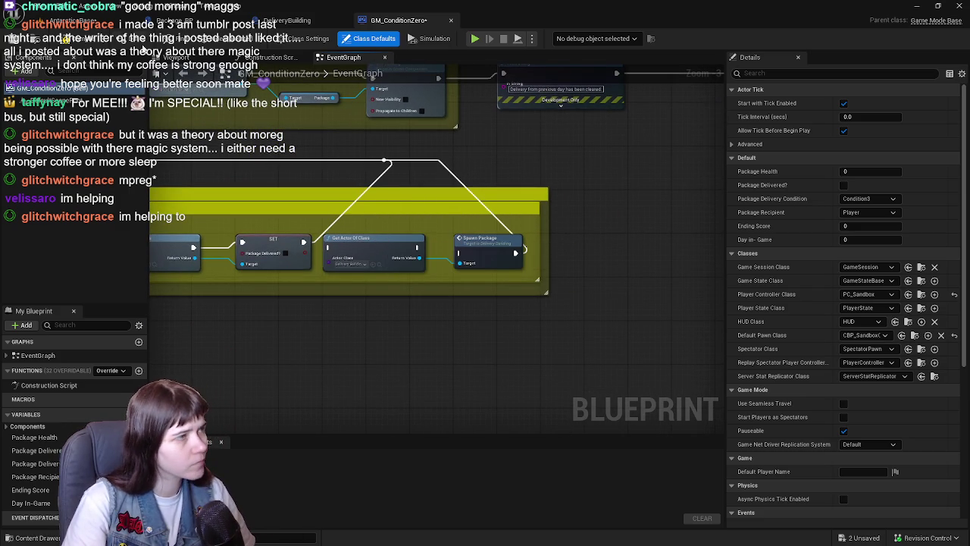
{"action": "left_click", "coordinate": [17, 38]}
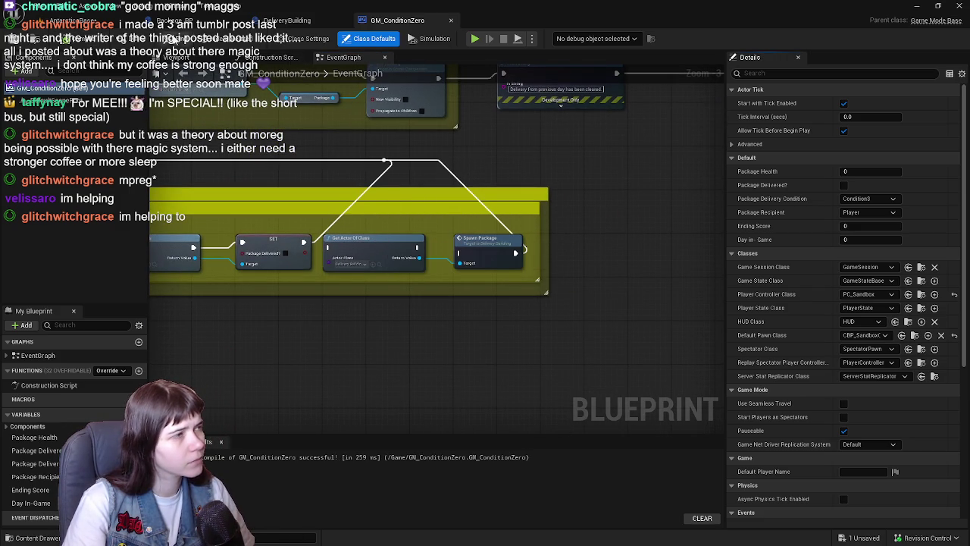
{"action": "left_click", "coordinate": [83, 20]}
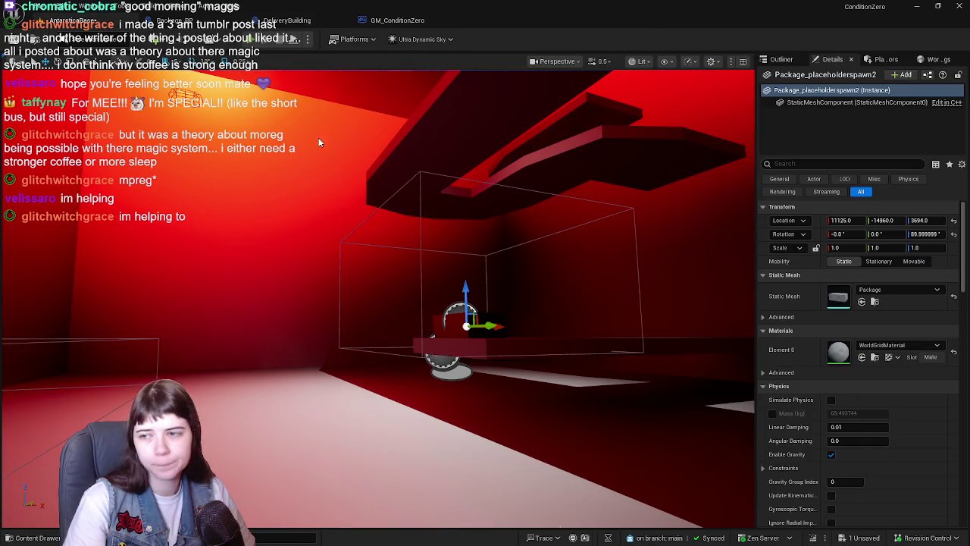
Step: Start a playtest and run the character through the snowy ravine up to the delivery building
{"action": "key", "text": "alt+p"}
{"action": "key", "text": "w"}
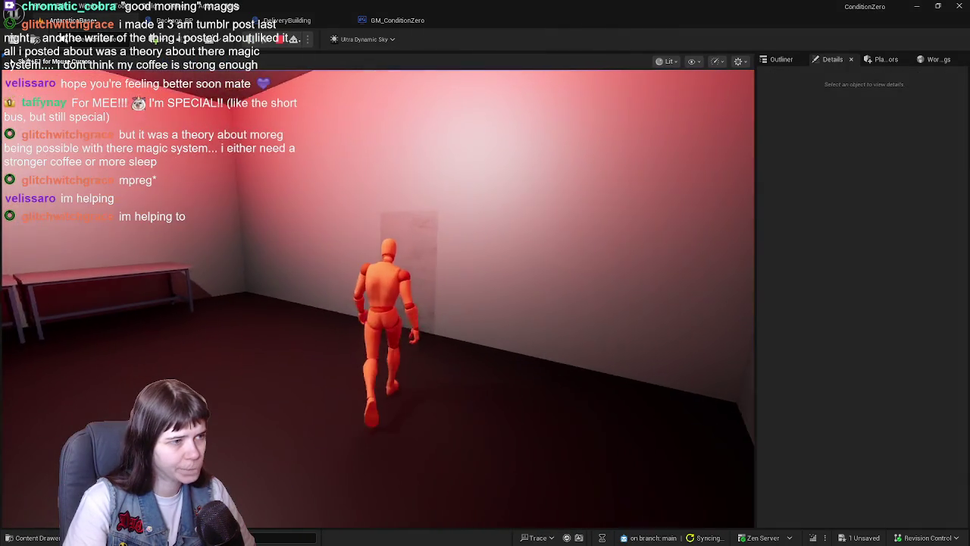
{"action": "key", "text": "w"}
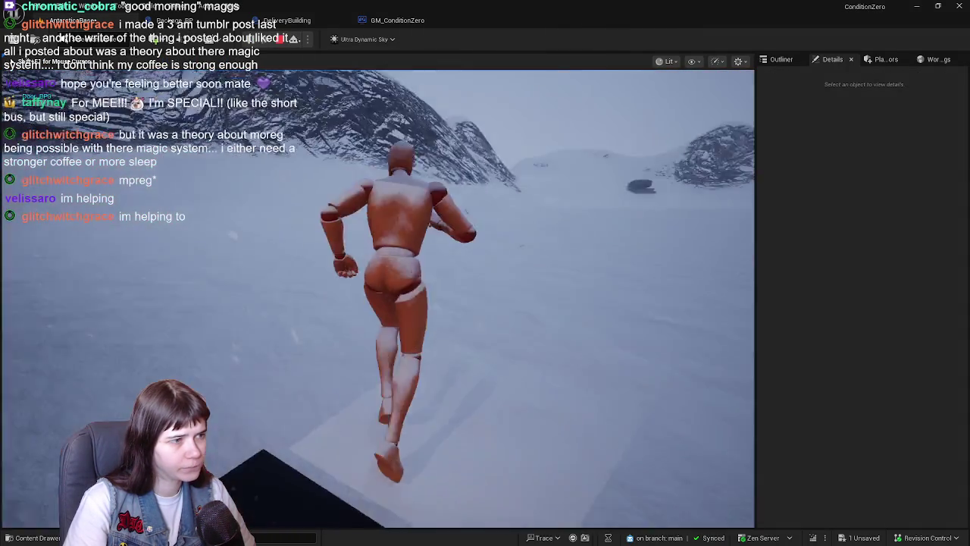
{"action": "key", "text": "w"}
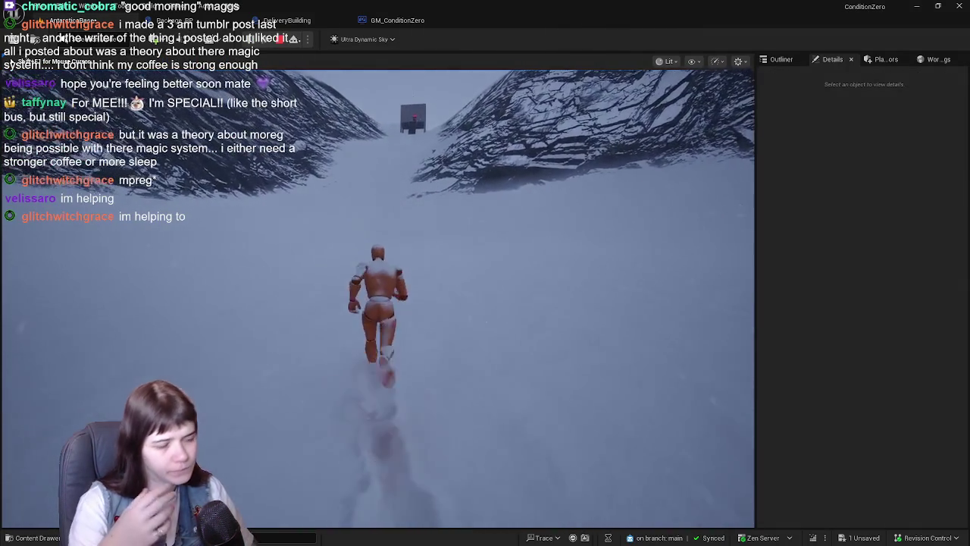
{"action": "key", "text": "w"}
{"action": "key", "text": "w"}
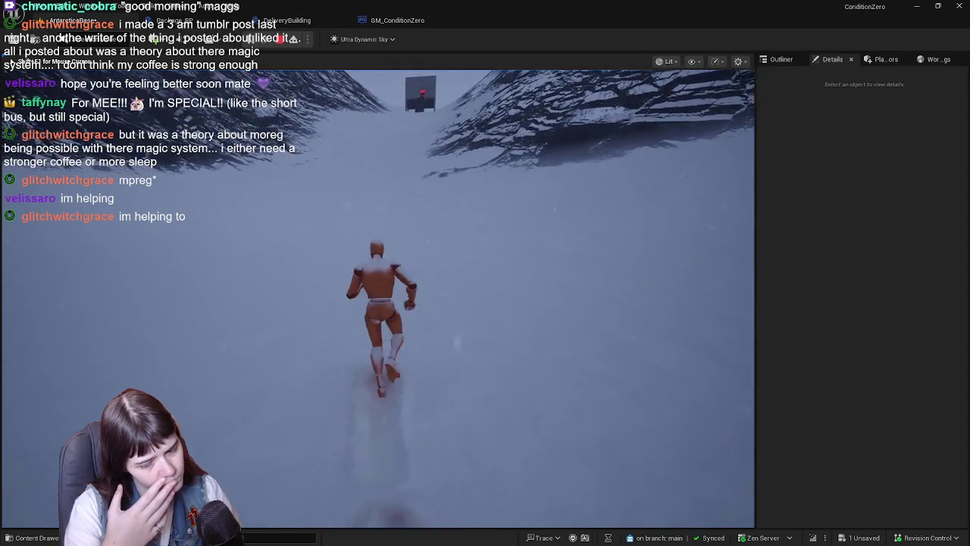
{"action": "key", "text": "w"}
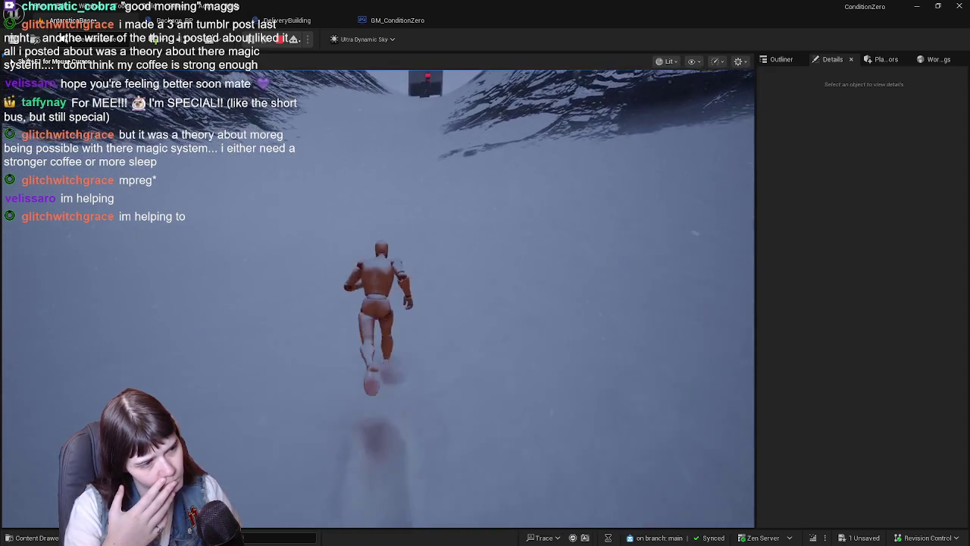
{"action": "key", "text": "w"}
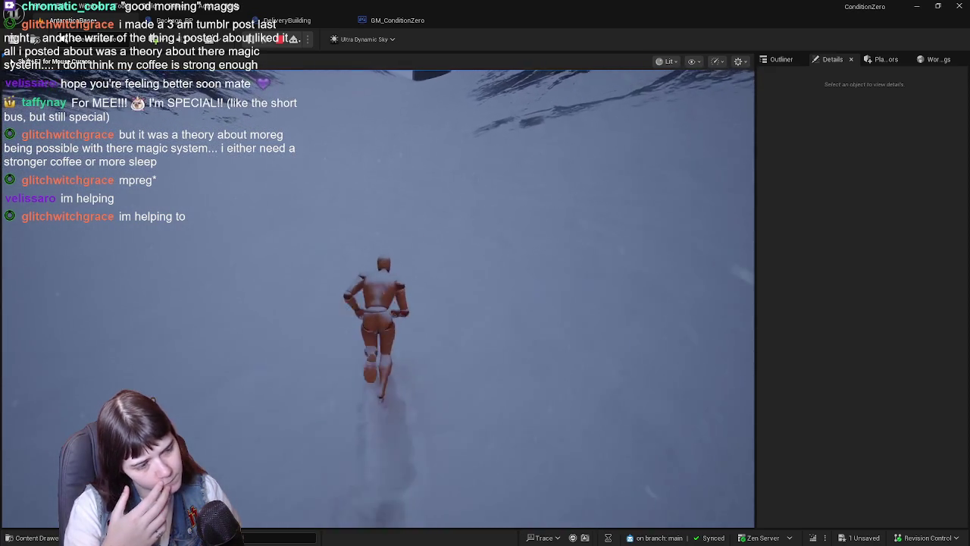
{"action": "key", "text": "w"}
{"action": "key", "text": "w"}
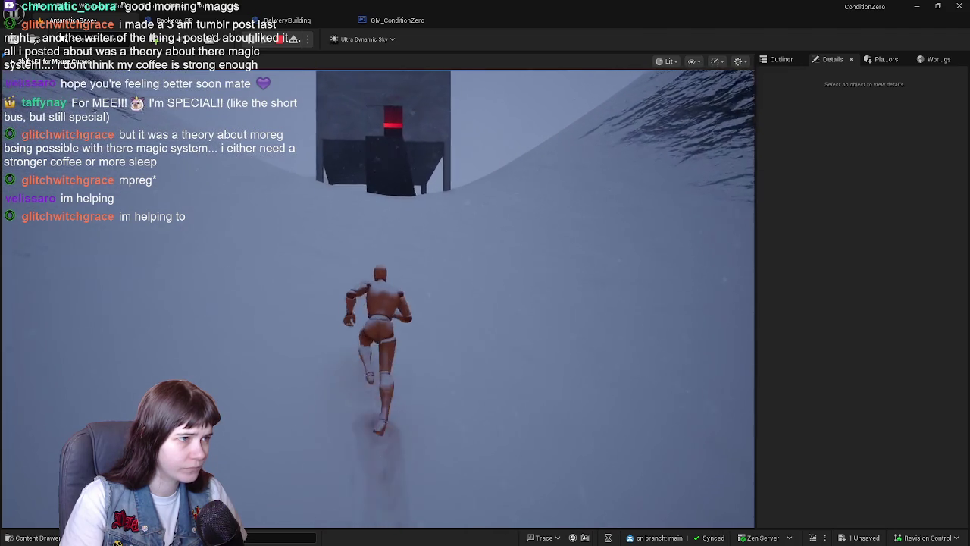
{"action": "key", "text": "w"}
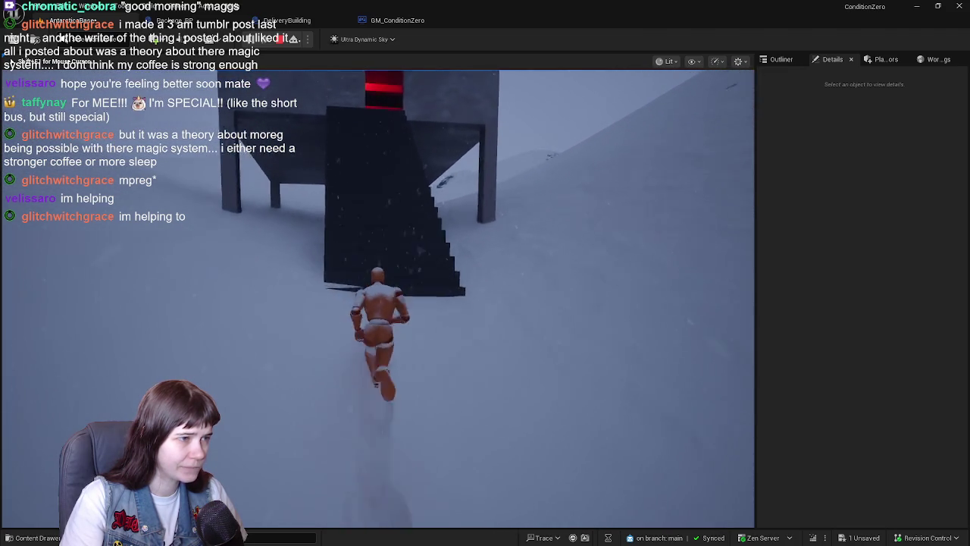
Step: Walk around the red room, interact with a package to test pickup, then resume from the breakpoint
{"action": "key", "text": "w"}
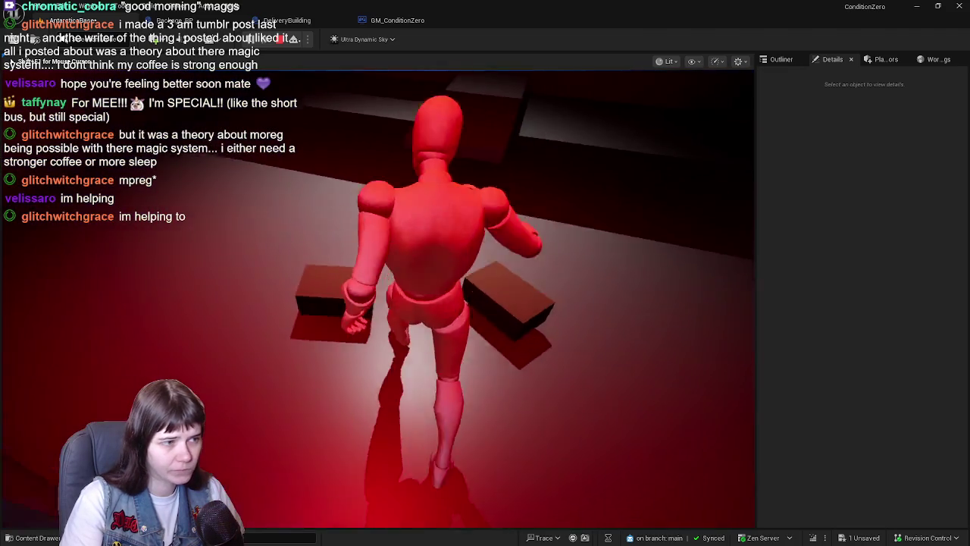
{"action": "key", "text": "w"}
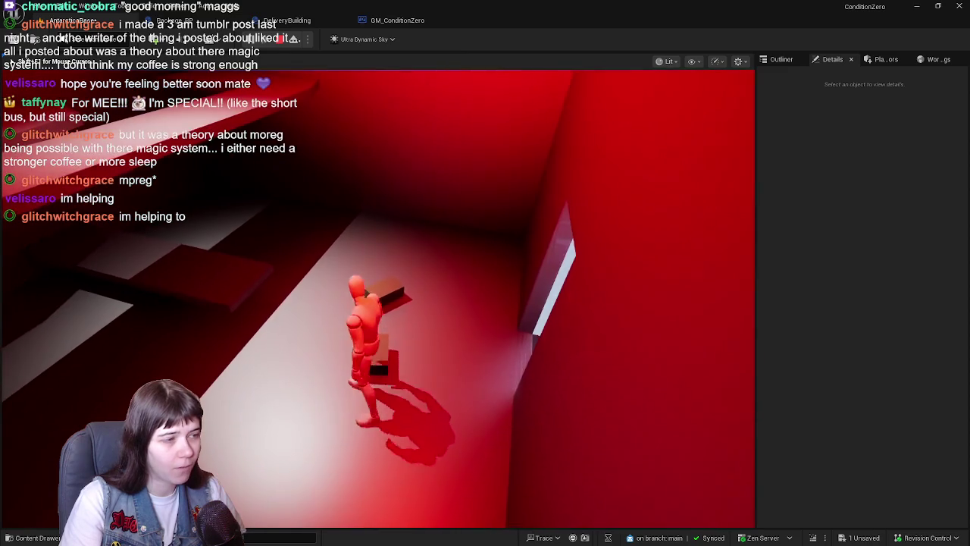
{"action": "key", "text": "w"}
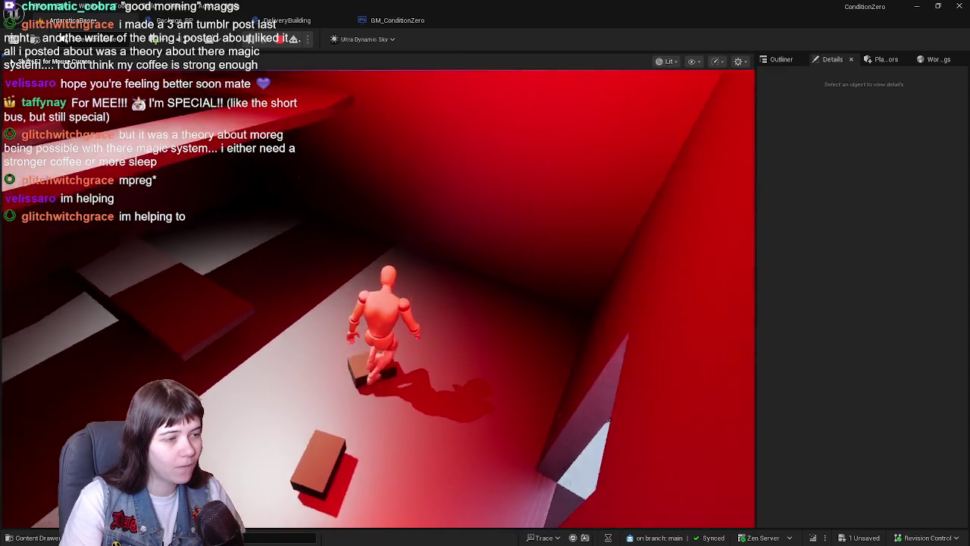
{"action": "key", "text": "w"}
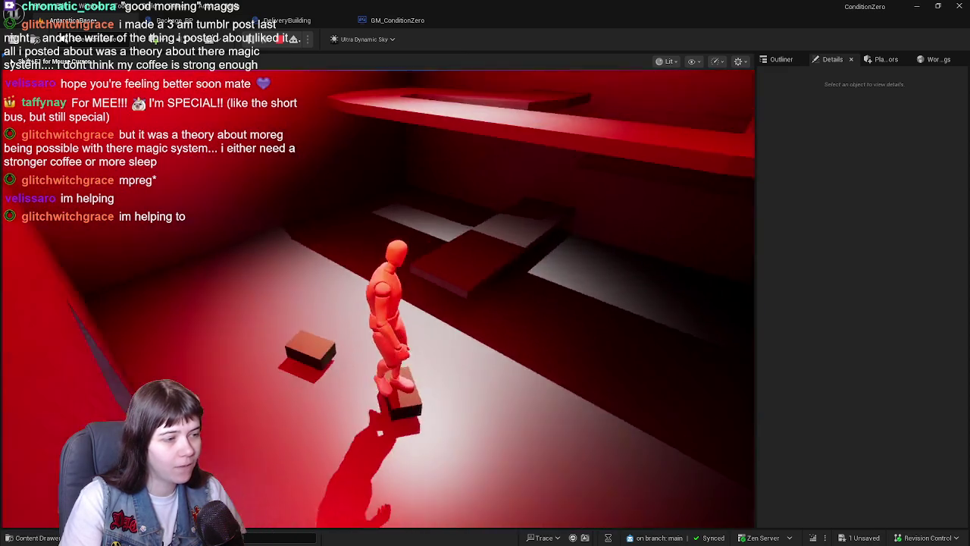
{"action": "key", "text": "w"}
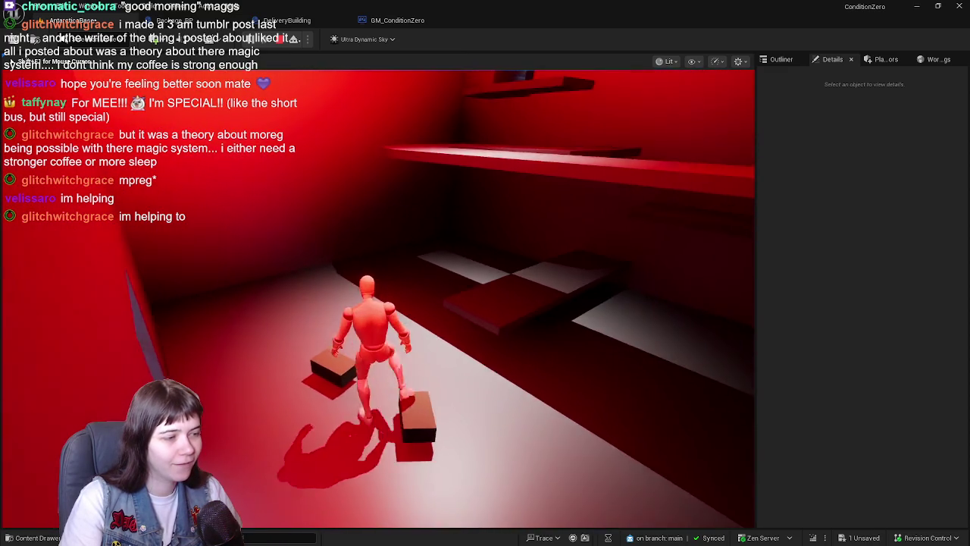
{"action": "key", "text": "w"}
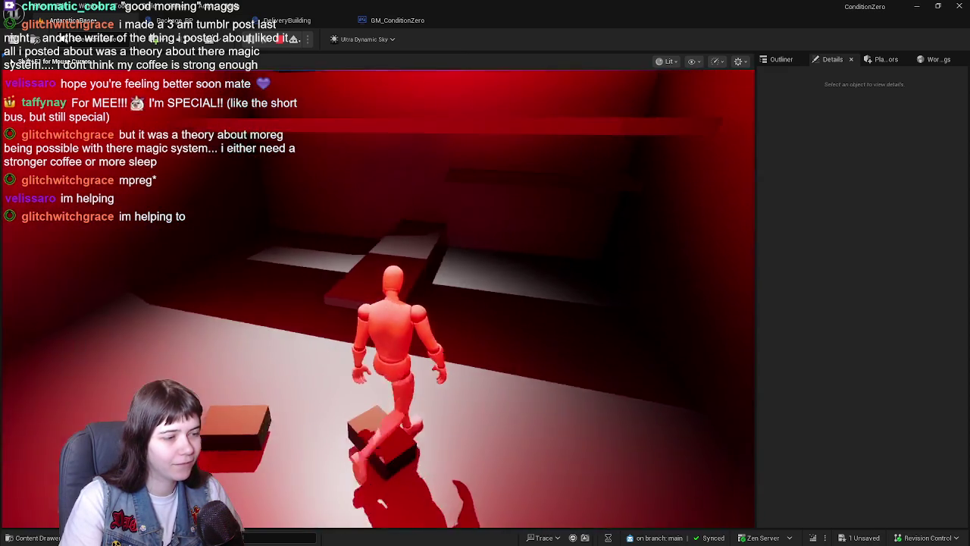
{"action": "key", "text": "w"}
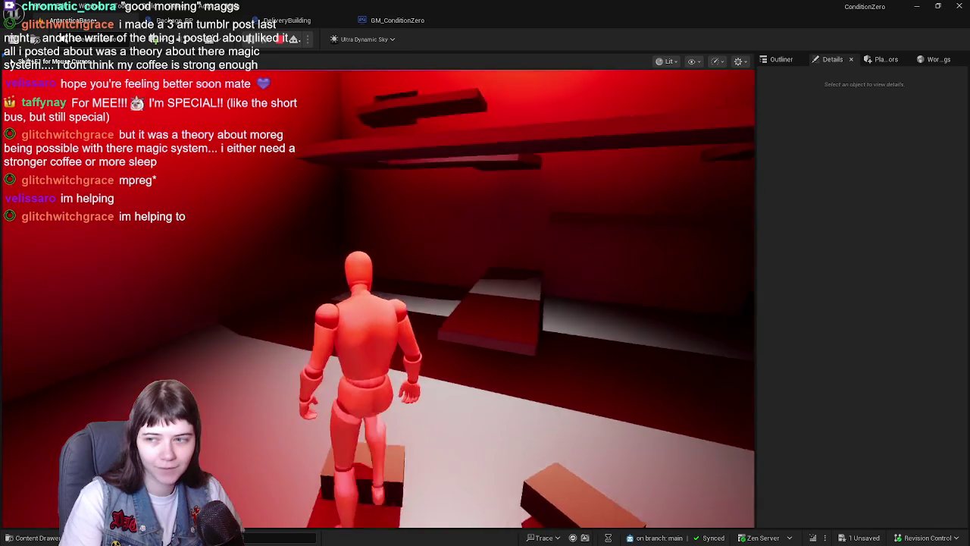
{"action": "key", "text": "e"}
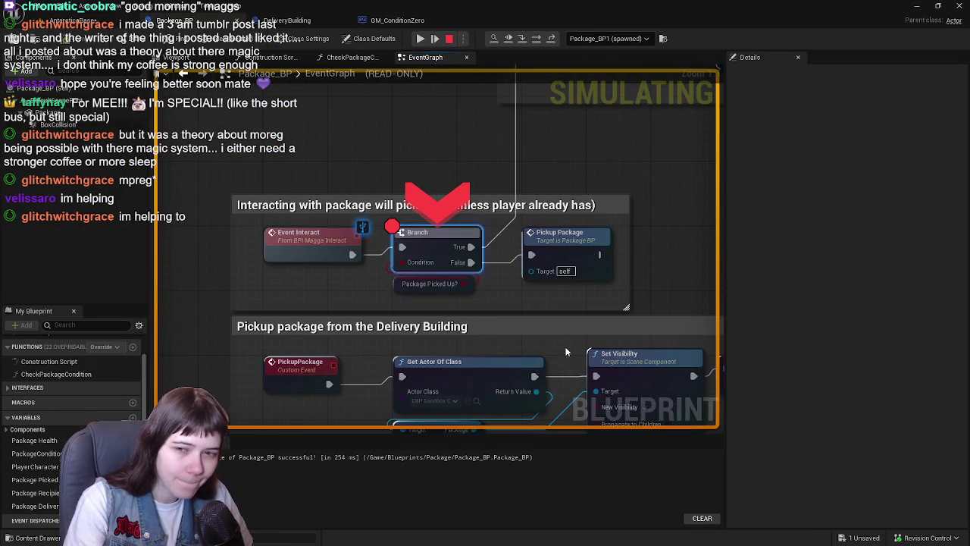
{"action": "left_click", "coordinate": [421, 38]}
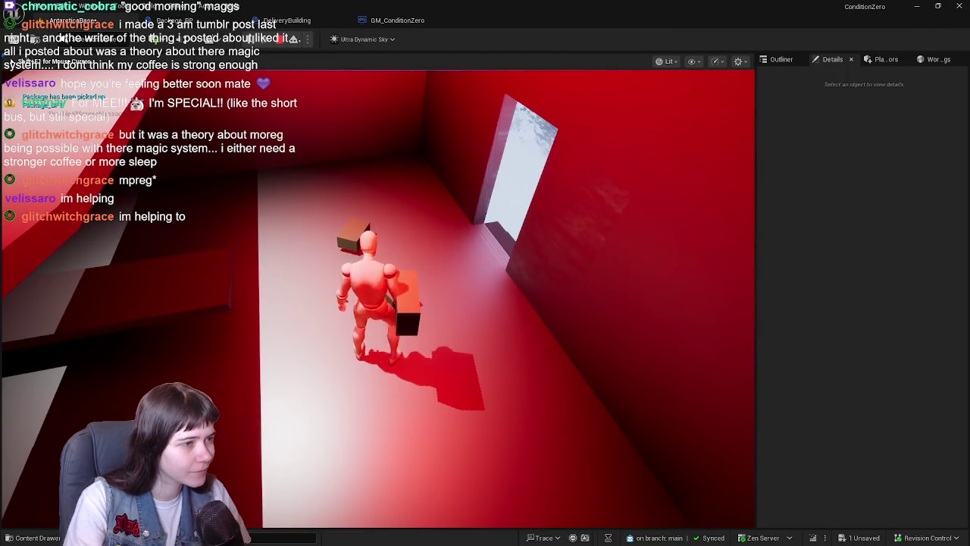
Step: Stop play, set Package_placeholderspawn2's yaw to exactly 90, and deselect it in the Outliner
{"action": "key", "text": "Escape"}
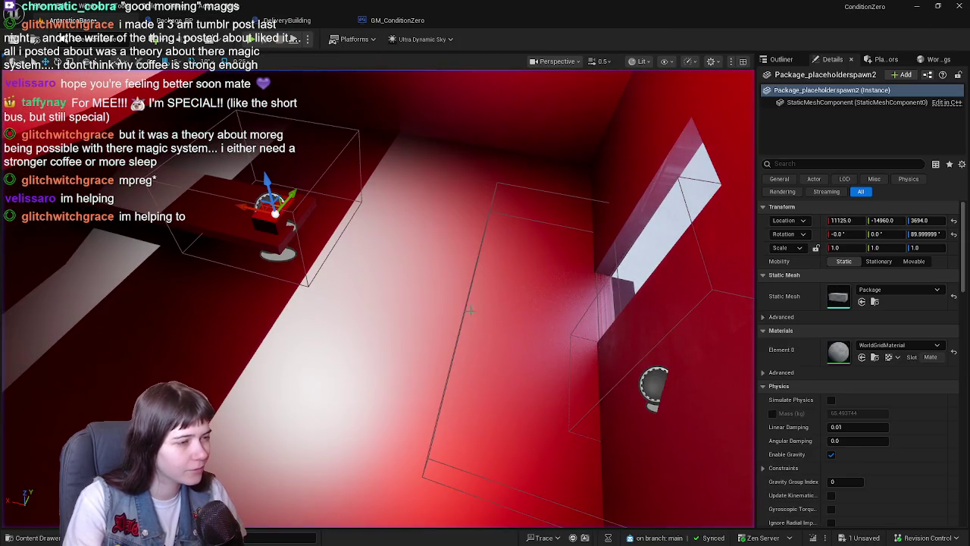
{"action": "left_click_drag", "start_coordinate": [477, 280], "coordinate": [477, 282]}
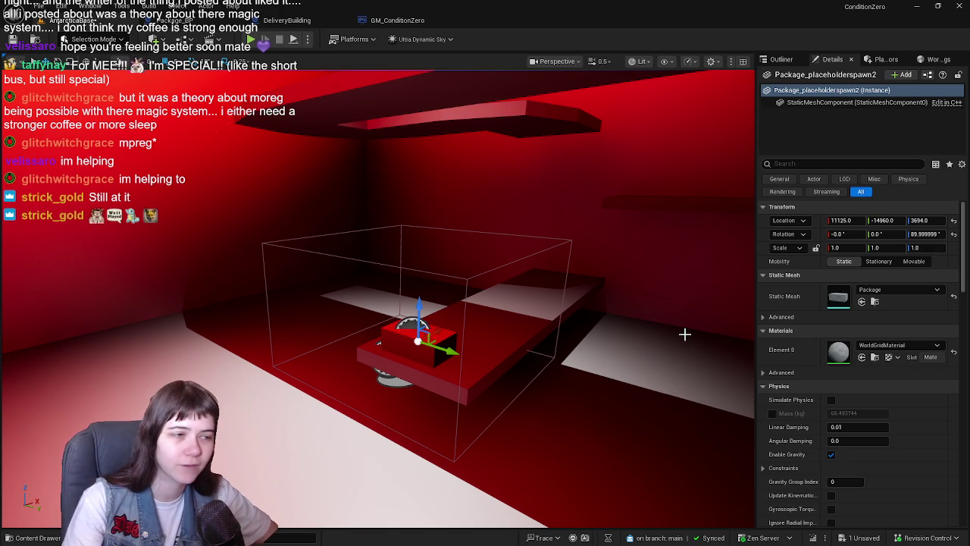
{"action": "left_click", "coordinate": [925, 234]}
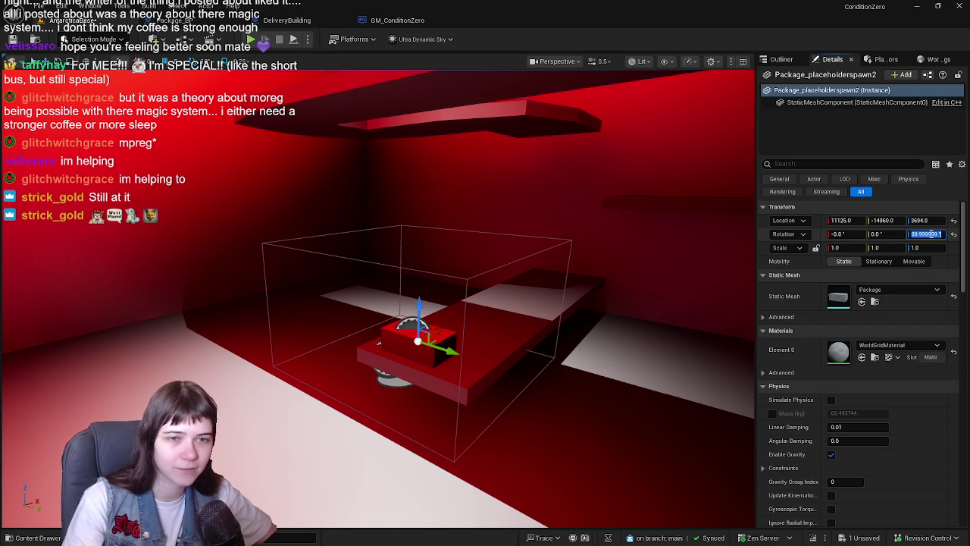
{"action": "type", "text": "90"}
{"action": "key", "text": "Return"}
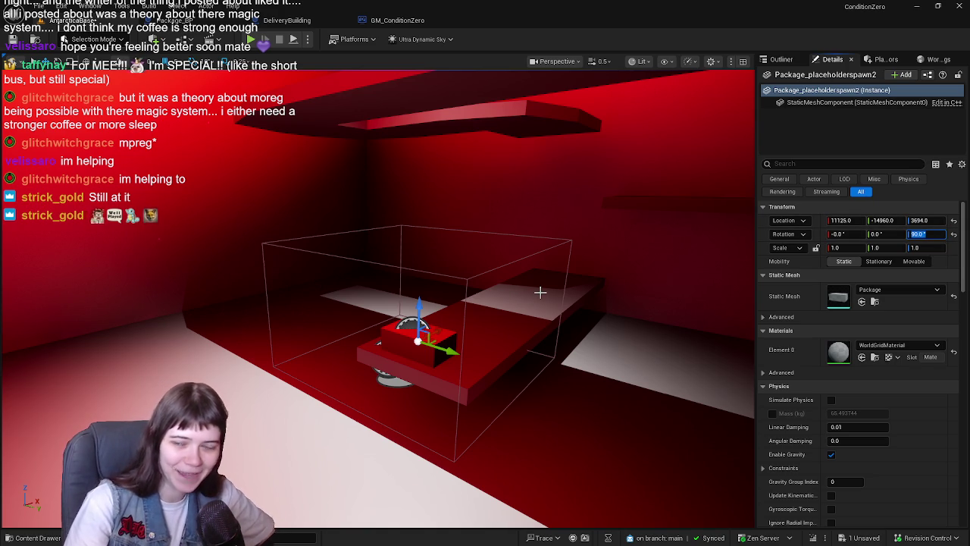
{"action": "left_click", "coordinate": [780, 59]}
{"action": "left_click", "coordinate": [837, 424]}
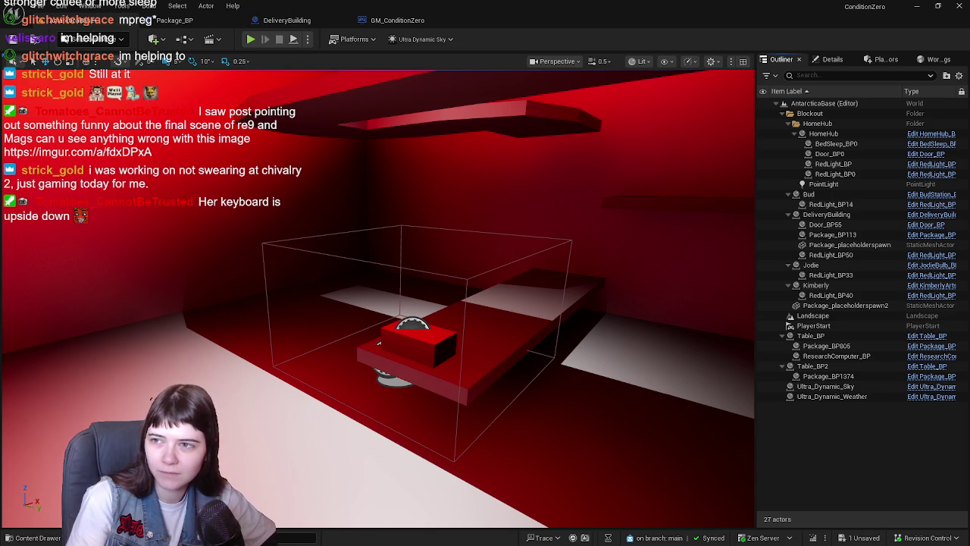
{"action": "key", "text": "alt+Tab"}
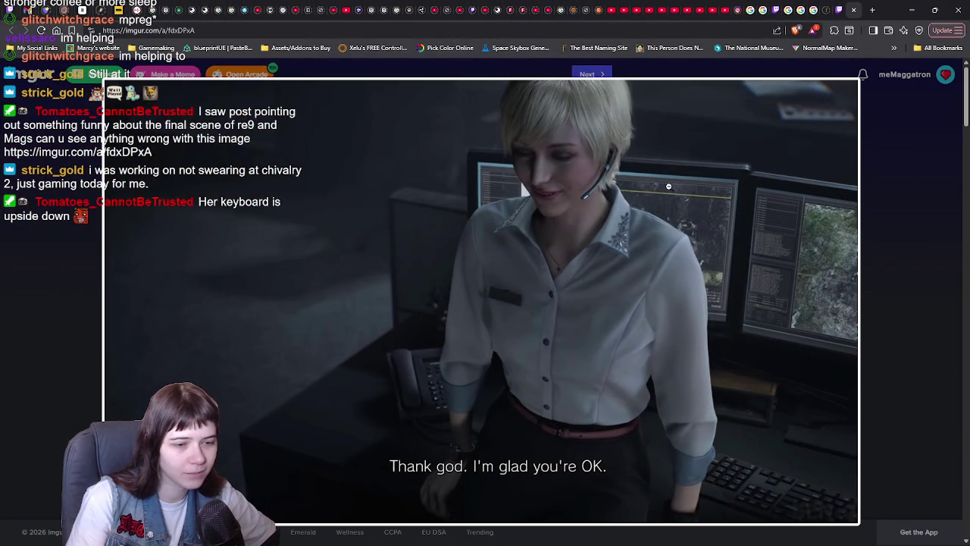
{"action": "scroll", "coordinate": [719, 273], "scroll_direction": "down", "scroll_amount": 2}
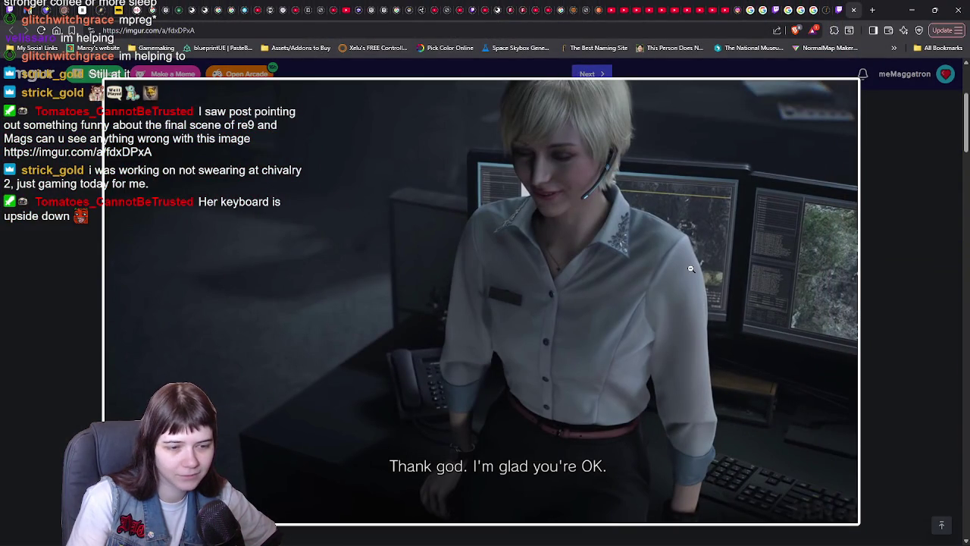
{"action": "scroll", "coordinate": [691, 268], "scroll_direction": "down", "scroll_amount": 3}
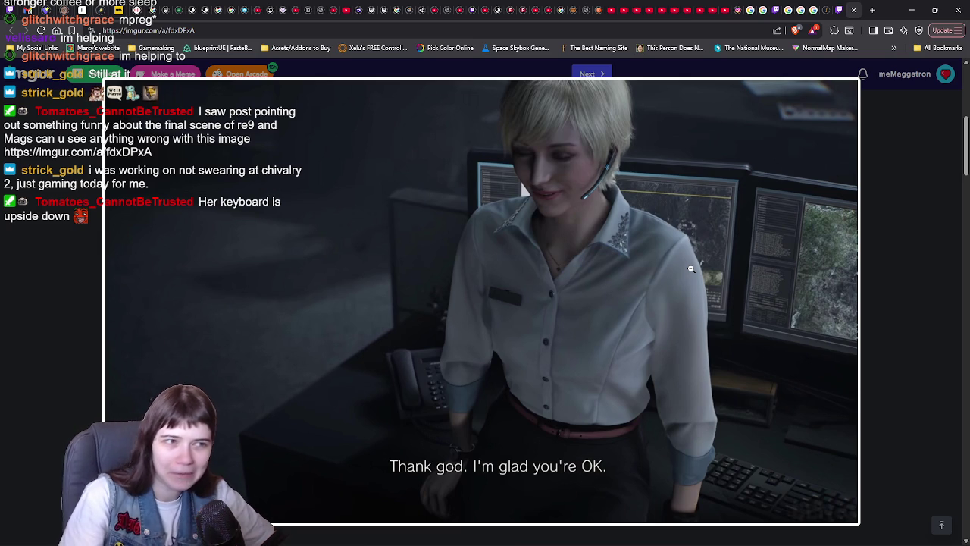
{"action": "key", "text": "alt+Tab"}
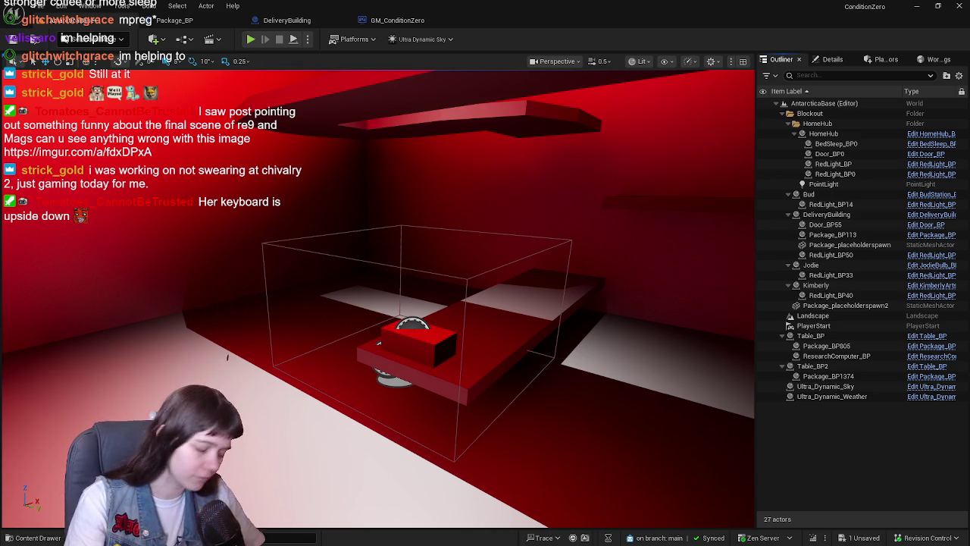
Step: Select the DeliveryBuilding and start a Play From Here test inside the red room
{"action": "mouse_move", "coordinate": [580, 282]}
{"action": "left_mouse_down"}
{"action": "mouse_move", "coordinate": [636, 278]}
{"action": "mouse_move", "coordinate": [576, 258]}
{"action": "left_mouse_up"}
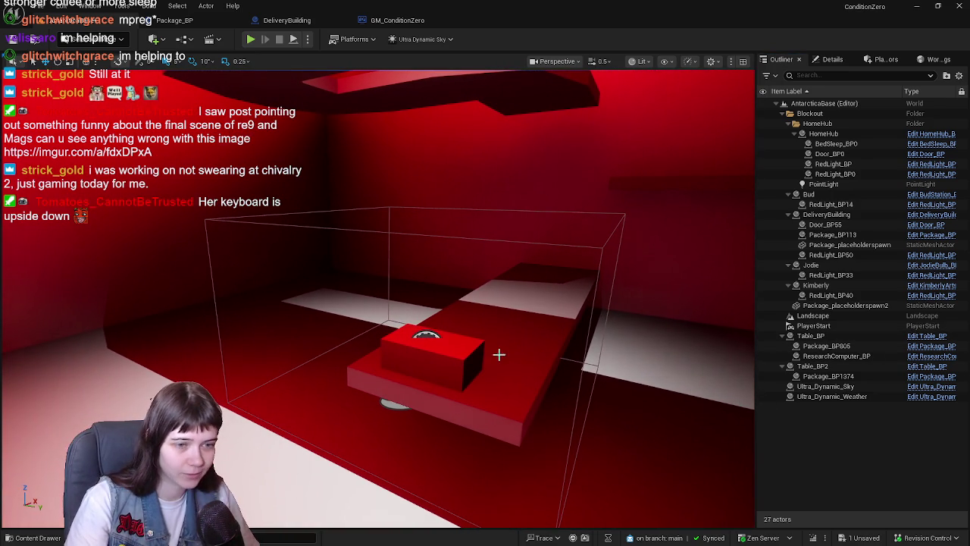
{"action": "left_click", "coordinate": [460, 353]}
{"action": "mouse_move", "coordinate": [632, 267]}
{"action": "left_mouse_down"}
{"action": "mouse_move", "coordinate": [636, 482]}
{"action": "mouse_move", "coordinate": [637, 318]}
{"action": "mouse_move", "coordinate": [636, 454]}
{"action": "mouse_move", "coordinate": [678, 249]}
{"action": "mouse_move", "coordinate": [545, 257]}
{"action": "mouse_move", "coordinate": [433, 294]}
{"action": "left_mouse_up"}
{"action": "right_click", "coordinate": [326, 400]}
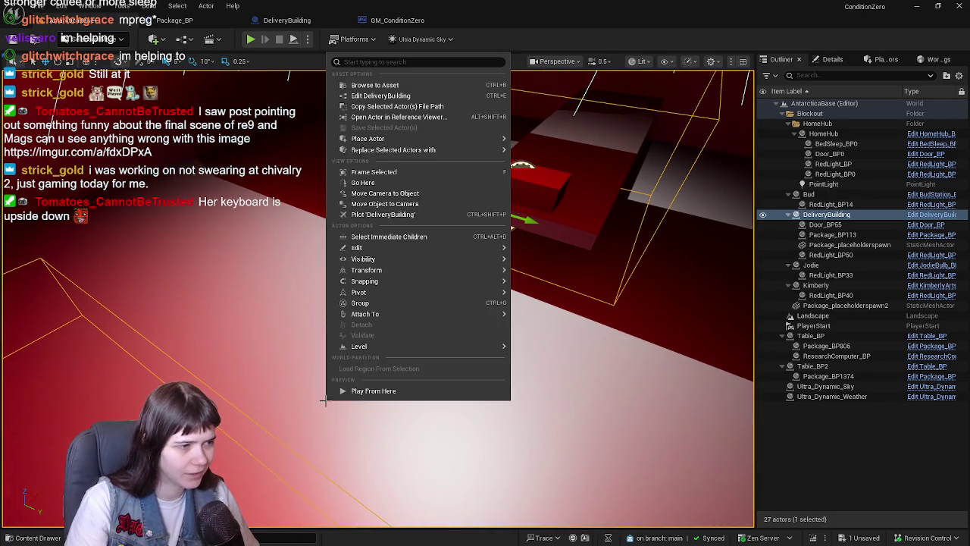
{"action": "left_click", "coordinate": [400, 391]}
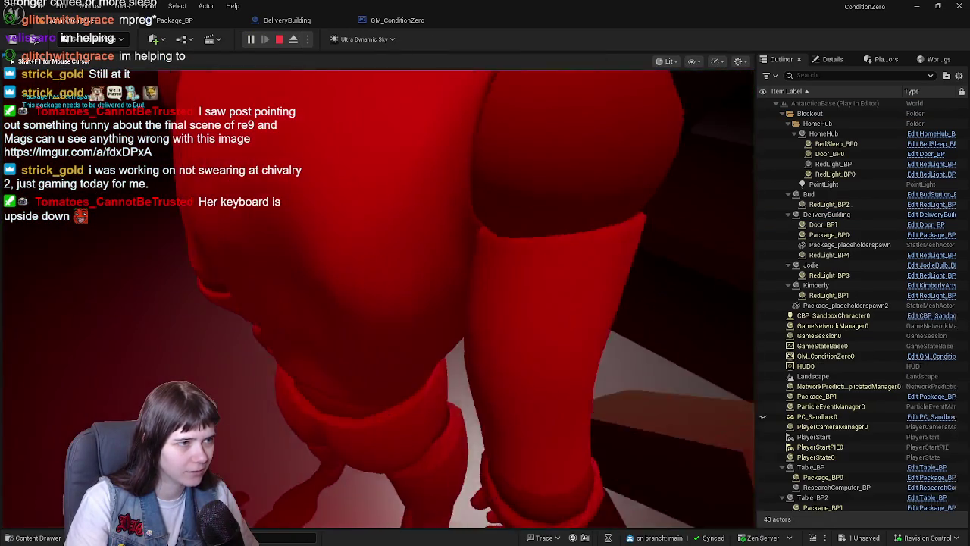
Step: Walk the character briefly, end the playtest, and fly the camera close to the package on the table
{"action": "key", "text": "w"}
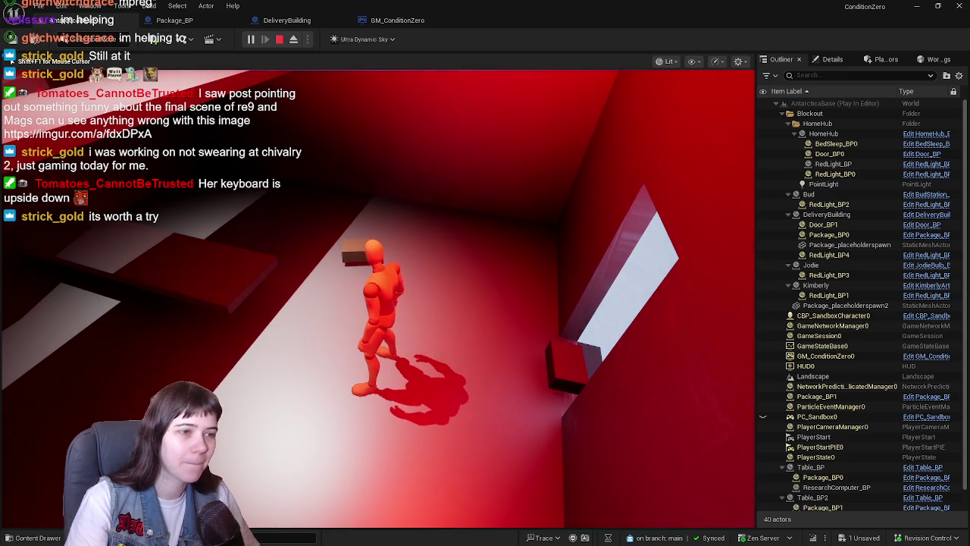
{"action": "key", "text": "Escape"}
{"action": "left_click_drag", "start_coordinate": [2, 217], "coordinate": [3, 217]}
{"action": "left_click_drag", "start_coordinate": [677, 389], "coordinate": [677, 389]}
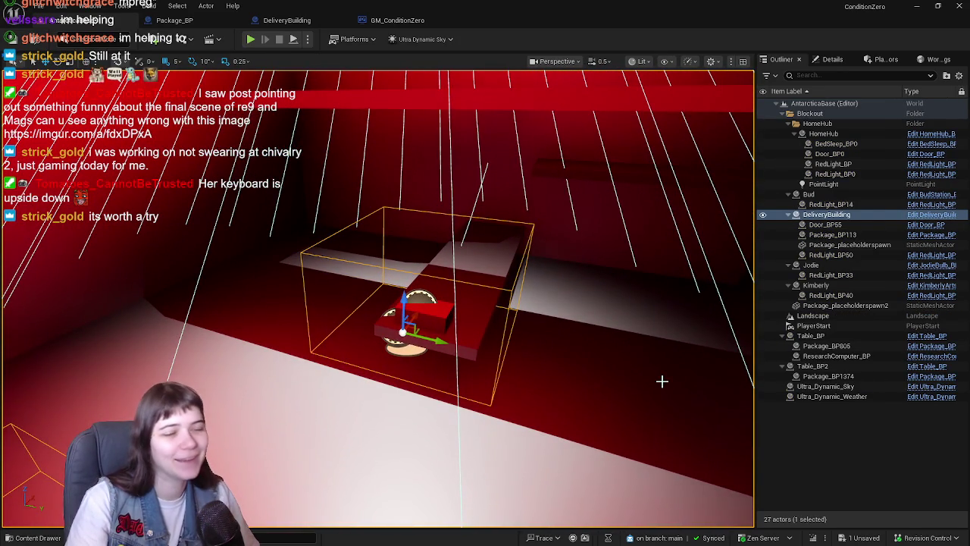
Step: In the DeliveryBuilding Blueprint viewport, select the Package component and mark it Editor Only
{"action": "left_click", "coordinate": [927, 215]}
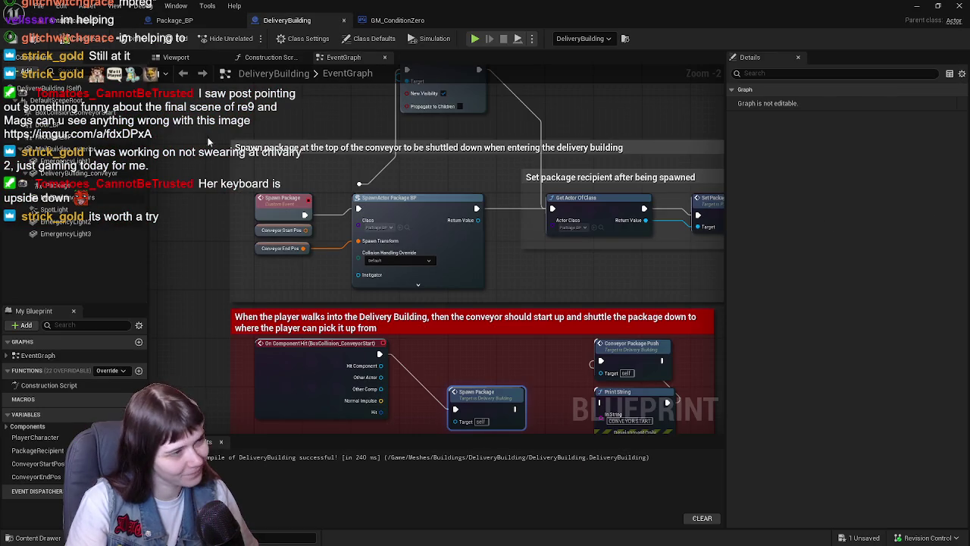
{"action": "left_click", "coordinate": [196, 59]}
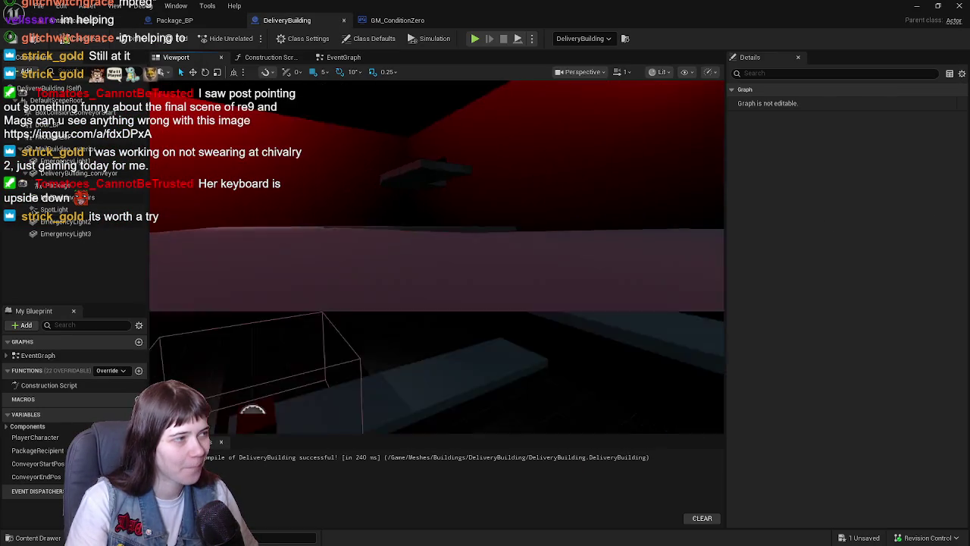
{"action": "left_click", "coordinate": [447, 244]}
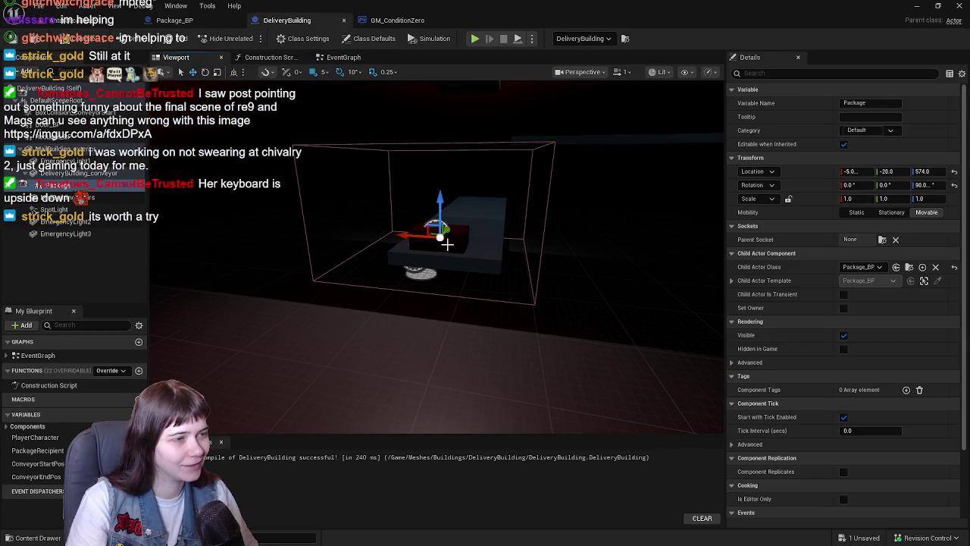
{"action": "scroll", "coordinate": [784, 270], "scroll_direction": "down", "scroll_amount": 2}
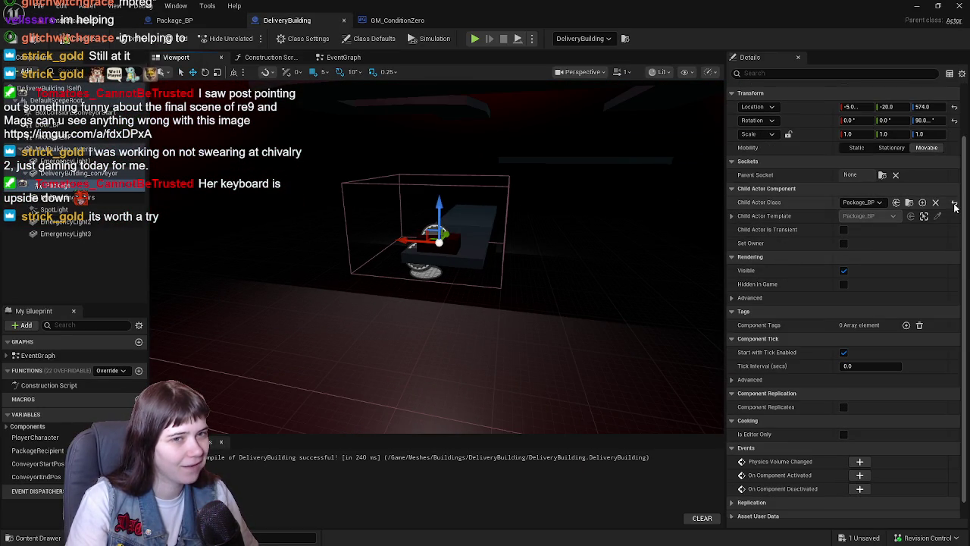
{"action": "scroll", "coordinate": [791, 273], "scroll_direction": "down", "scroll_amount": 1}
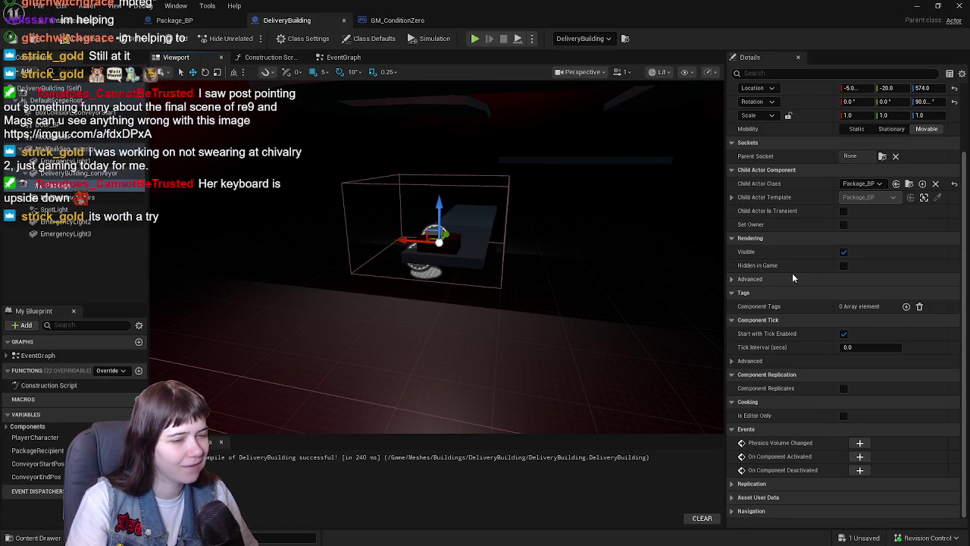
{"action": "left_click", "coordinate": [843, 415]}
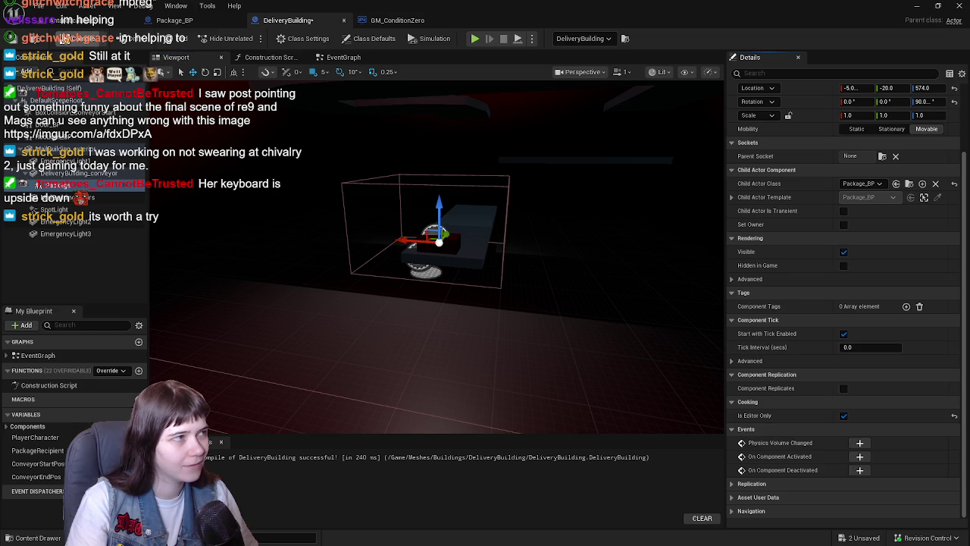
Step: Close the validation message log in the level editor and return to the DeliveryBuilding Blueprint
{"action": "left_click", "coordinate": [83, 19]}
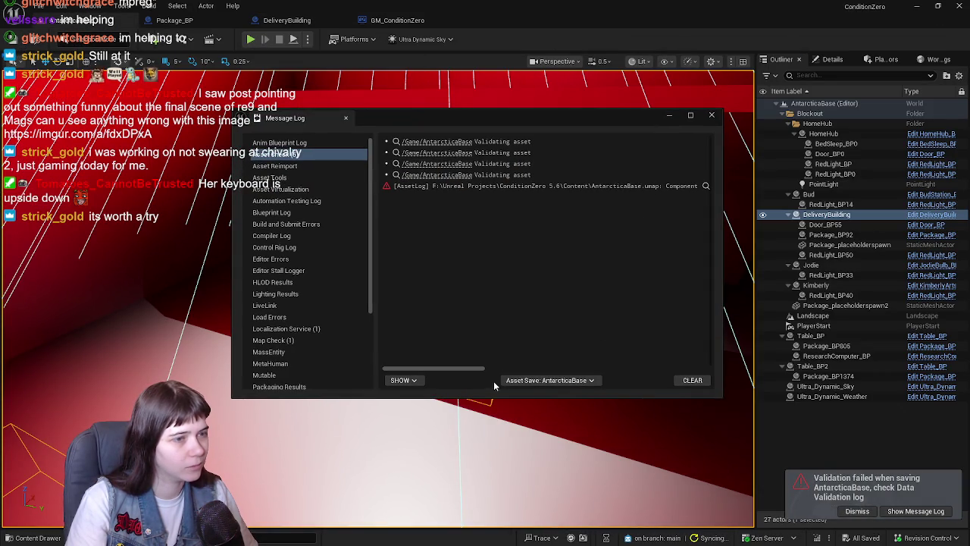
{"action": "left_click_drag", "start_coordinate": [477, 369], "coordinate": [703, 369]}
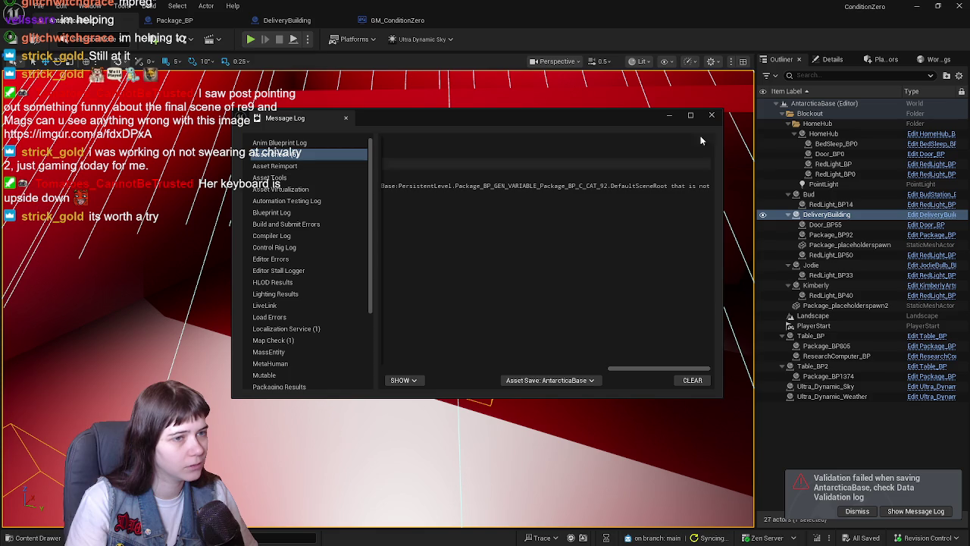
{"action": "left_click", "coordinate": [711, 115]}
{"action": "left_click", "coordinate": [392, 23]}
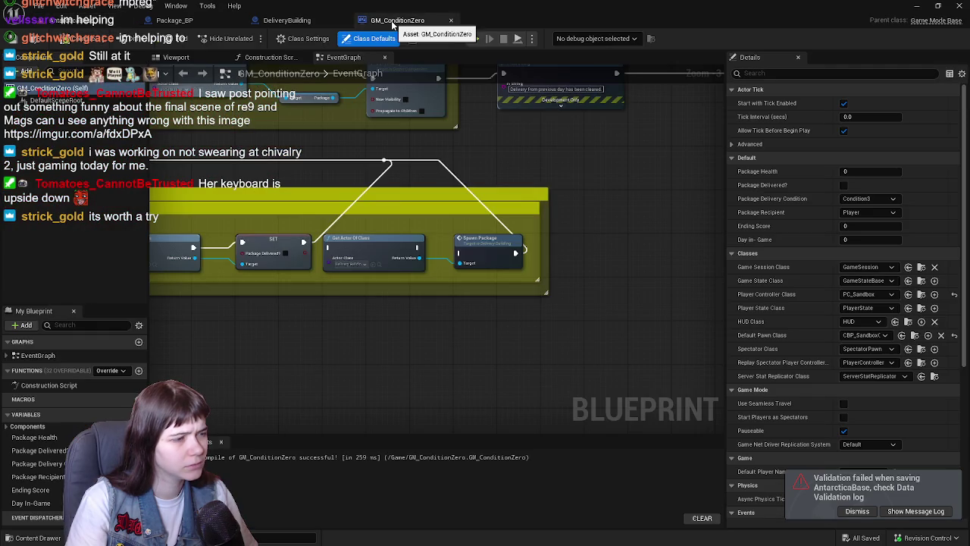
{"action": "left_click", "coordinate": [287, 21]}
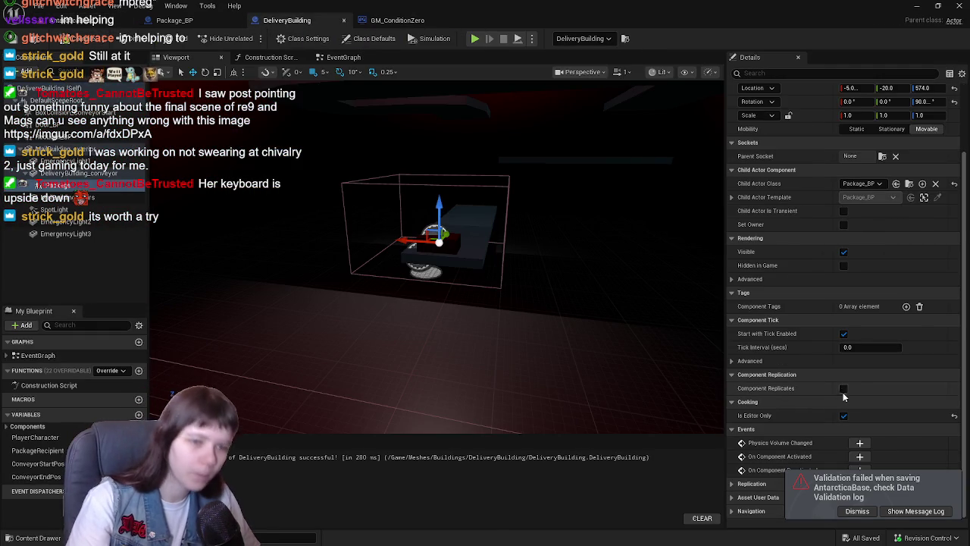
Step: Turn Editor Only off, set the Package component Hidden in Game and invisible, and compile
{"action": "left_click", "coordinate": [843, 415]}
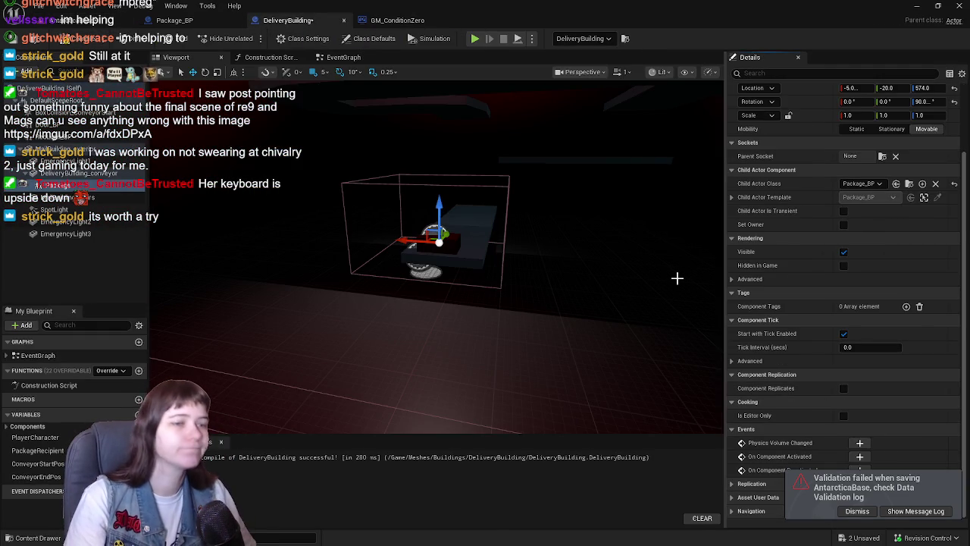
{"action": "left_click", "coordinate": [843, 266]}
{"action": "left_click", "coordinate": [70, 45]}
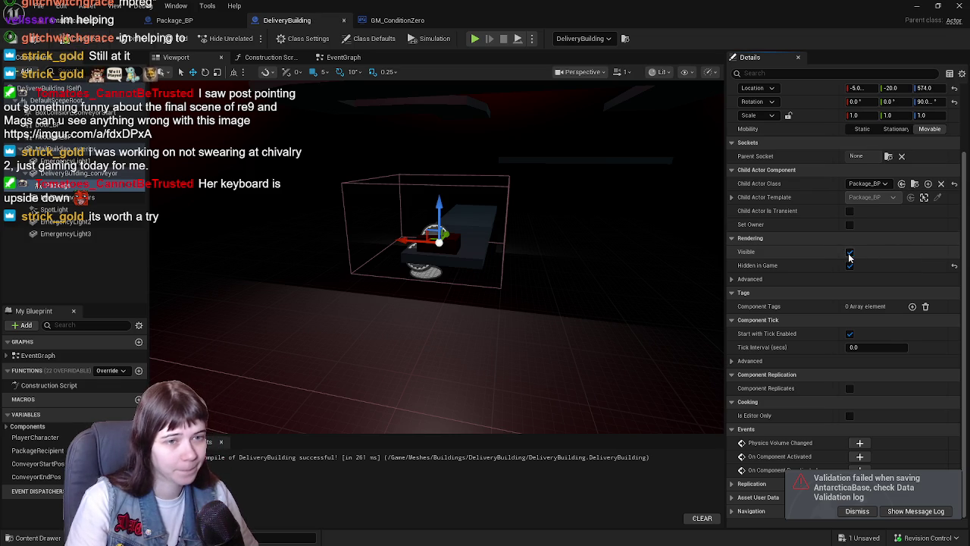
{"action": "left_click", "coordinate": [849, 253]}
{"action": "left_click", "coordinate": [30, 42]}
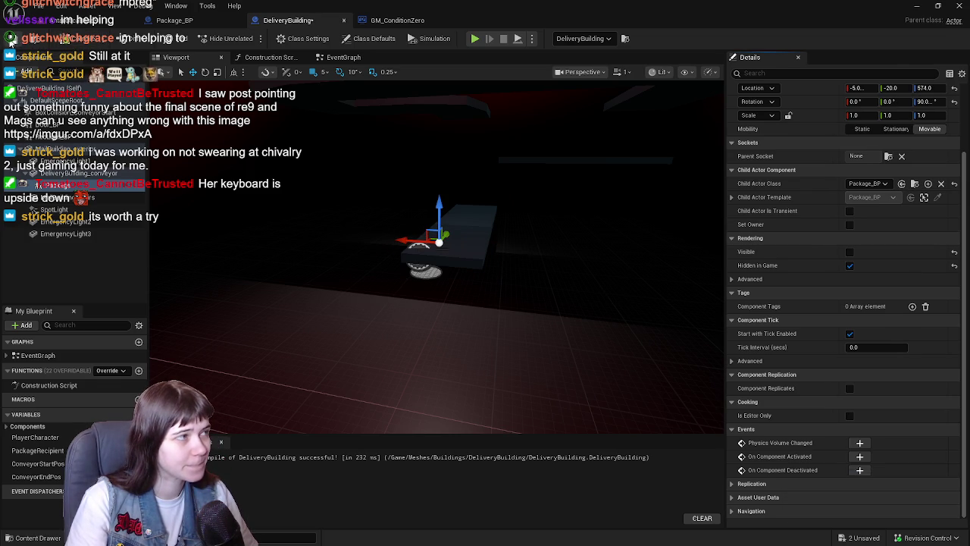
{"action": "left_click", "coordinate": [128, 20]}
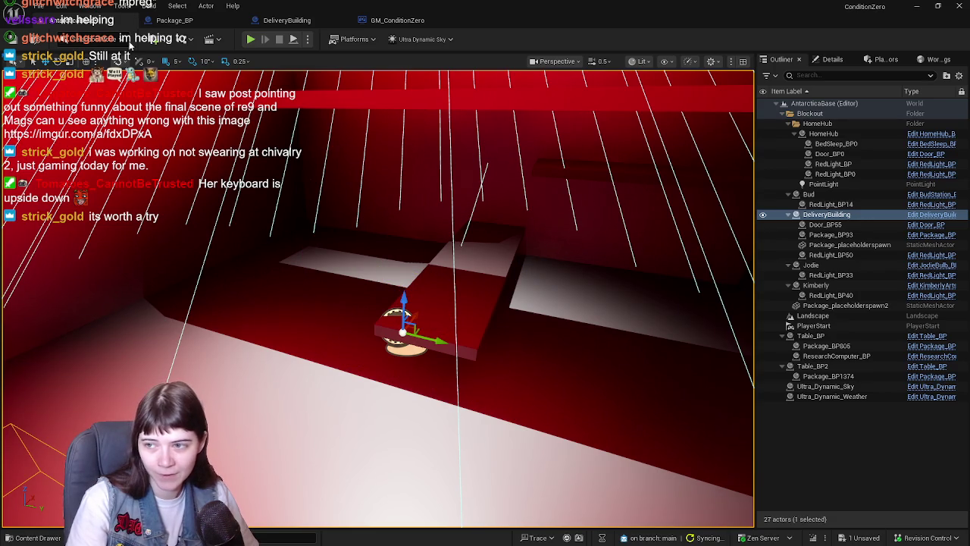
Step: Play from a spot in the room, run out down the stairs, and interact with the package
{"action": "right_click", "coordinate": [313, 346]}
{"action": "left_click", "coordinate": [368, 461]}
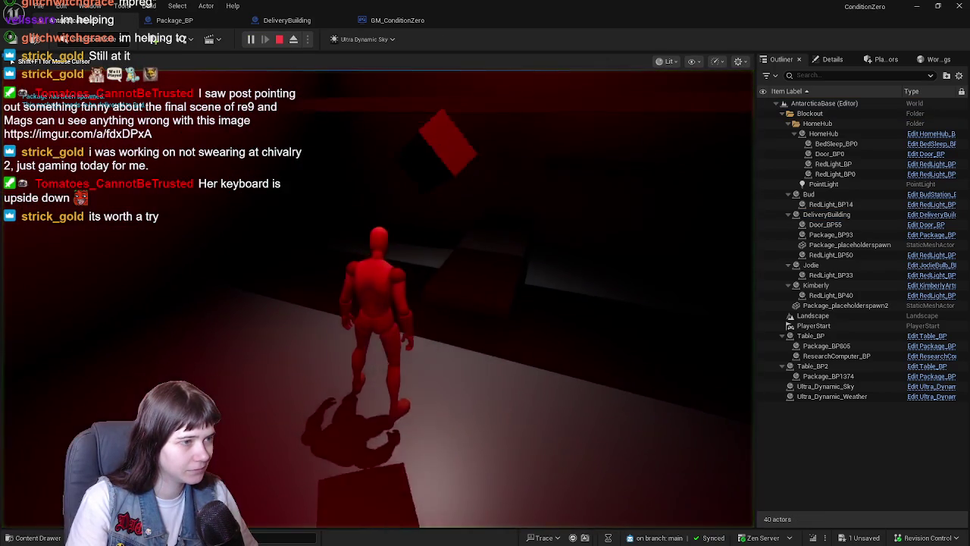
{"action": "key", "text": "w"}
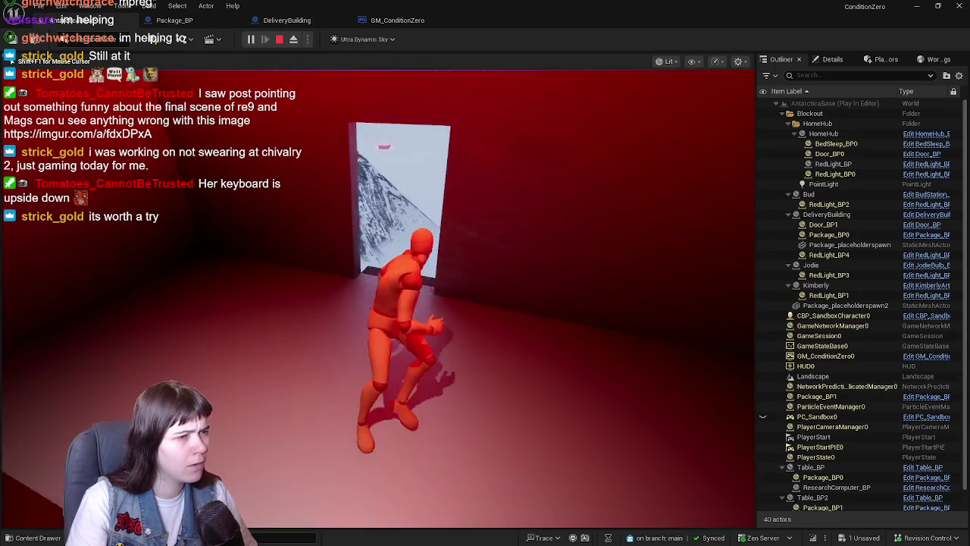
{"action": "key", "text": "w"}
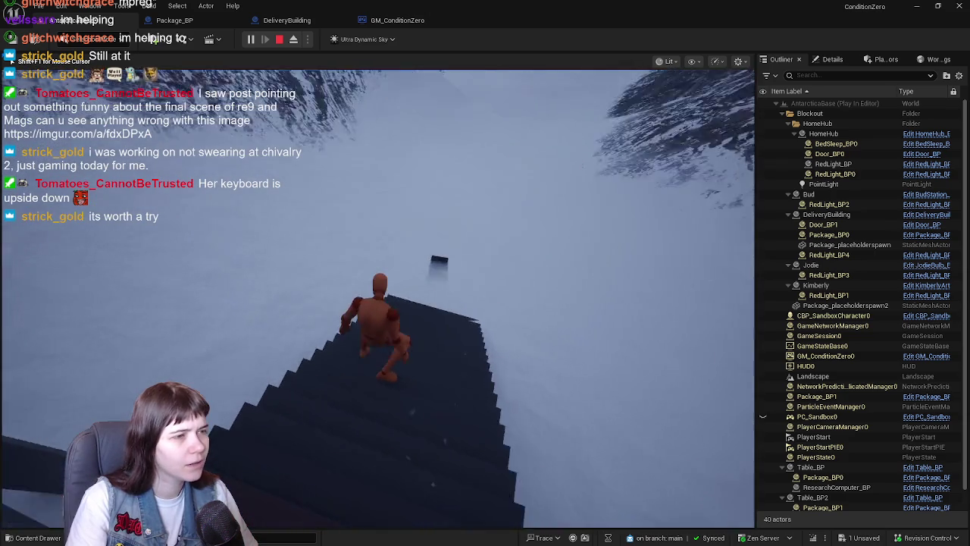
{"action": "key", "text": "w"}
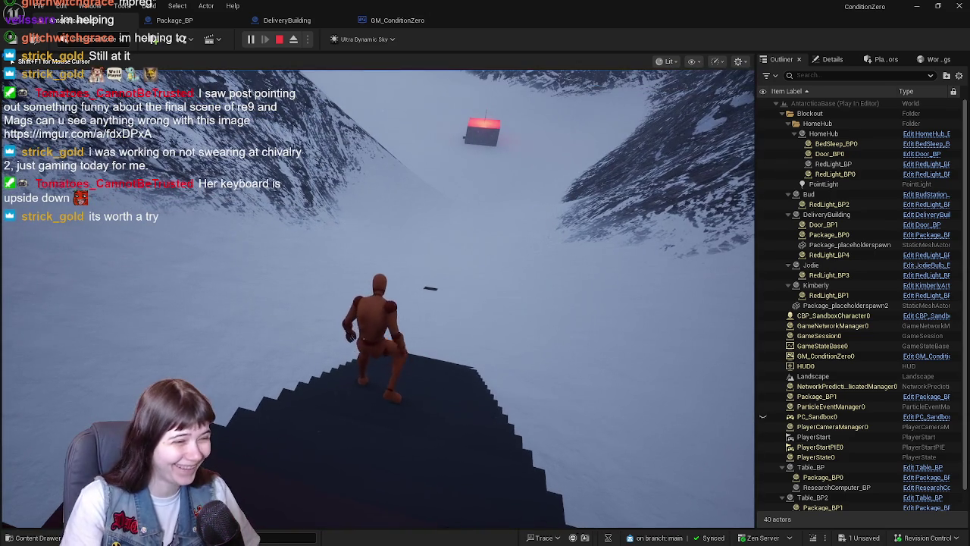
{"action": "key", "text": "w"}
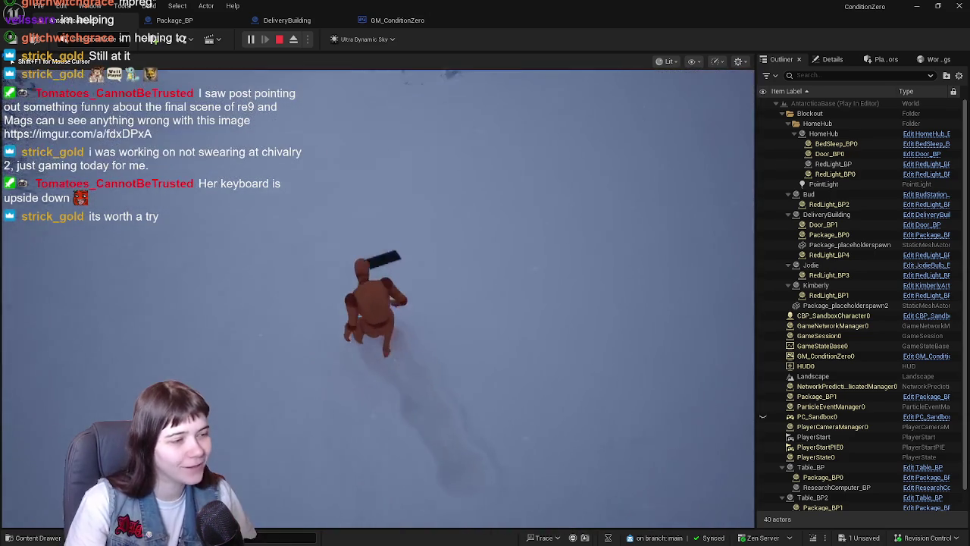
{"action": "key", "text": "e"}
Step: Remove the Branch node's breakpoint, resume and stop the test, then frame the DeliveryBuilding's red table
{"action": "right_click", "coordinate": [437, 240]}
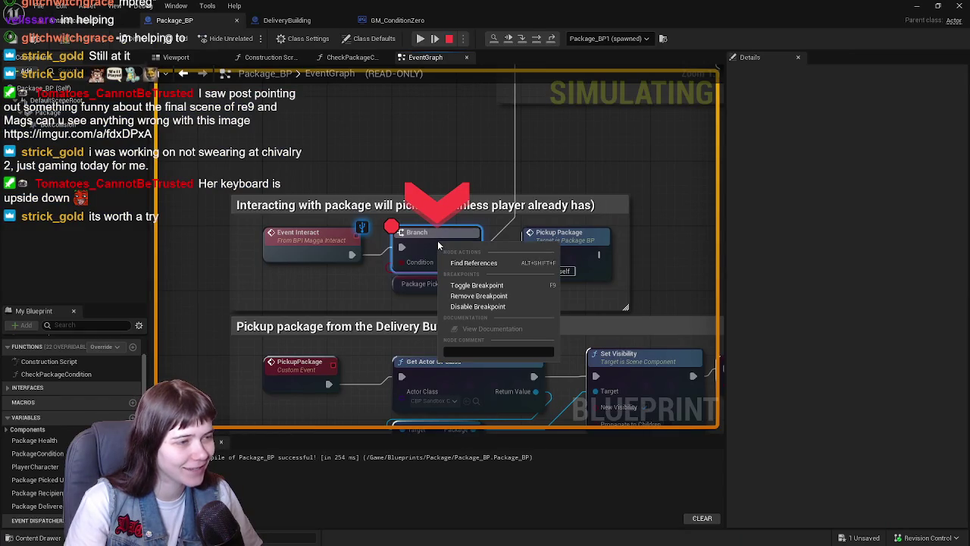
{"action": "left_click", "coordinate": [482, 298]}
{"action": "left_click", "coordinate": [420, 39]}
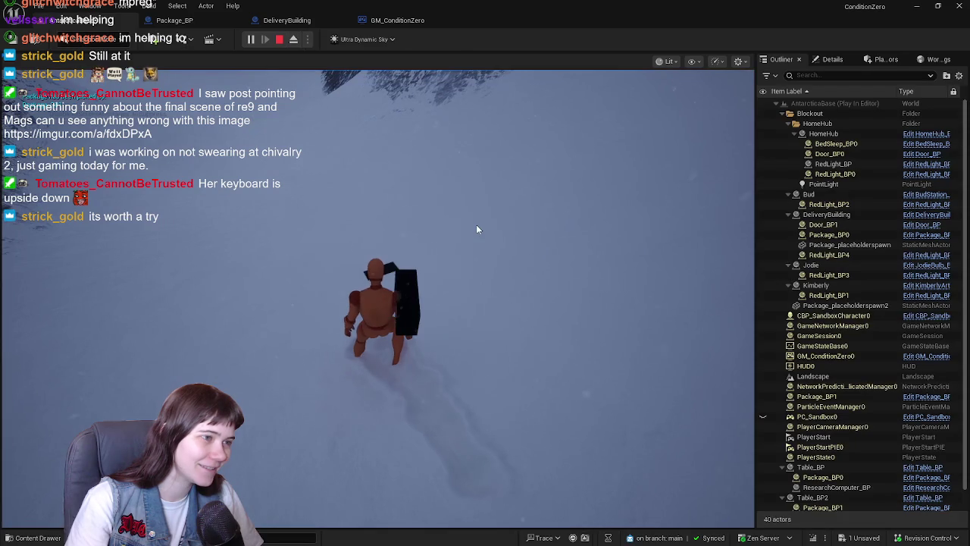
{"action": "key", "text": "Escape"}
{"action": "key", "text": "f"}
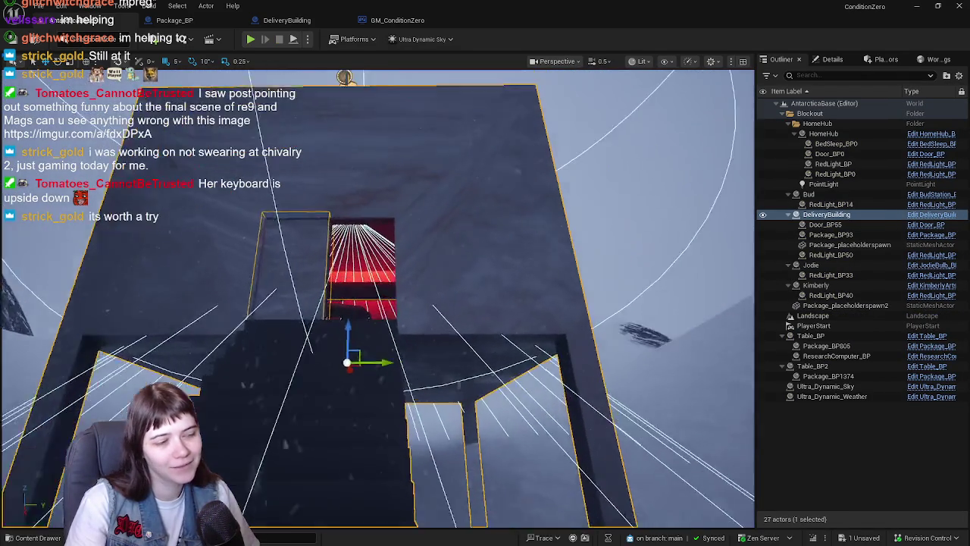
{"action": "scroll", "coordinate": [379, 298], "scroll_direction": "up", "scroll_amount": 10}
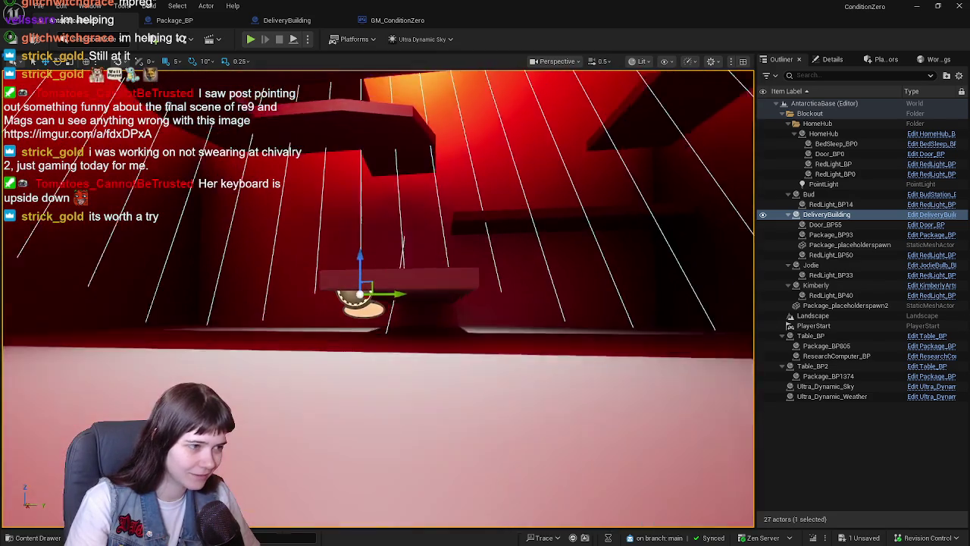
{"action": "left_click_drag", "start_coordinate": [535, 326], "coordinate": [535, 341]}
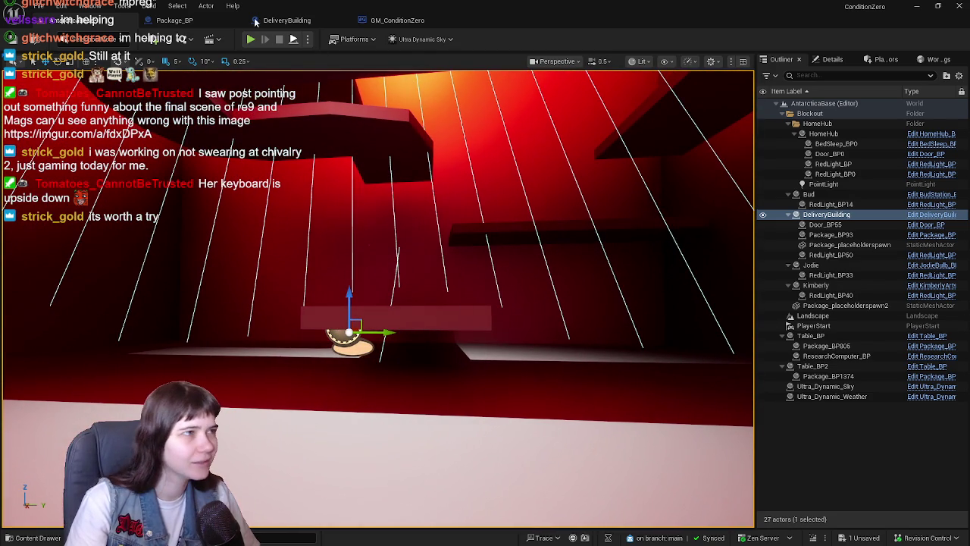
Step: Check Package_BP, look over the empty red table and ceiling beam, then bring up the viewport's Show flags
{"action": "left_click", "coordinate": [199, 20]}
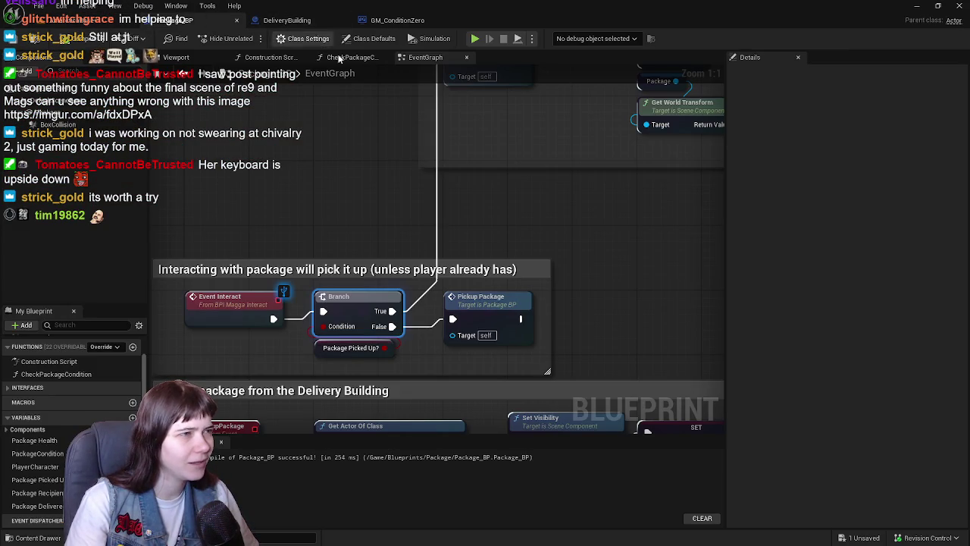
{"action": "left_click", "coordinate": [121, 21]}
{"action": "left_click_drag", "start_coordinate": [313, 147], "coordinate": [317, 197]}
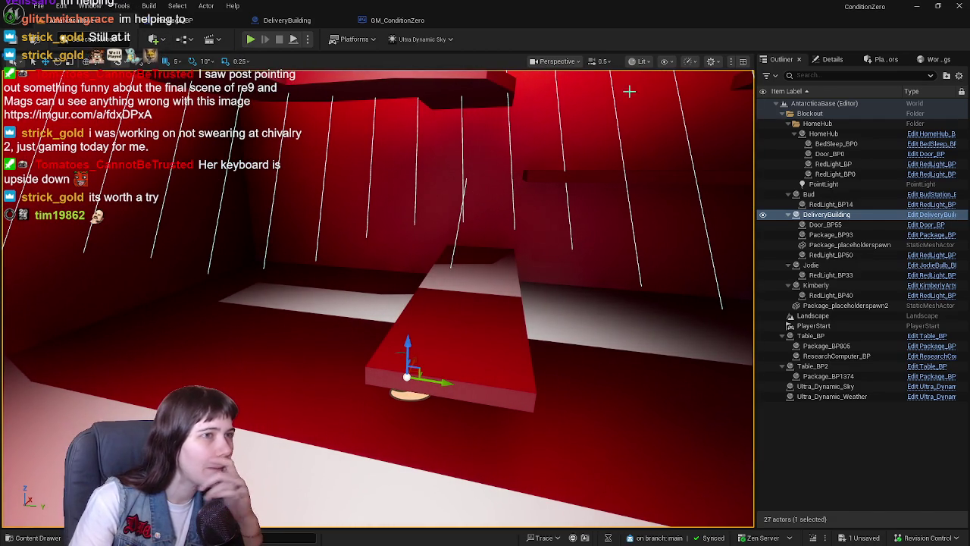
{"action": "left_click_drag", "start_coordinate": [492, 195], "coordinate": [168, 155]}
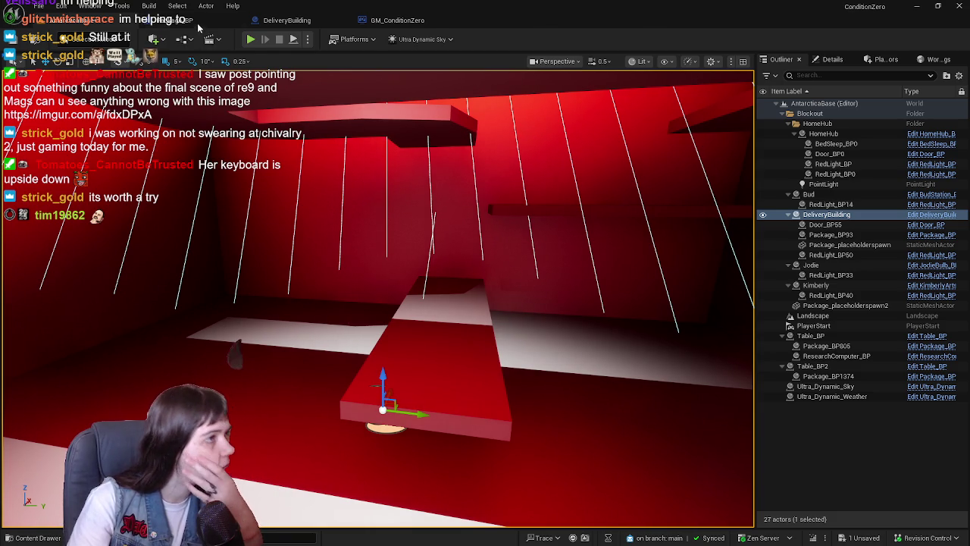
{"action": "left_click", "coordinate": [196, 23]}
{"action": "left_click", "coordinate": [88, 21]}
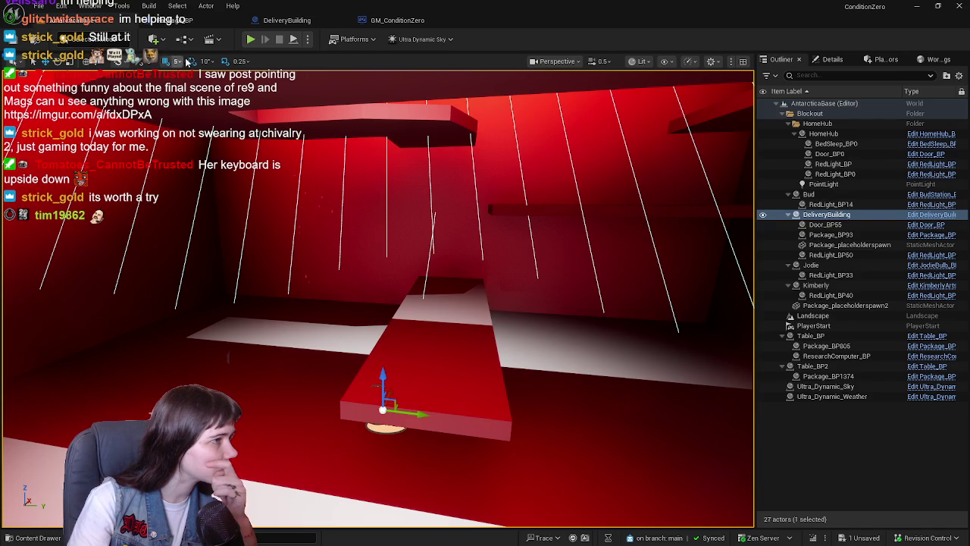
{"action": "left_click", "coordinate": [667, 62]}
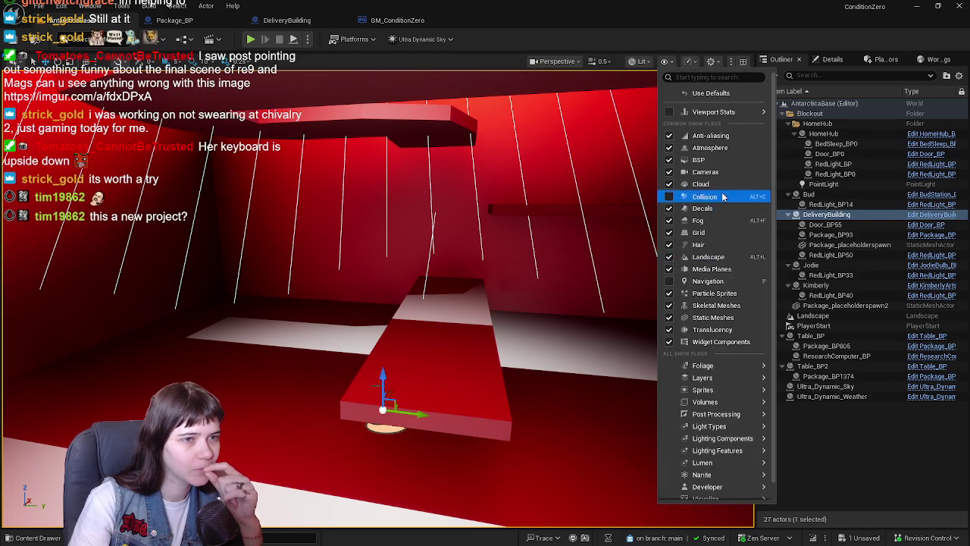
Step: Turn on the Collision show flag and fly around the DeliveryBuilding's red room to inspect the table
{"action": "left_click", "coordinate": [723, 197]}
{"action": "key", "text": "w"}
{"action": "key", "text": "w"}
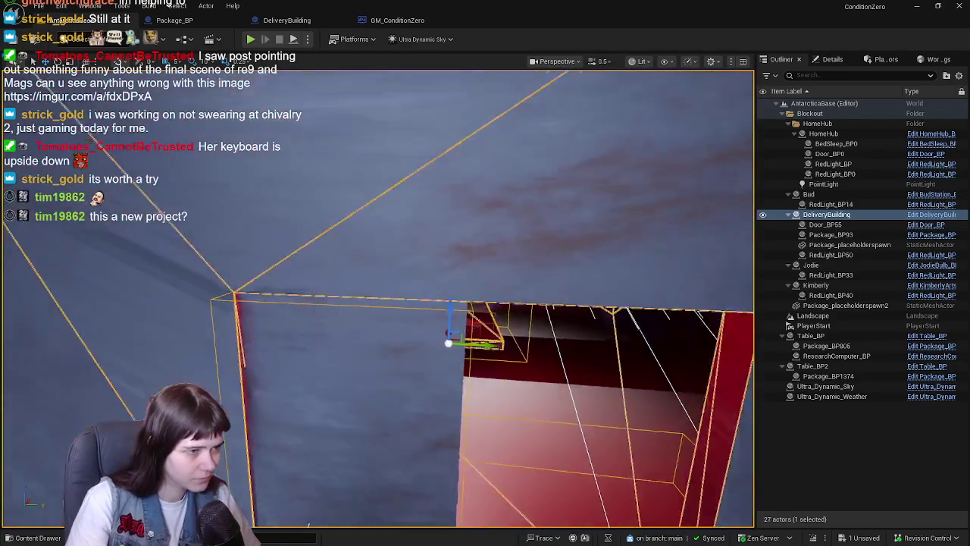
{"action": "key", "text": "s"}
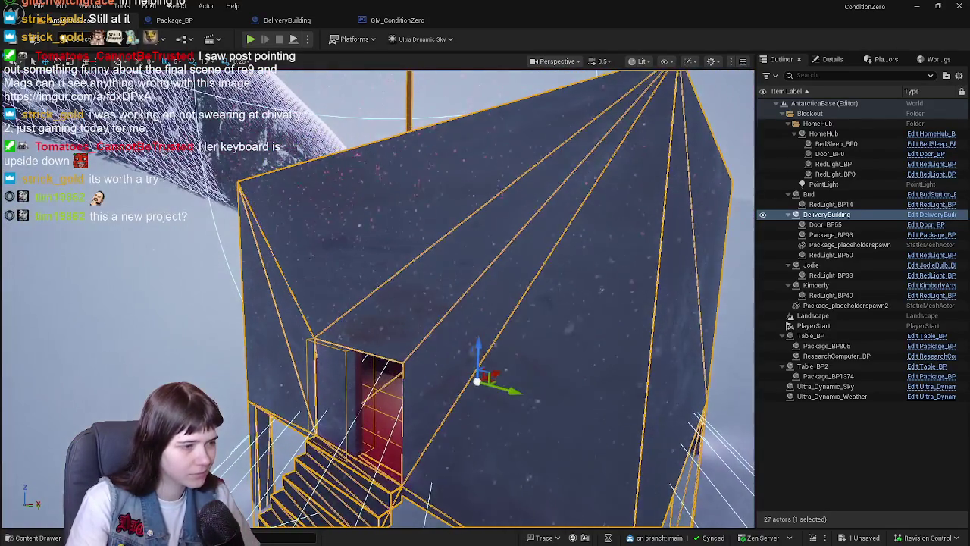
{"action": "key", "text": "w"}
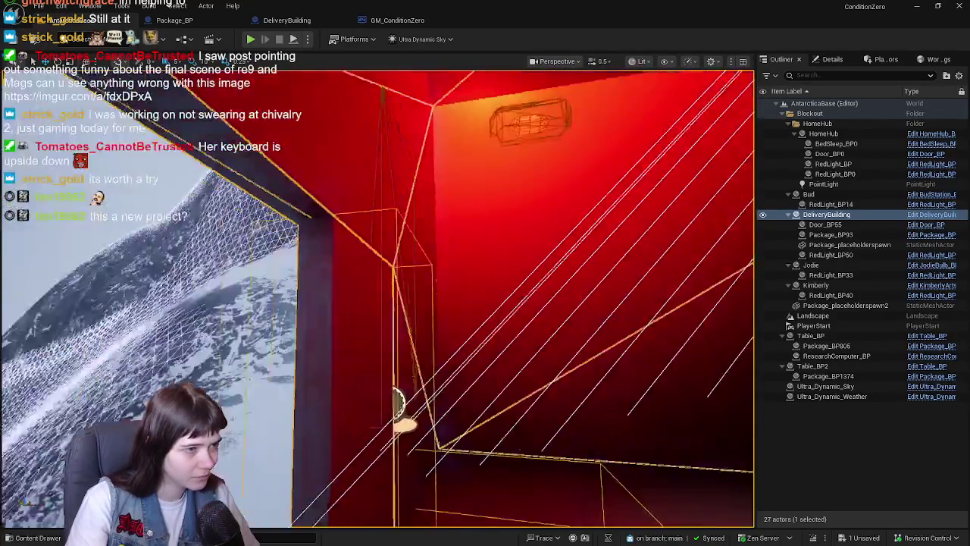
{"action": "key", "text": "s"}
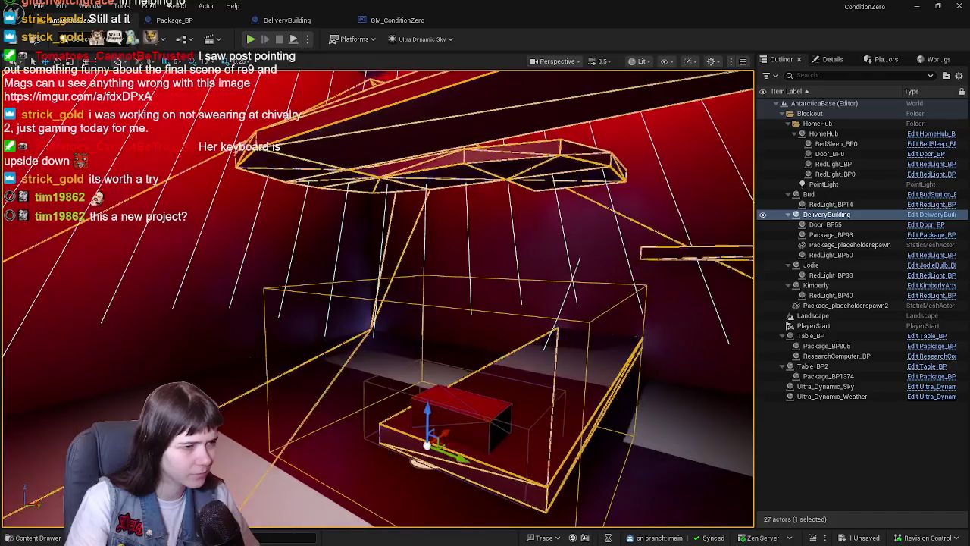
{"action": "key", "text": "s"}
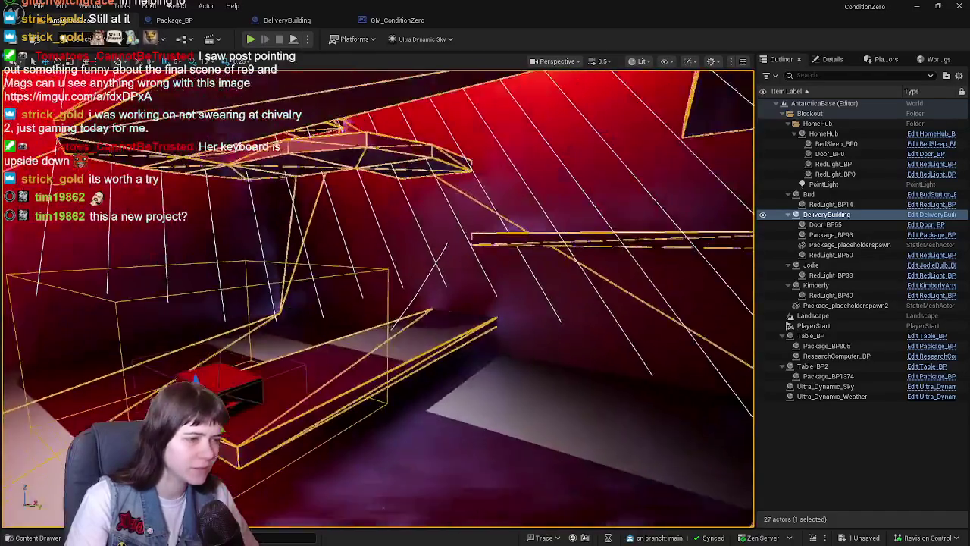
{"action": "key", "text": "s"}
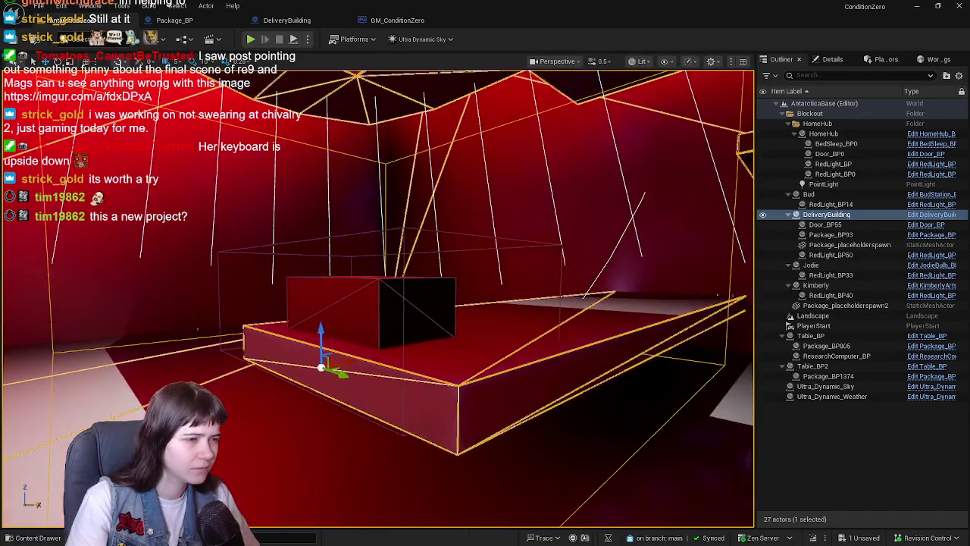
{"action": "key", "text": "w"}
{"action": "key", "text": "q"}
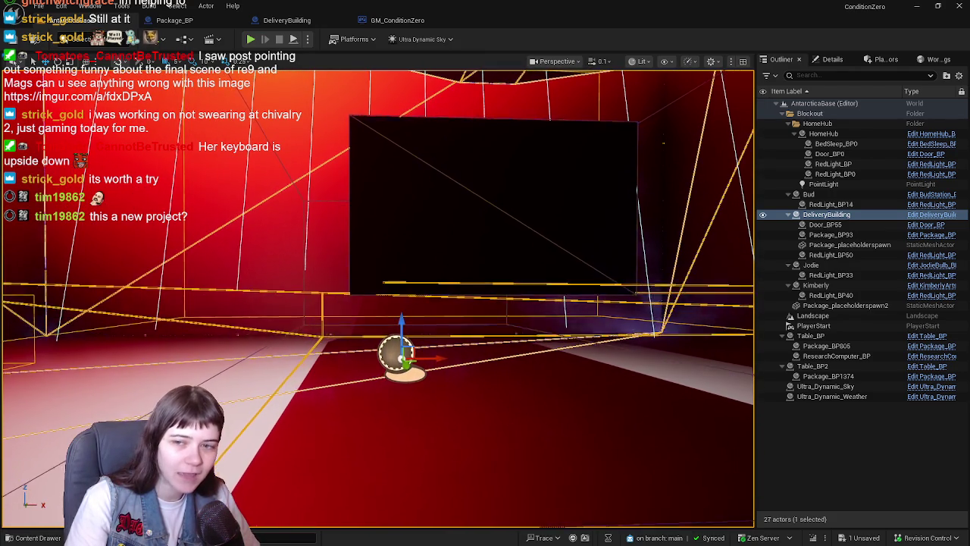
{"action": "key", "text": "s"}
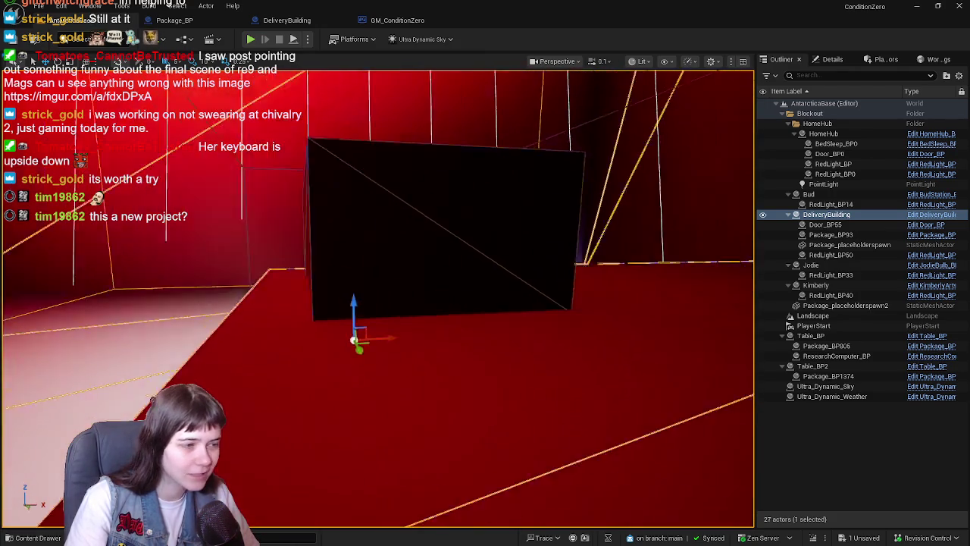
{"action": "scroll", "coordinate": [525, 245], "scroll_direction": "up", "scroll_amount": 1}
{"action": "key", "text": "a"}
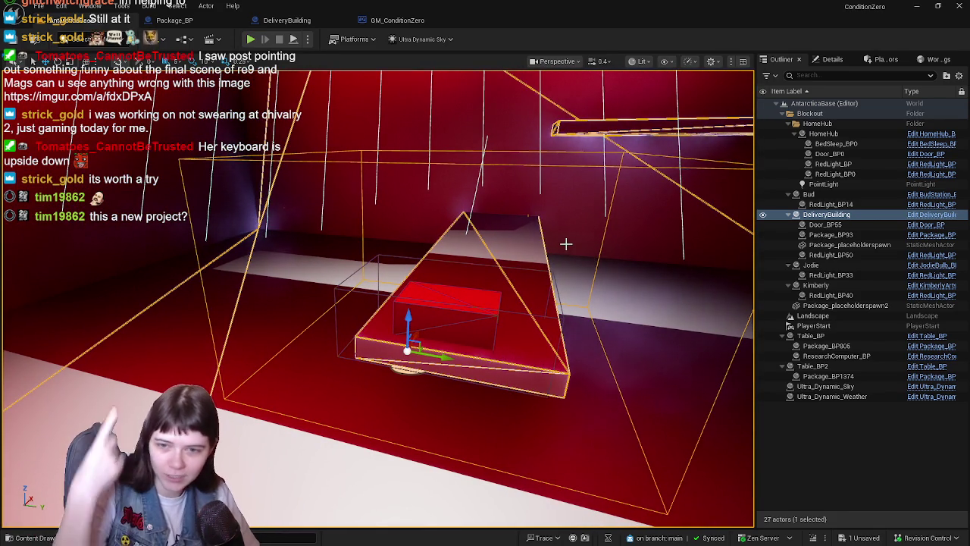
Step: Switch the Collision show flag back off so the collision outlines disappear
{"action": "left_click", "coordinate": [665, 64]}
{"action": "left_click", "coordinate": [703, 174]}
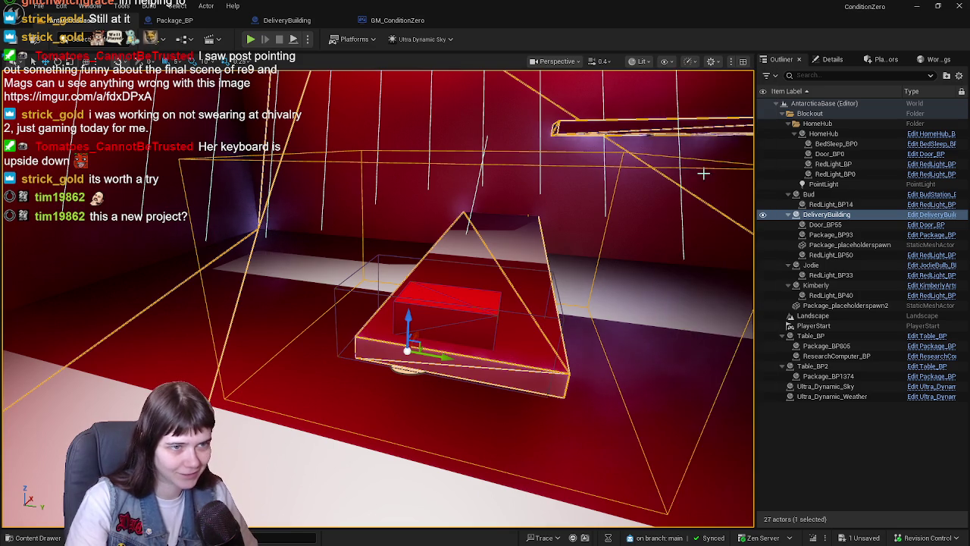
{"action": "left_click", "coordinate": [663, 63]}
{"action": "left_click", "coordinate": [707, 171]}
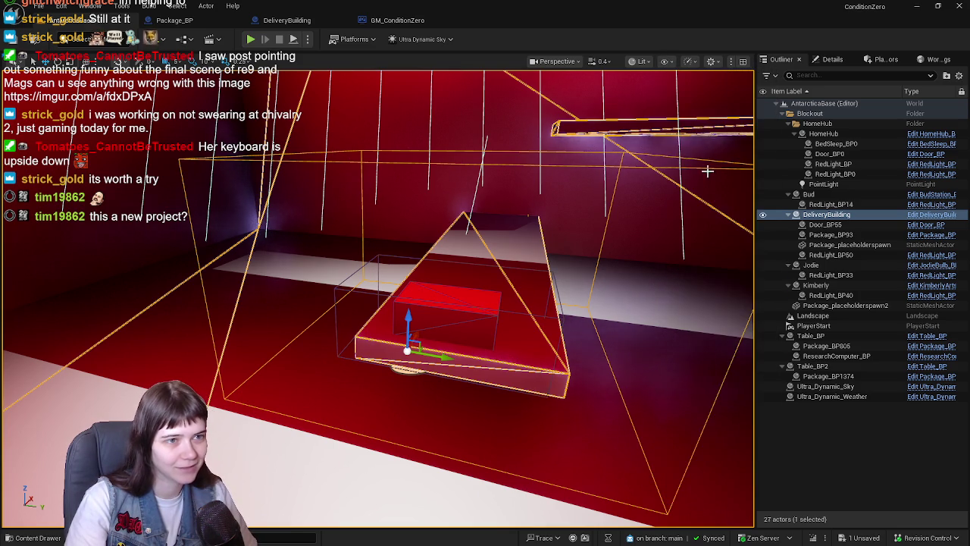
{"action": "left_click", "coordinate": [666, 65]}
{"action": "left_click", "coordinate": [721, 169]}
{"action": "left_click", "coordinate": [669, 67]}
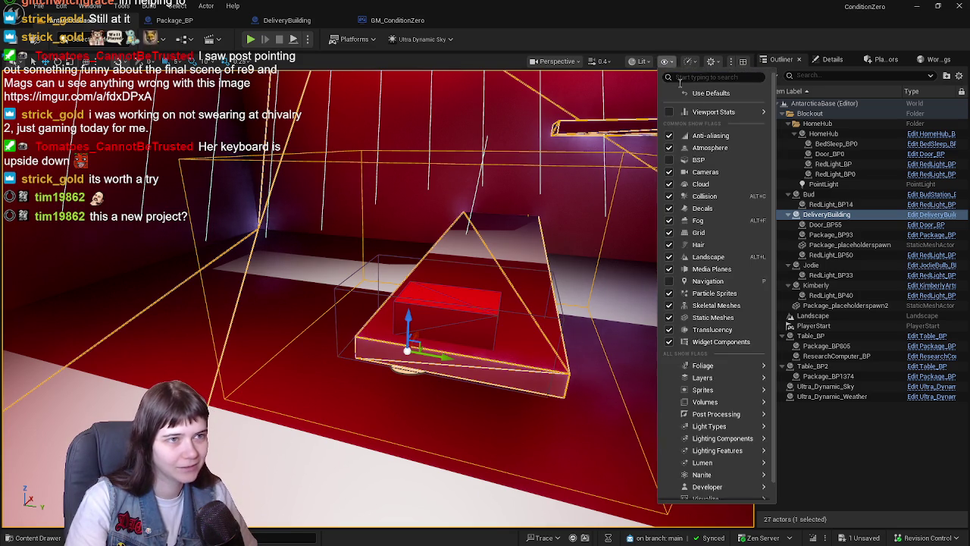
{"action": "left_click", "coordinate": [722, 165]}
{"action": "left_click", "coordinate": [664, 64]}
{"action": "left_click", "coordinate": [704, 195]}
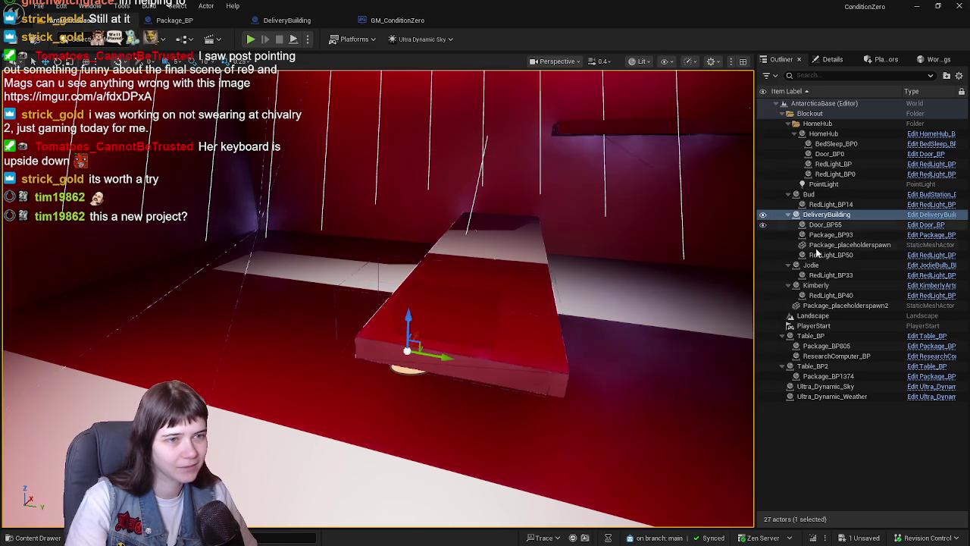
Step: Open the DeliveryBuilding blueprint's EventGraph
{"action": "left_click", "coordinate": [831, 60]}
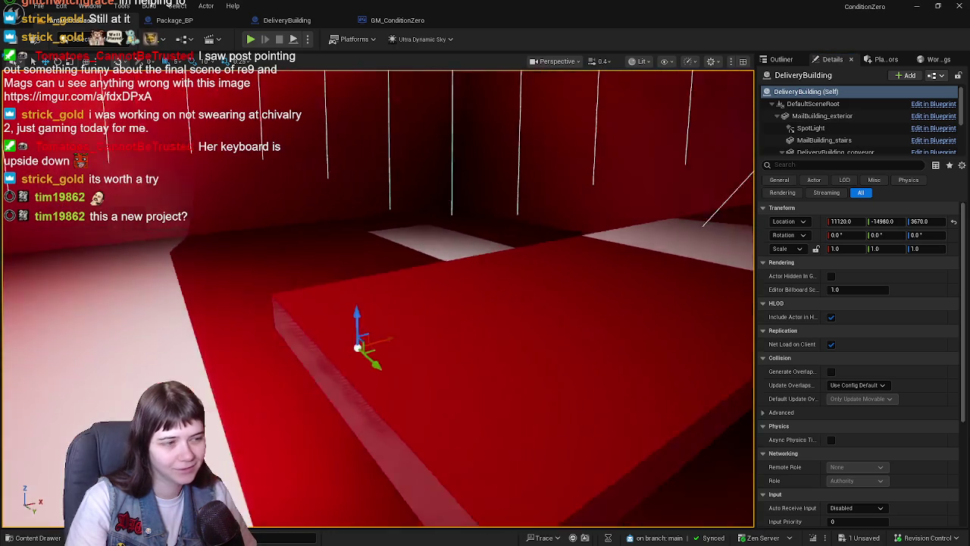
{"action": "mouse_move", "coordinate": [512, 102]}
{"action": "left_mouse_down"}
{"action": "mouse_move", "coordinate": [485, 152]}
{"action": "mouse_move", "coordinate": [512, 102]}
{"action": "left_mouse_up"}
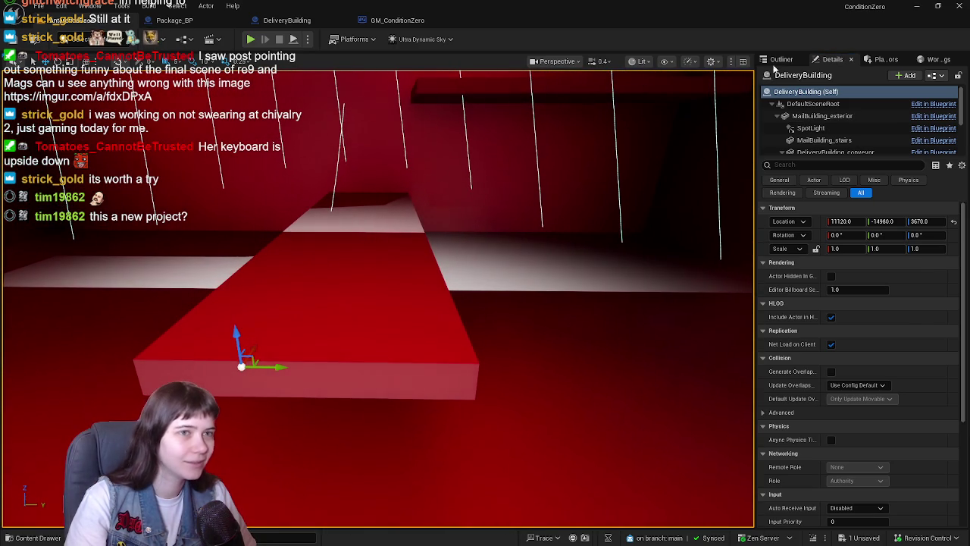
{"action": "left_click", "coordinate": [779, 60]}
{"action": "left_click", "coordinate": [394, 20]}
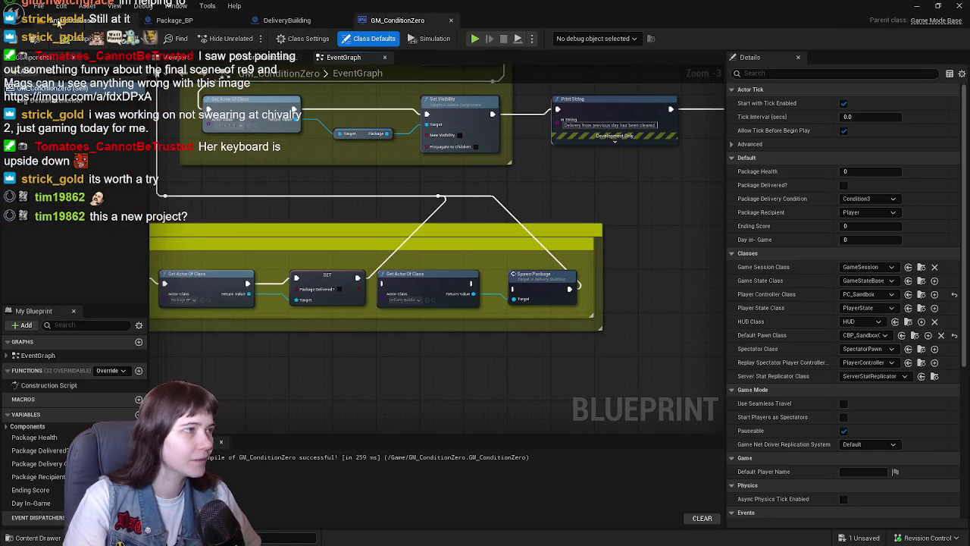
{"action": "left_click", "coordinate": [307, 18]}
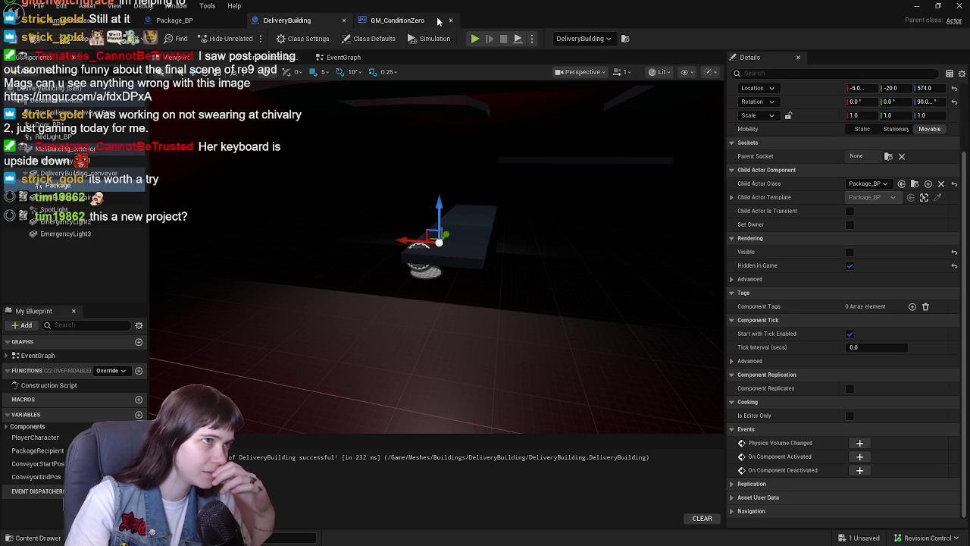
{"action": "scroll", "coordinate": [871, 211], "scroll_direction": "up", "scroll_amount": 3}
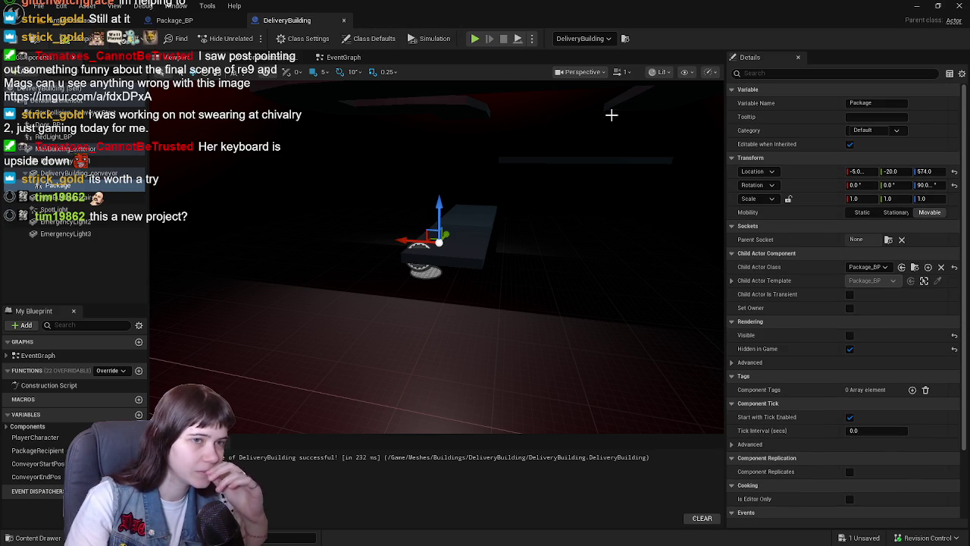
{"action": "left_click", "coordinate": [347, 57]}
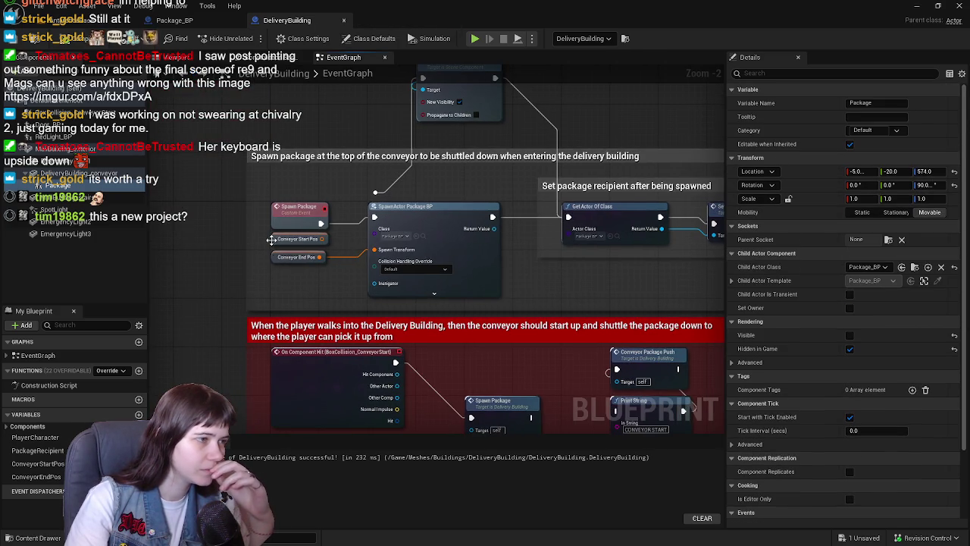
Step: Set ConveyorEndPos Z to 3695 and ConveyorStartPos Z to 3995, compile, save, and return to the level
{"action": "left_click", "coordinate": [275, 256]}
{"action": "left_click", "coordinate": [939, 309]}
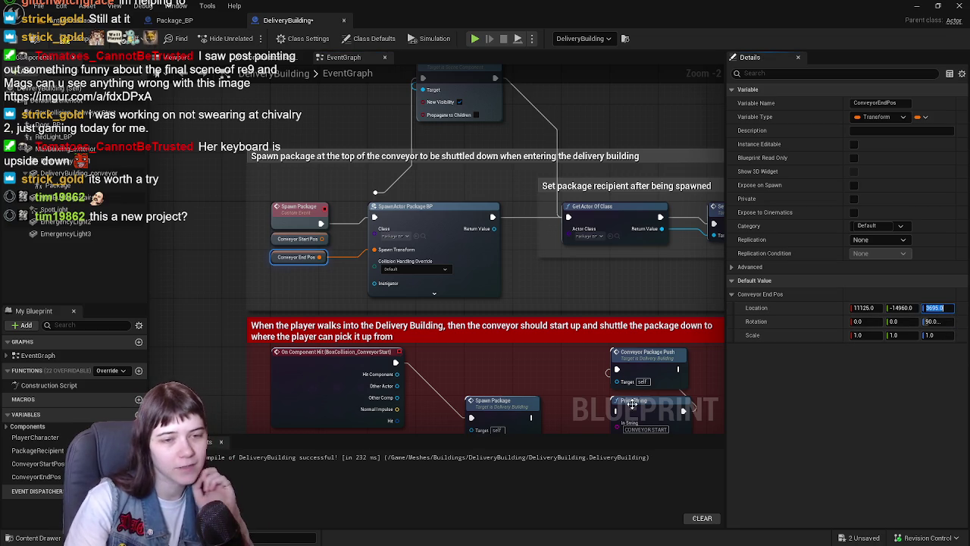
{"action": "left_click", "coordinate": [13, 41]}
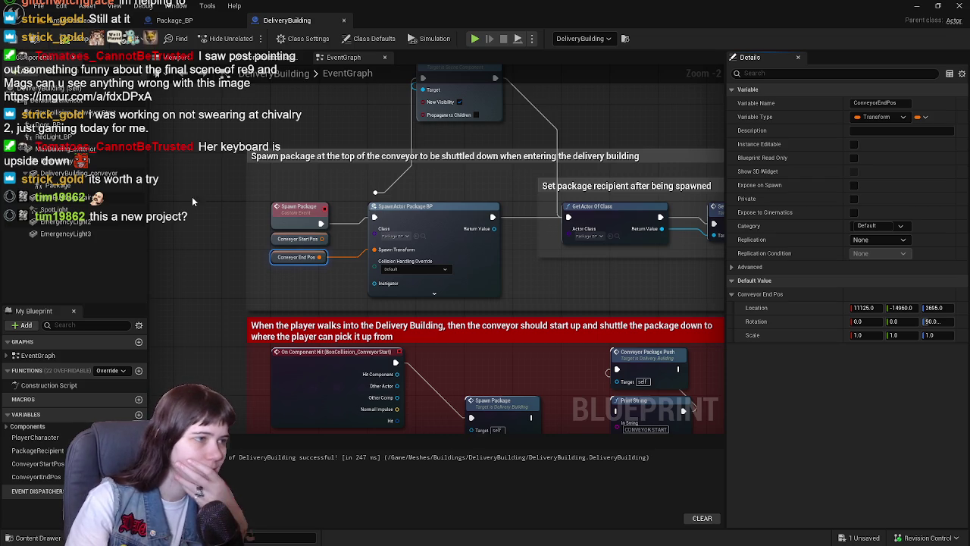
{"action": "left_click", "coordinate": [272, 242]}
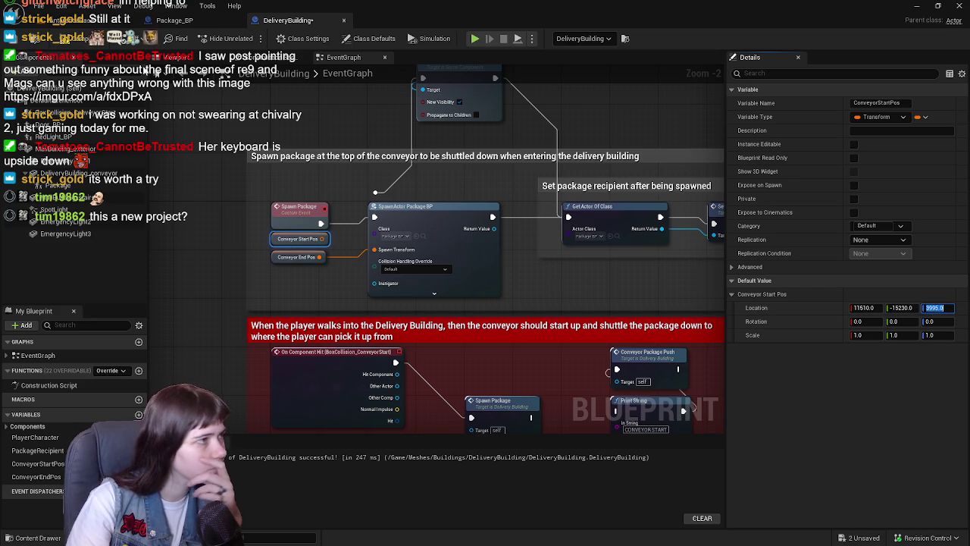
{"action": "left_click", "coordinate": [53, 20]}
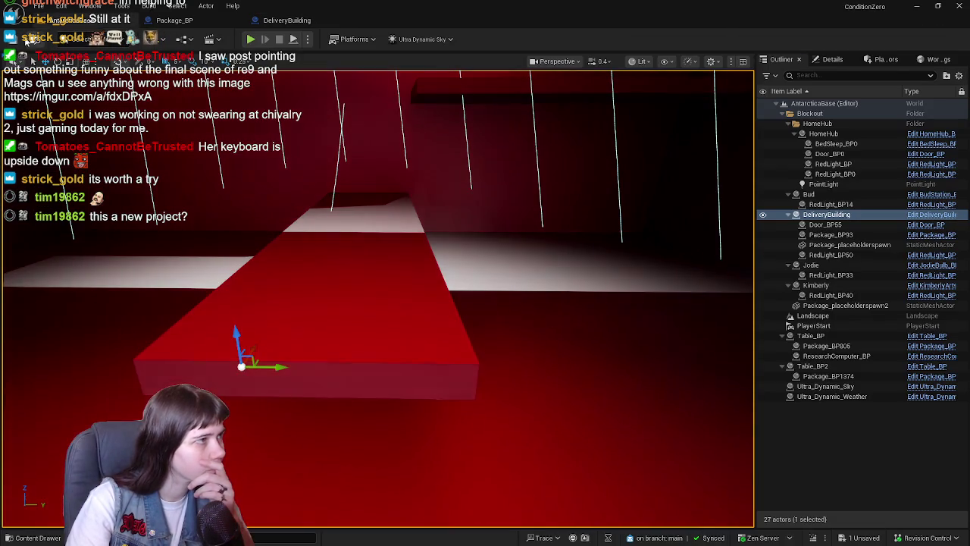
Step: Save all, close the Message Log, and start a Play-in-Editor session
{"action": "left_click", "coordinate": [21, 40]}
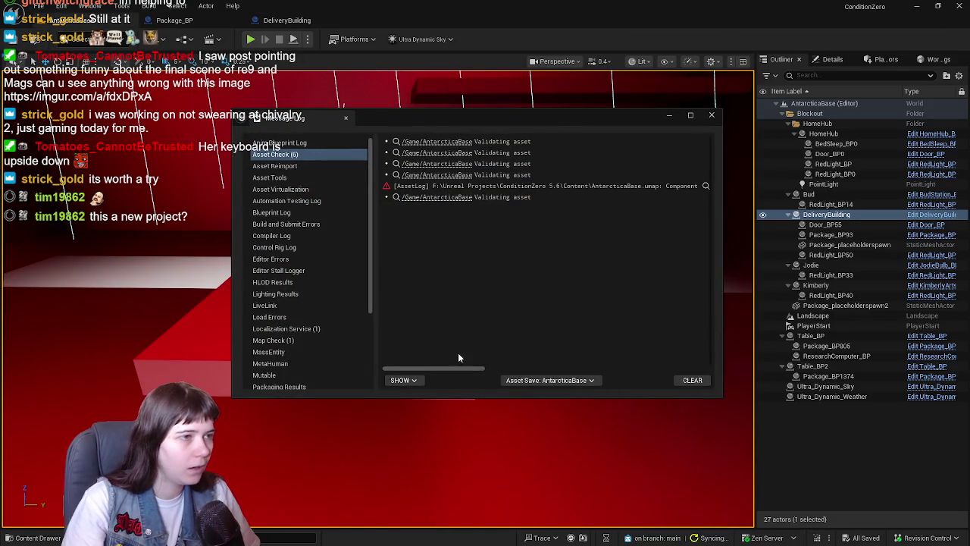
{"action": "mouse_move", "coordinate": [462, 368]}
{"action": "left_mouse_down"}
{"action": "mouse_move", "coordinate": [635, 371]}
{"action": "mouse_move", "coordinate": [557, 372]}
{"action": "left_mouse_up"}
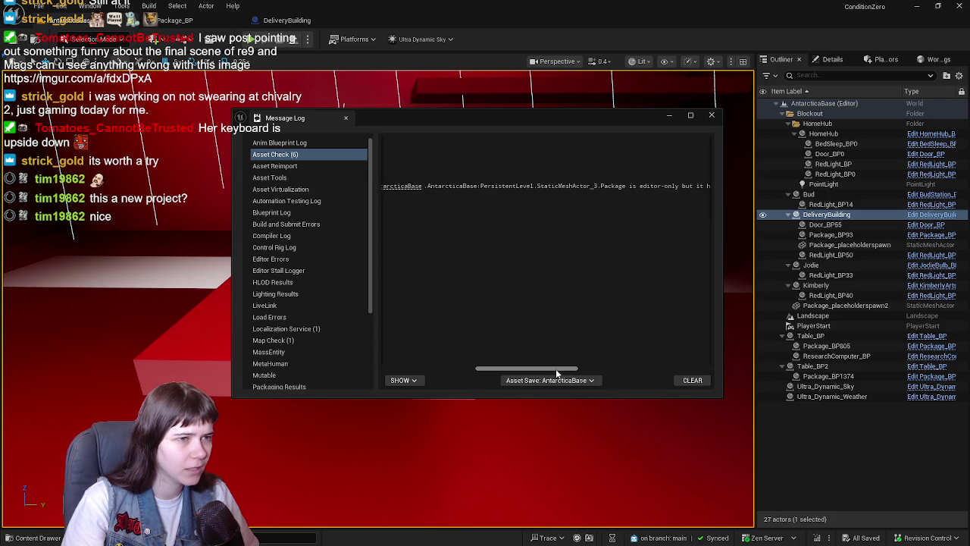
{"action": "left_click", "coordinate": [710, 117]}
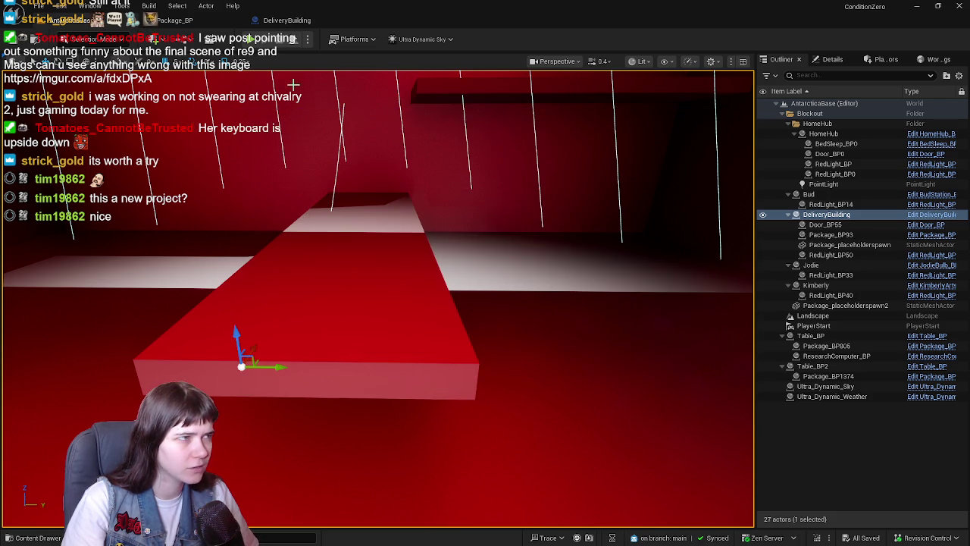
{"action": "left_click", "coordinate": [250, 38]}
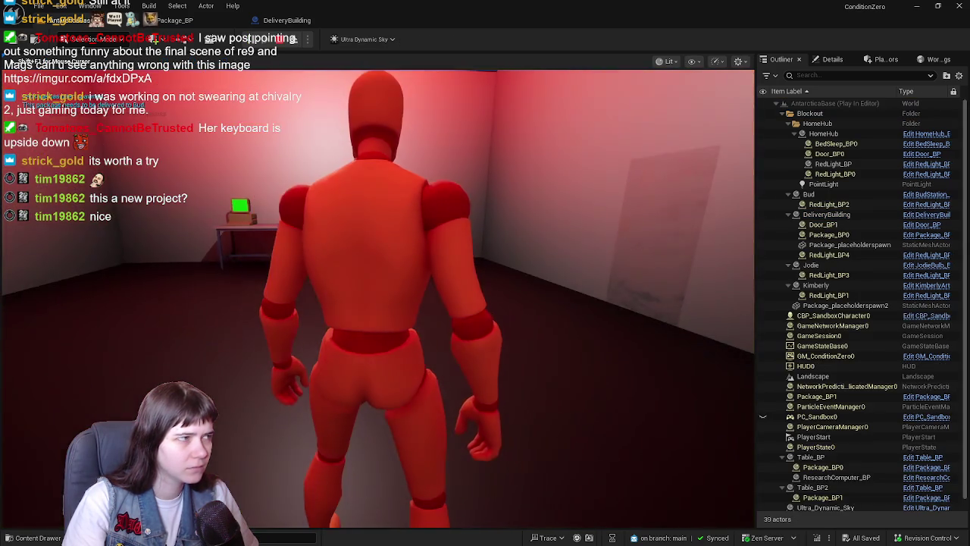
Step: Stop the session, then Play From Here inside the red room and run the character around
{"action": "key", "text": "Escape"}
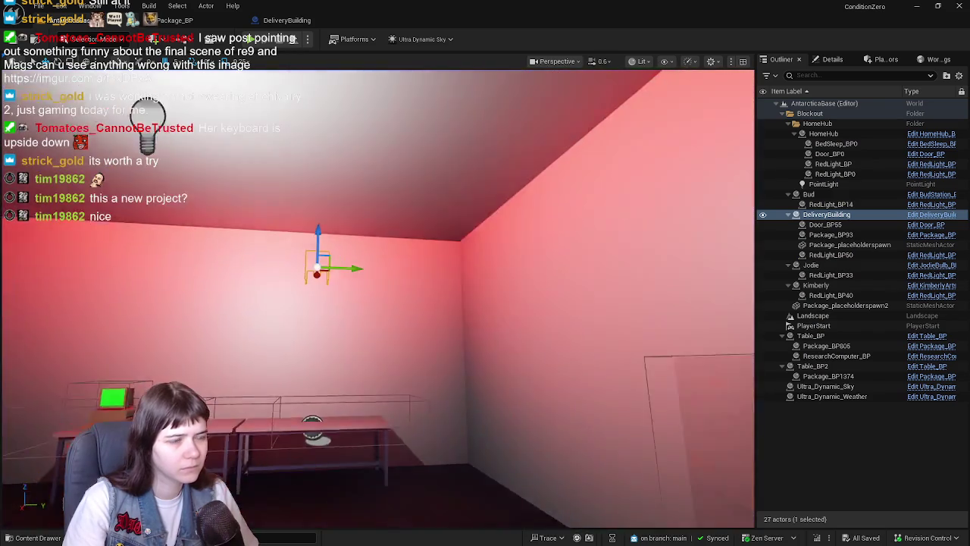
{"action": "scroll", "coordinate": [368, 303], "scroll_direction": "up", "scroll_amount": 10}
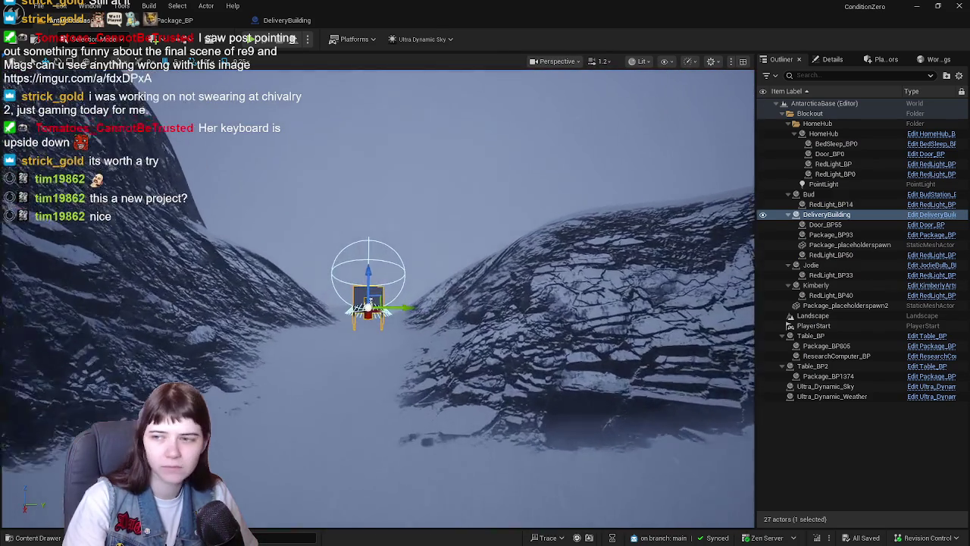
{"action": "scroll", "coordinate": [369, 303], "scroll_direction": "up", "scroll_amount": 10}
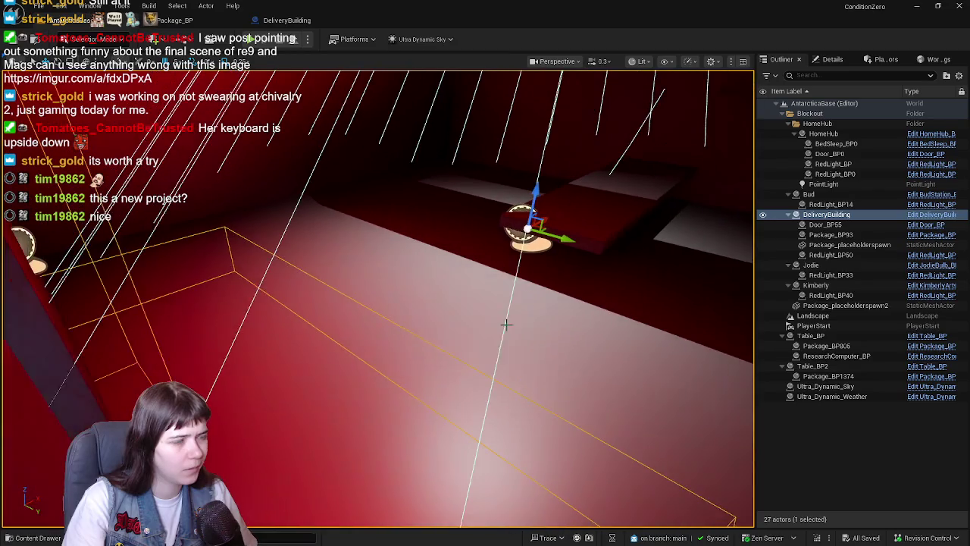
{"action": "right_click", "coordinate": [361, 303]}
{"action": "left_click", "coordinate": [400, 402]}
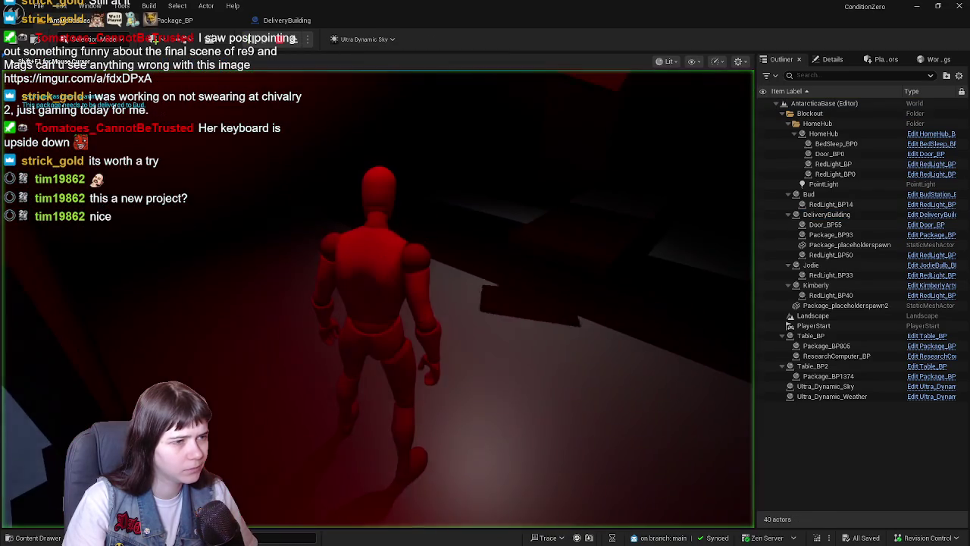
{"action": "key", "text": "w"}
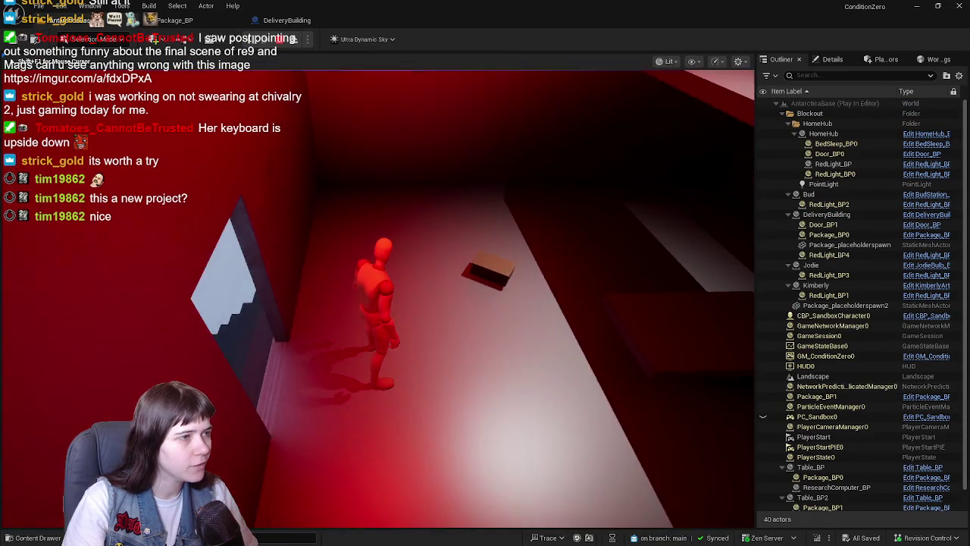
{"action": "key", "text": "w"}
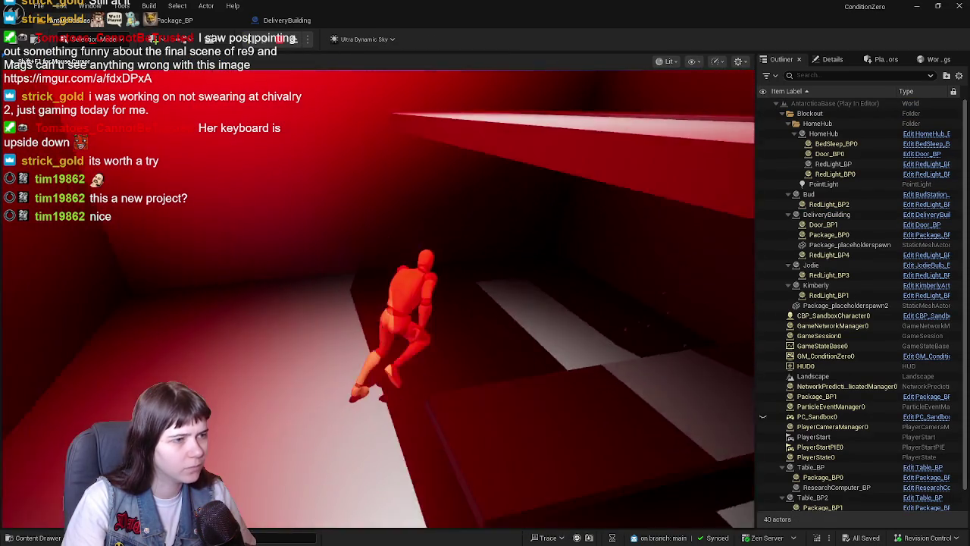
{"action": "key", "text": "w"}
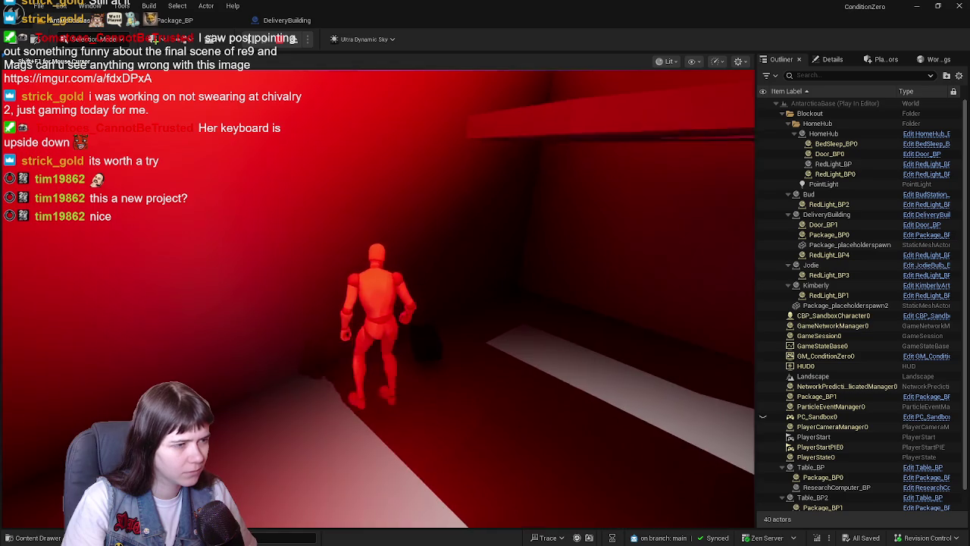
{"action": "key", "text": "w"}
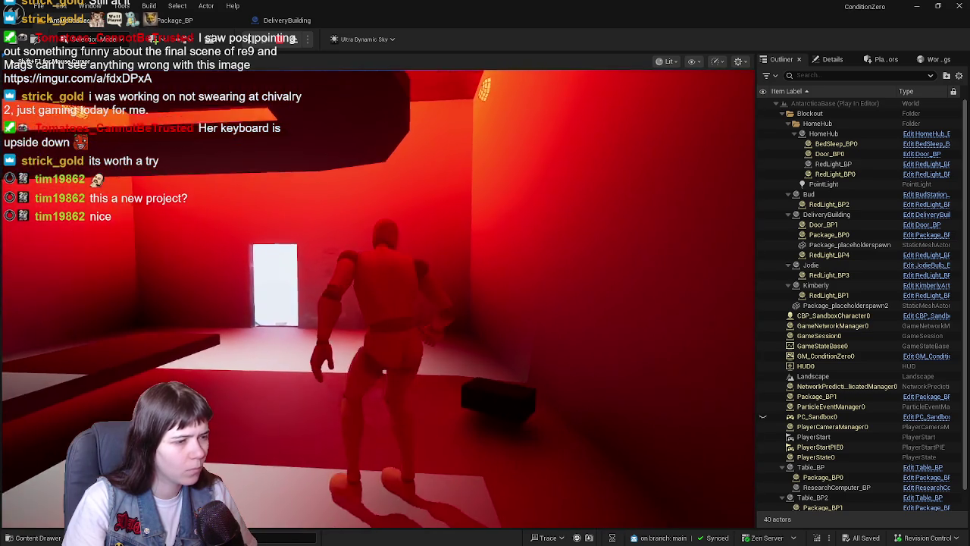
{"action": "key", "text": "w"}
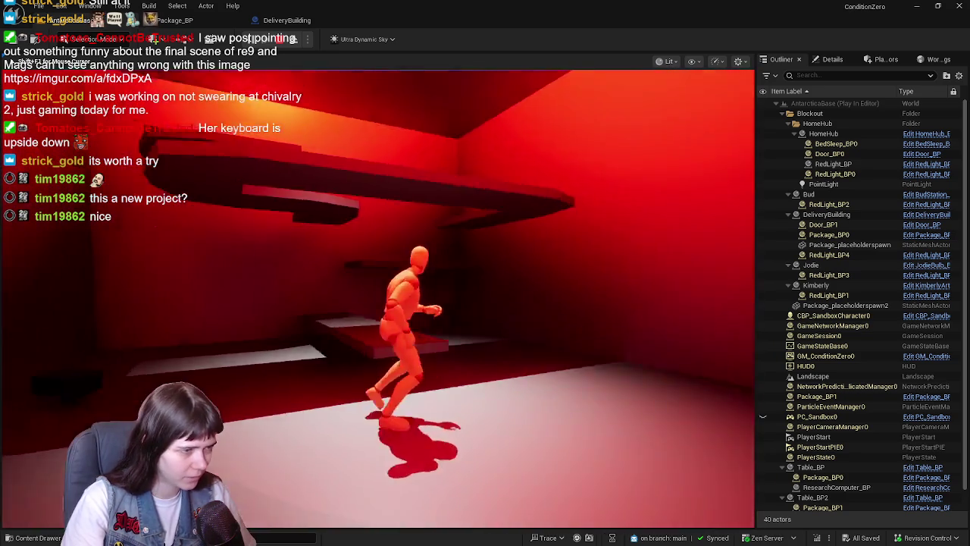
{"action": "key", "text": "Escape"}
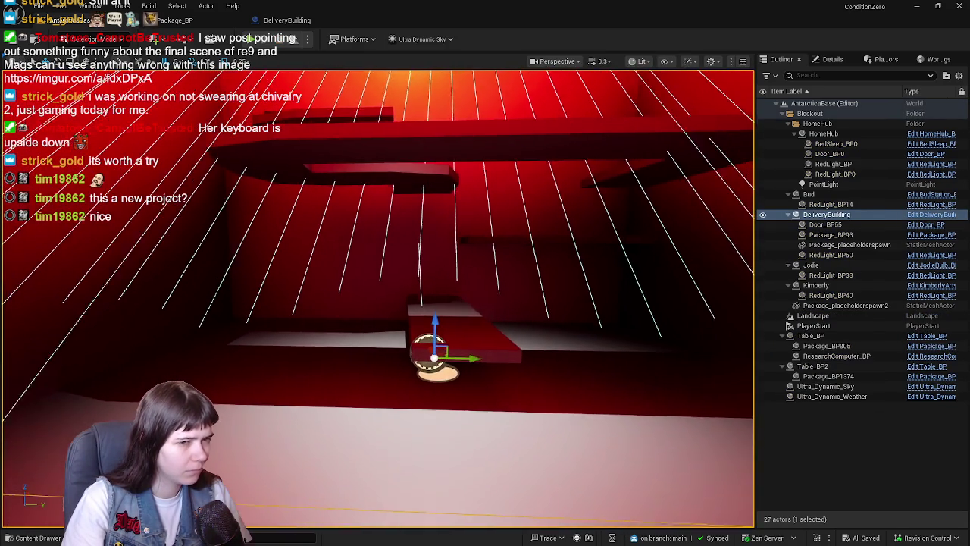
Step: Play From Here again at another spot, walk the room, stop, and go to Package_BP's graph
{"action": "key", "text": "w"}
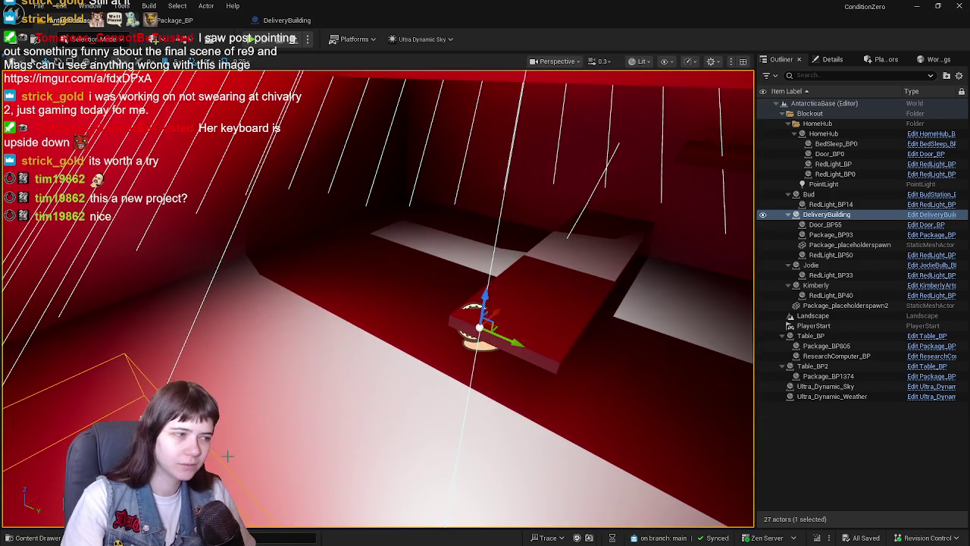
{"action": "right_click", "coordinate": [180, 136]}
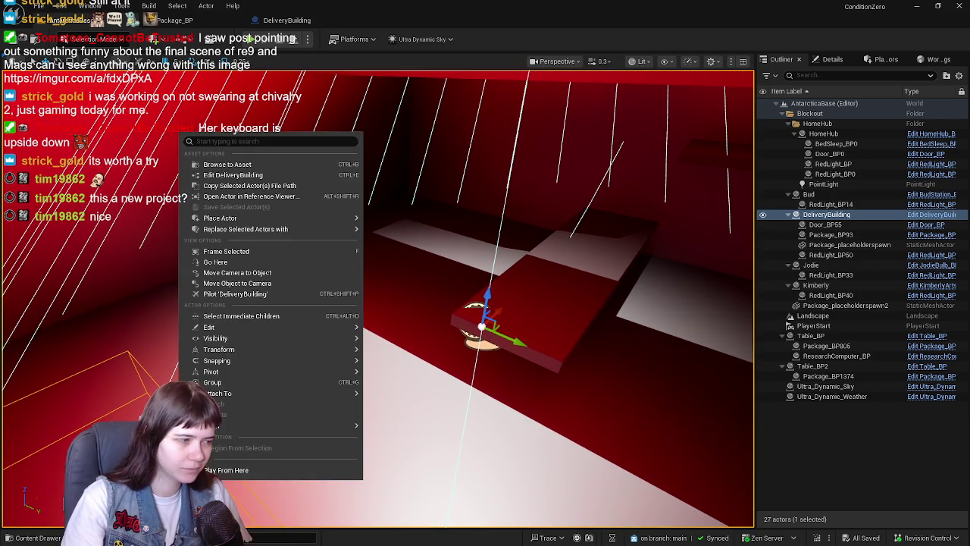
{"action": "left_click", "coordinate": [225, 471]}
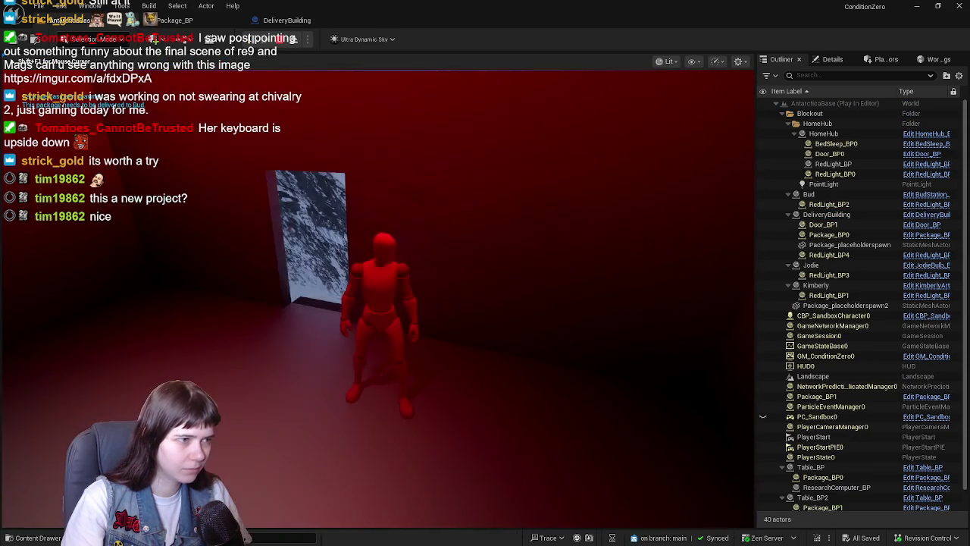
{"action": "key", "text": "w"}
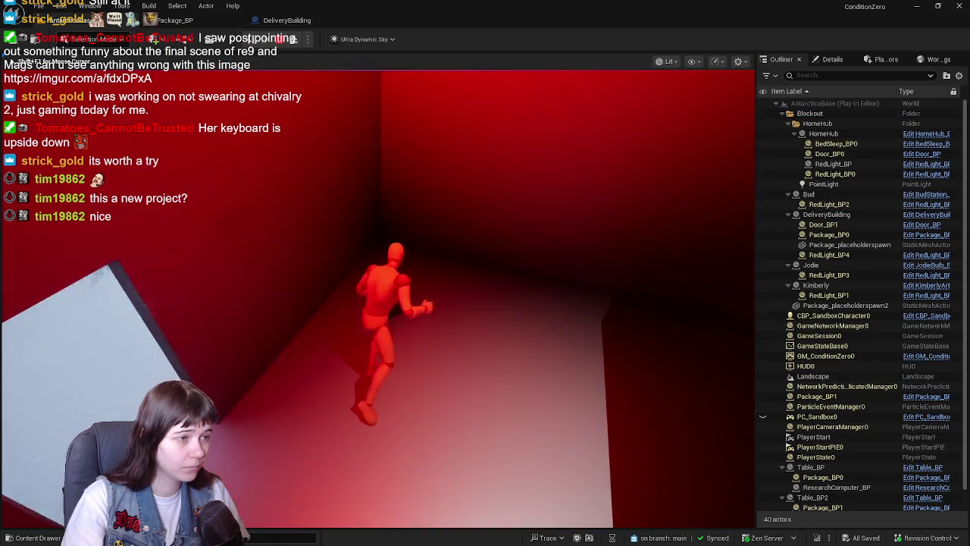
{"action": "key", "text": "w"}
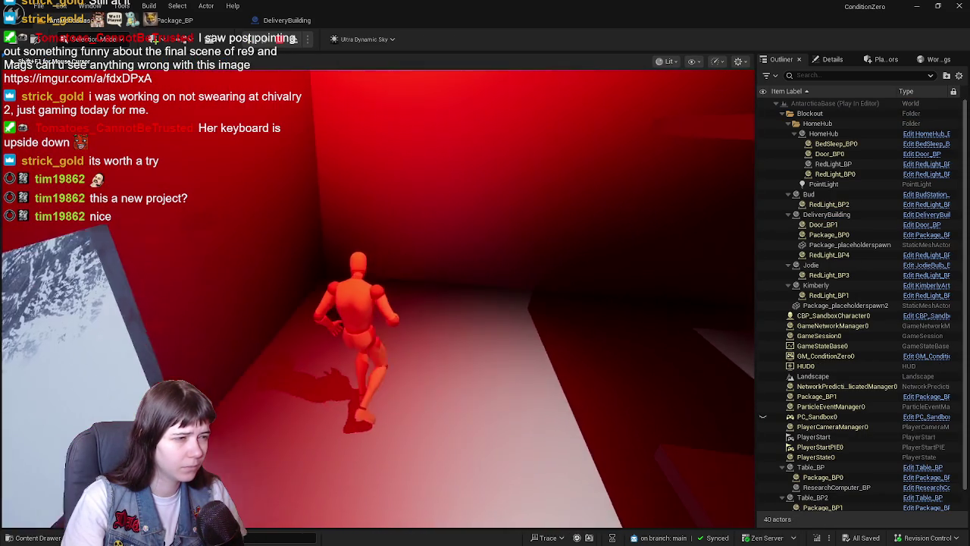
{"action": "key", "text": "w"}
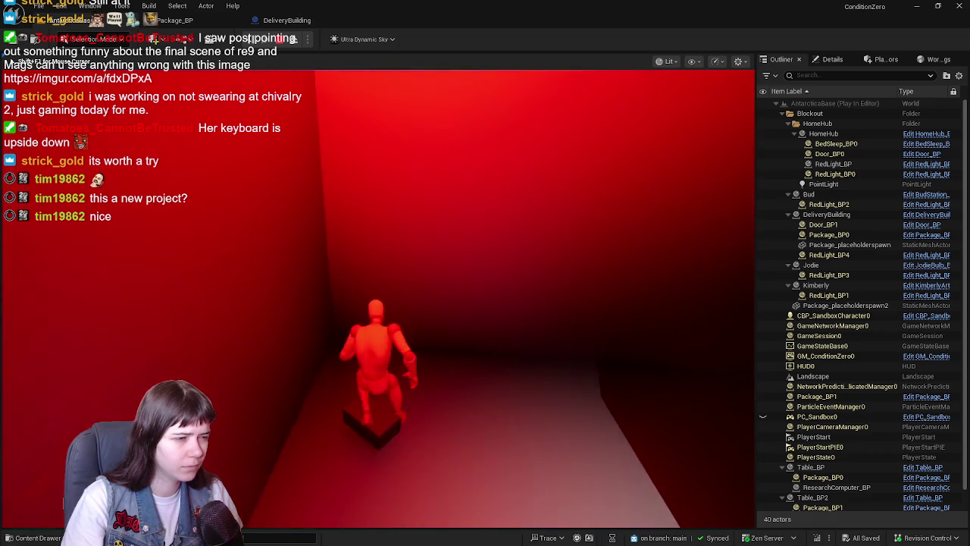
{"action": "key", "text": "w"}
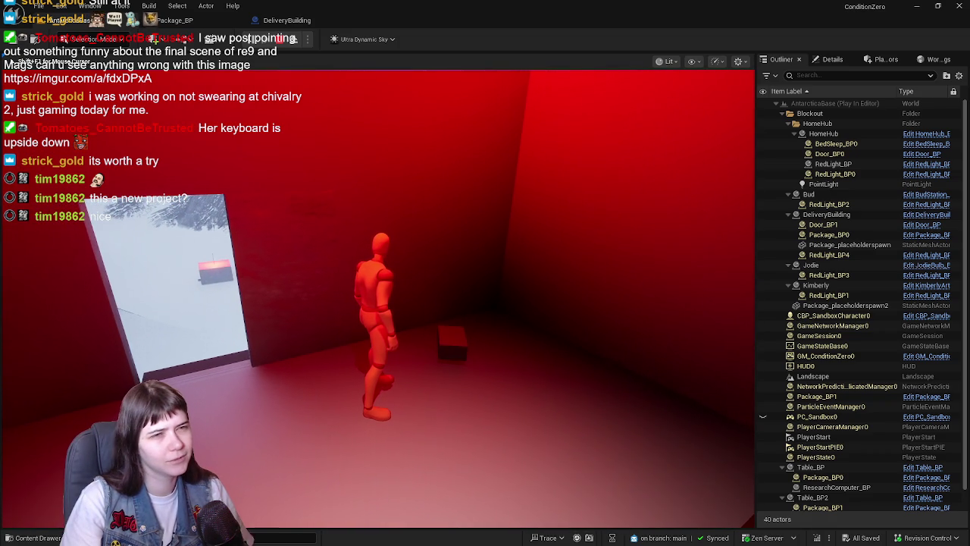
{"action": "key", "text": "Escape"}
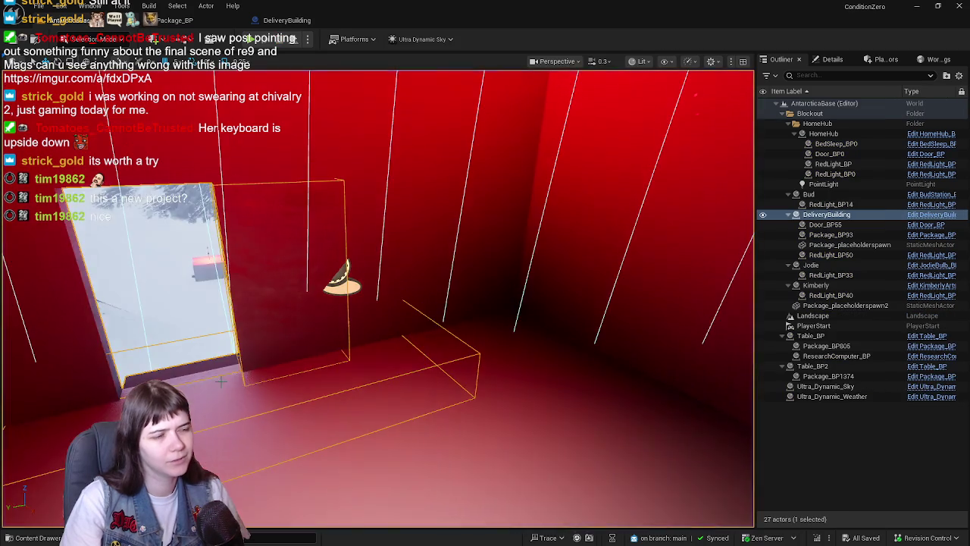
{"action": "left_click_drag", "start_coordinate": [238, 381], "coordinate": [239, 381]}
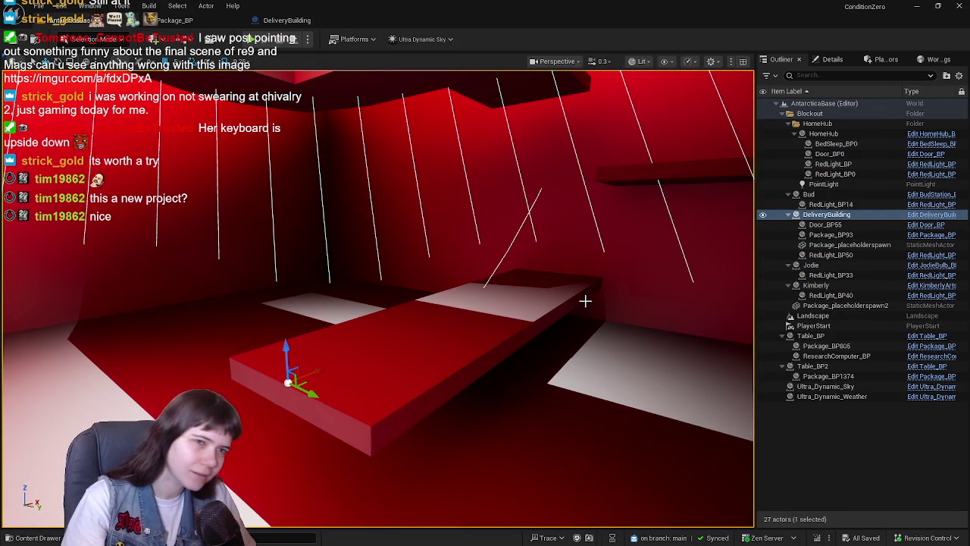
{"action": "left_click_drag", "start_coordinate": [710, 238], "coordinate": [710, 238]}
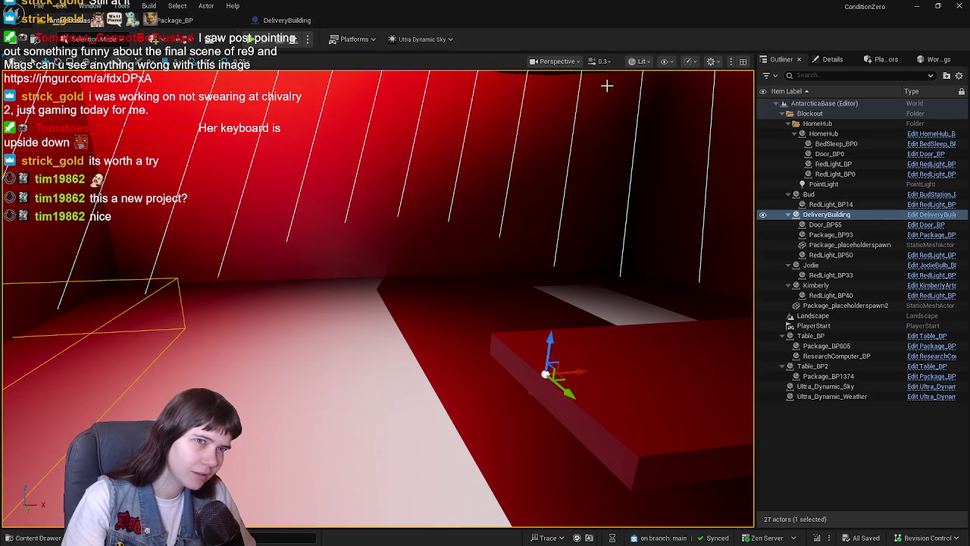
{"action": "left_click", "coordinate": [219, 27]}
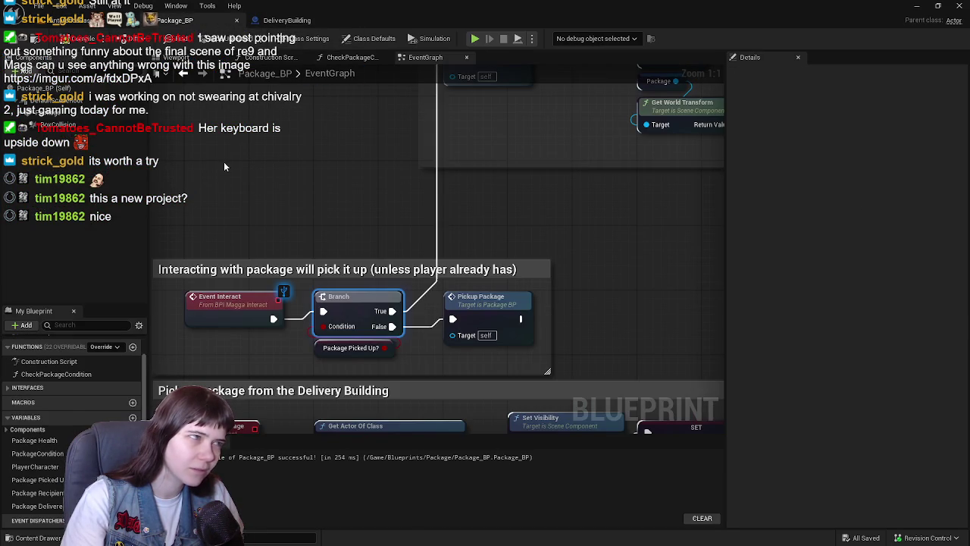
Step: Select the package mesh component and enable its physics Mass override at 100.0 kg
{"action": "left_click", "coordinate": [100, 107]}
{"action": "scroll", "coordinate": [864, 344], "scroll_direction": "down", "scroll_amount": 5}
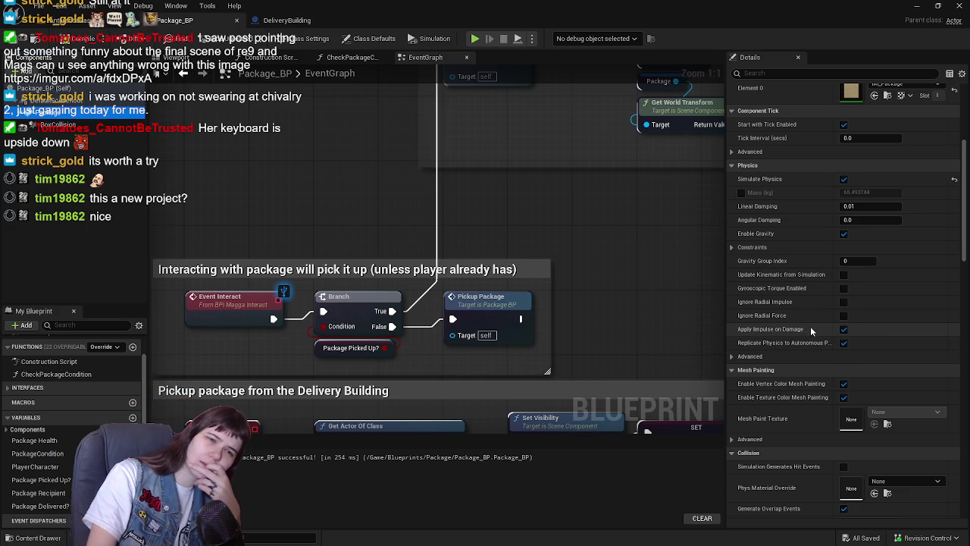
{"action": "left_click", "coordinate": [732, 356]}
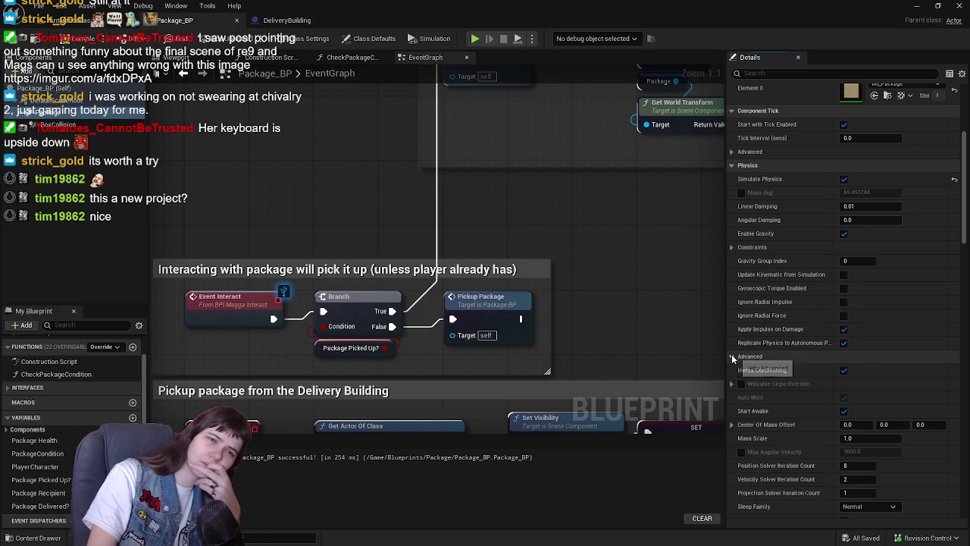
{"action": "scroll", "coordinate": [927, 358], "scroll_direction": "down", "scroll_amount": 3}
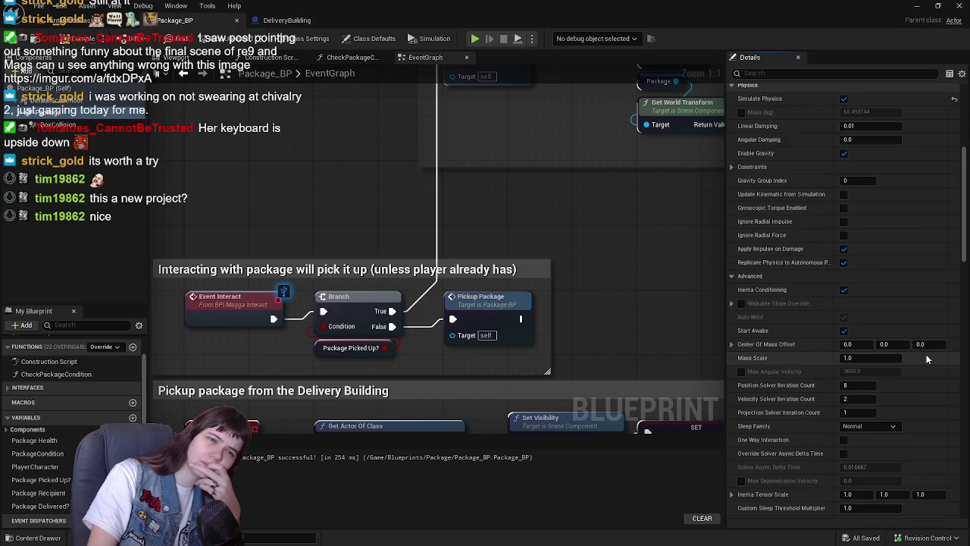
{"action": "scroll", "coordinate": [926, 359], "scroll_direction": "up", "scroll_amount": 1}
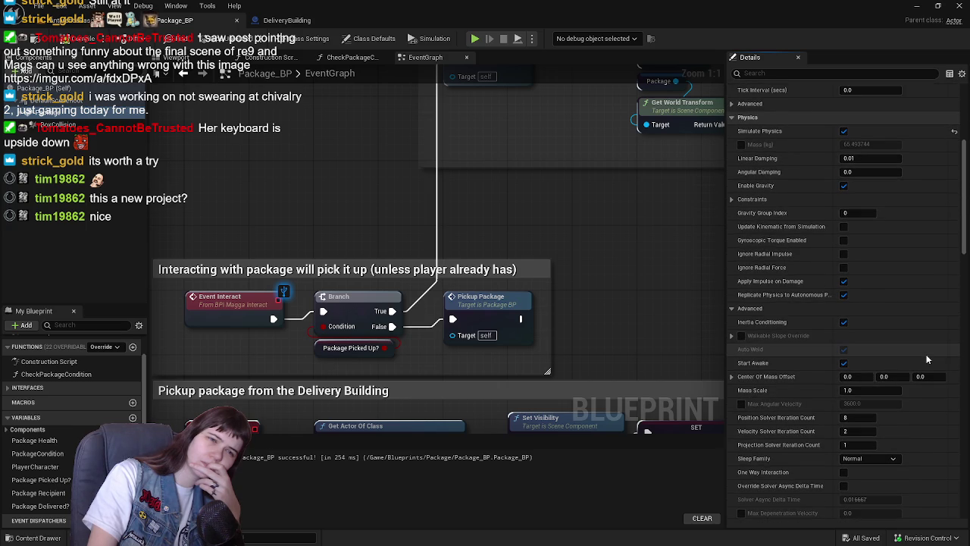
{"action": "left_click", "coordinate": [733, 310]}
{"action": "scroll", "coordinate": [768, 307], "scroll_direction": "up", "scroll_amount": 3}
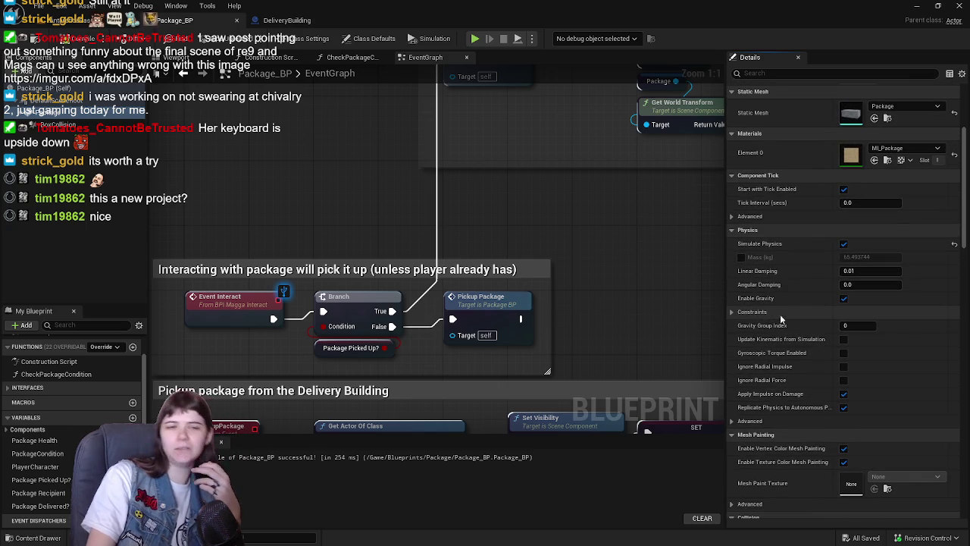
{"action": "left_click", "coordinate": [742, 257]}
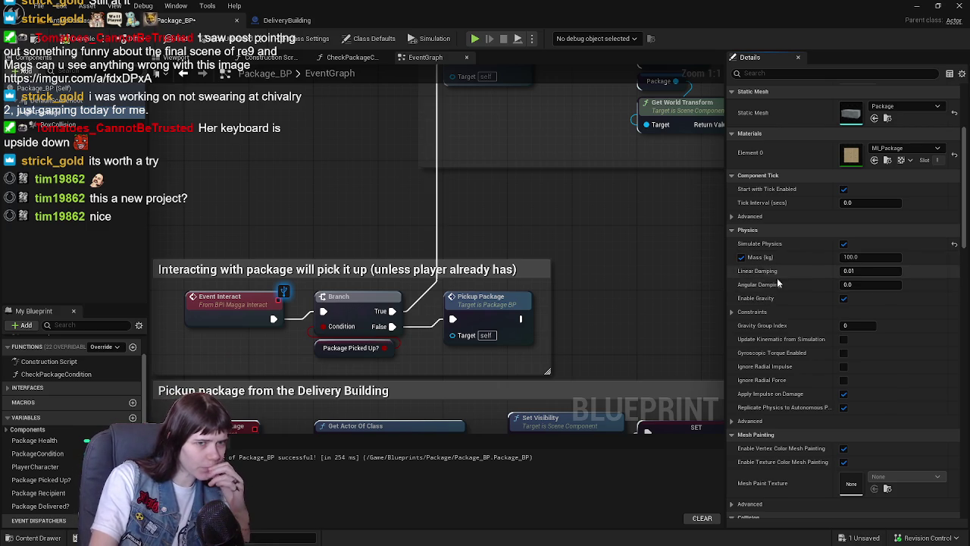
Step: Save all, close the Message Log, and run a quick play test
{"action": "left_click", "coordinate": [14, 43]}
{"action": "left_click", "coordinate": [286, 20]}
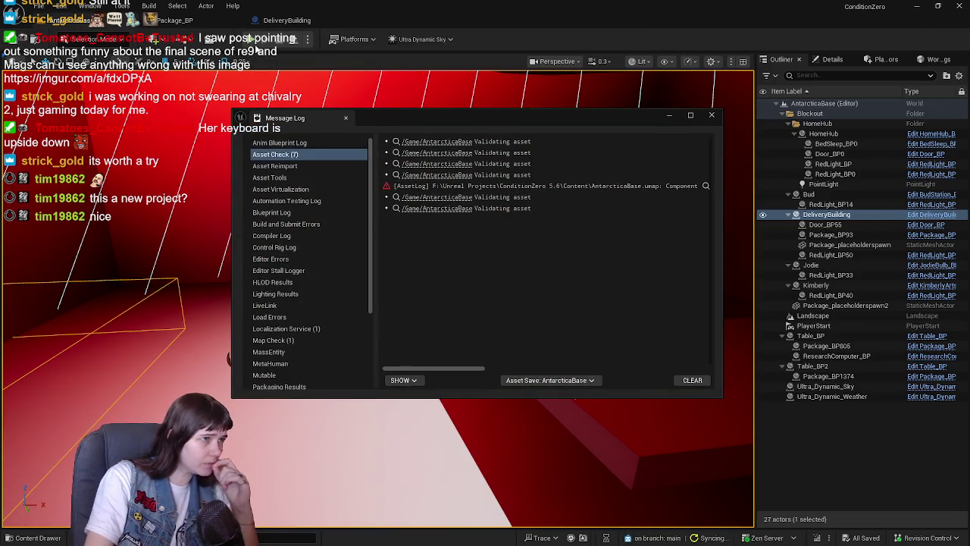
{"action": "left_click", "coordinate": [713, 116]}
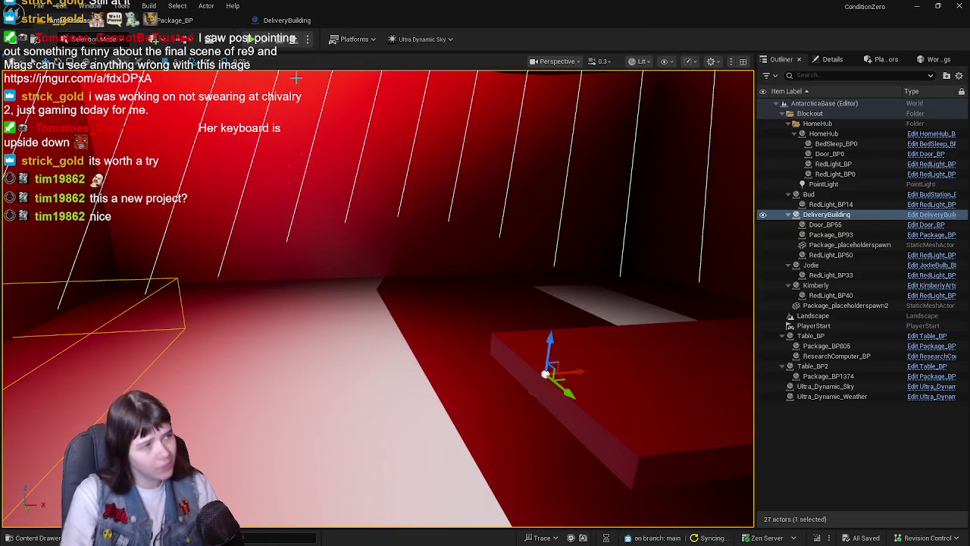
{"action": "left_click", "coordinate": [251, 39]}
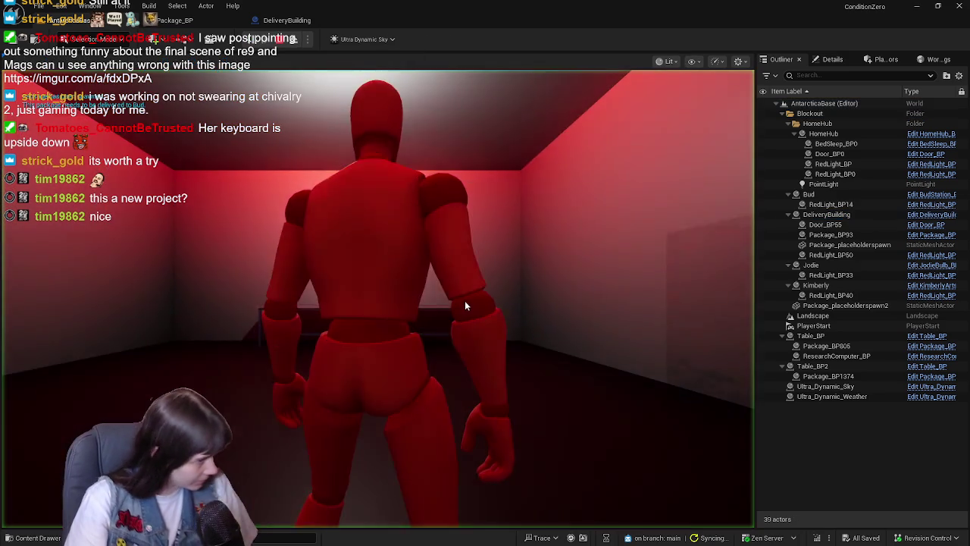
{"action": "key", "text": "w"}
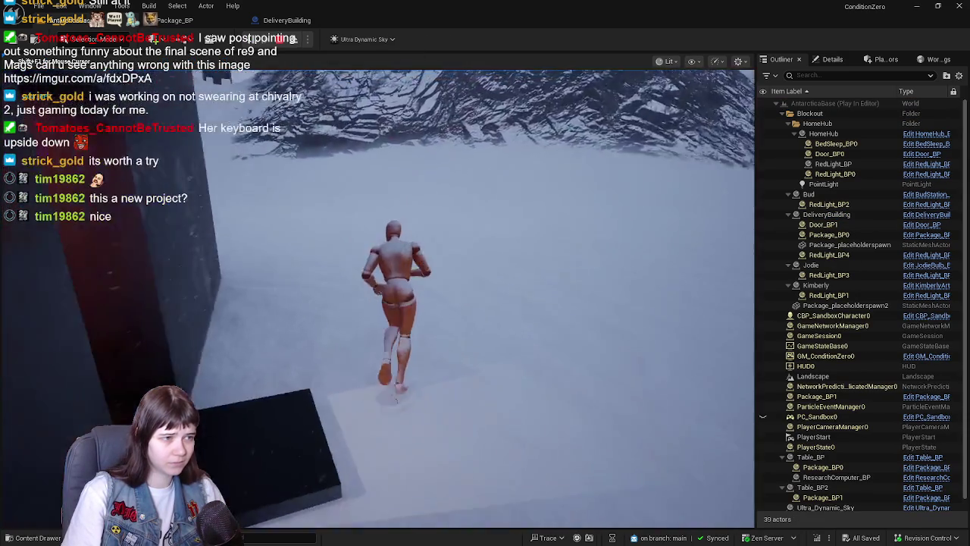
{"action": "key", "text": "Escape"}
Step: Frame the DeliveryBuilding, Play From Here inside it, walk the room, then return to Package_BP's graph
{"action": "key", "text": "f"}
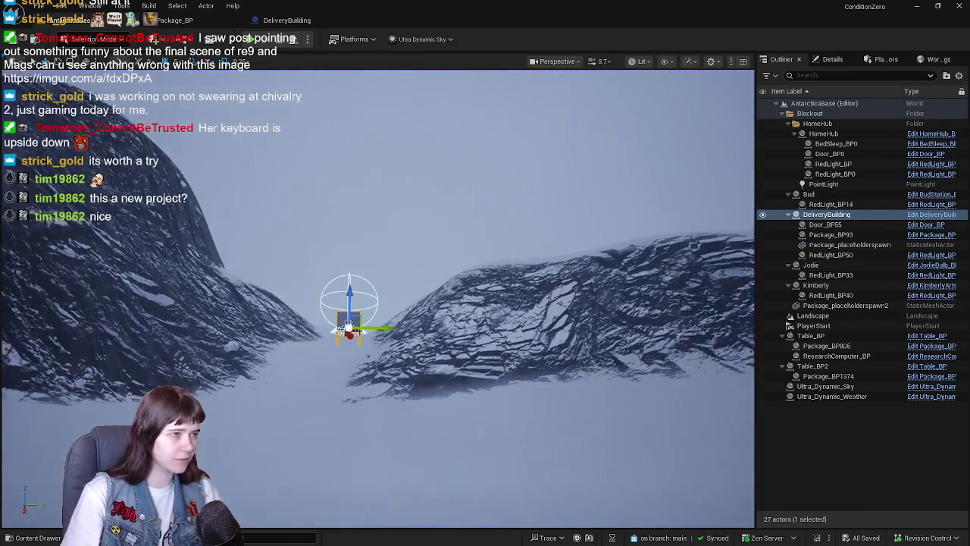
{"action": "scroll", "coordinate": [661, 317], "scroll_direction": "down", "scroll_amount": 5}
{"action": "key", "text": "w"}
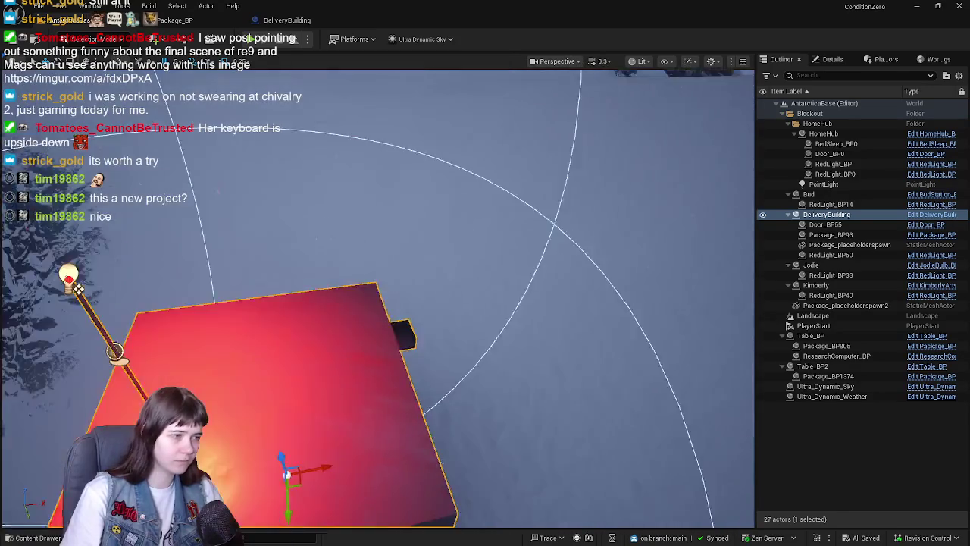
{"action": "scroll", "coordinate": [661, 316], "scroll_direction": "up", "scroll_amount": 6}
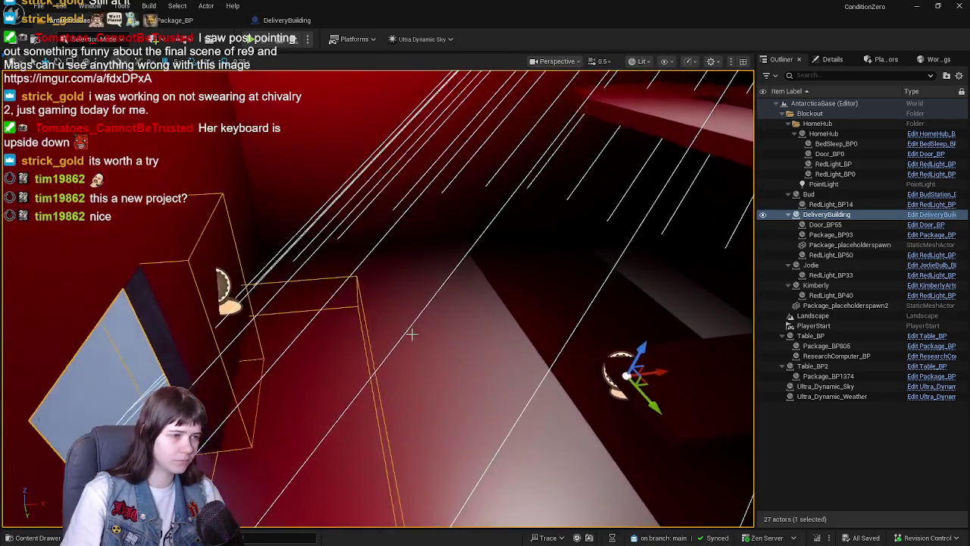
{"action": "right_click", "coordinate": [411, 334]}
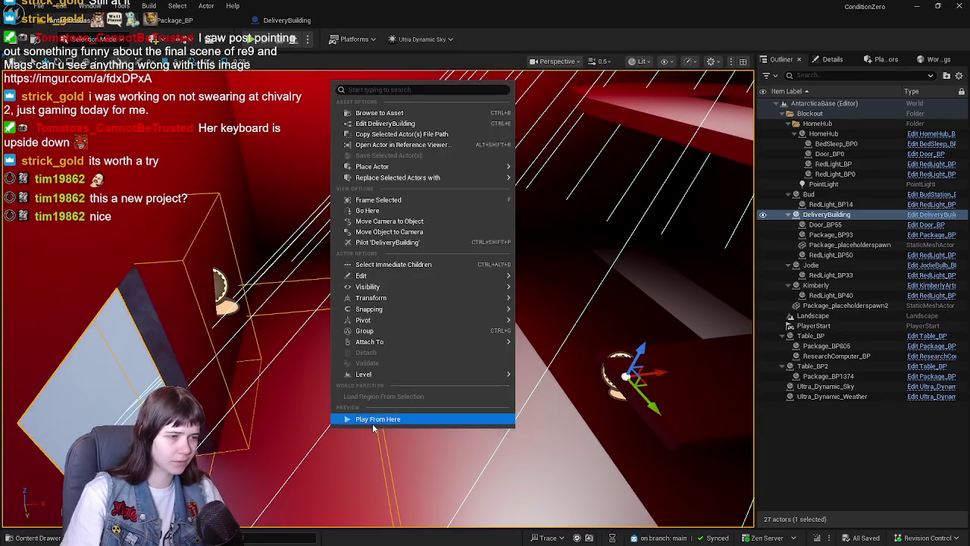
{"action": "left_click", "coordinate": [379, 417]}
{"action": "key", "text": "w"}
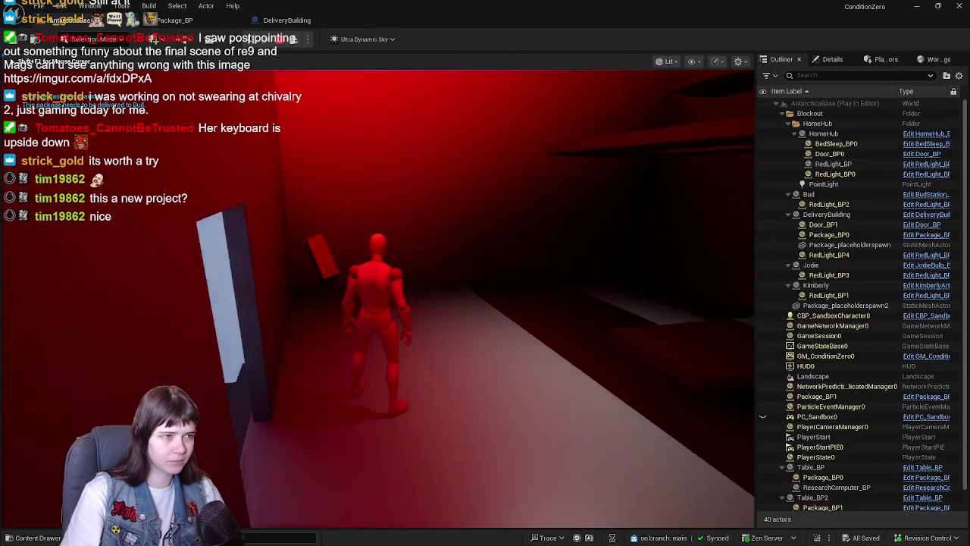
{"action": "key", "text": "w"}
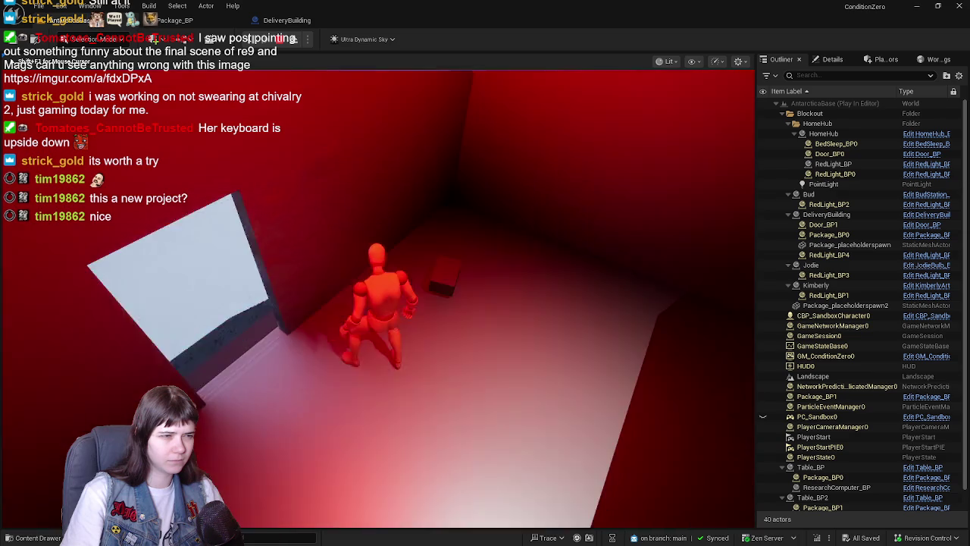
{"action": "key", "text": "w"}
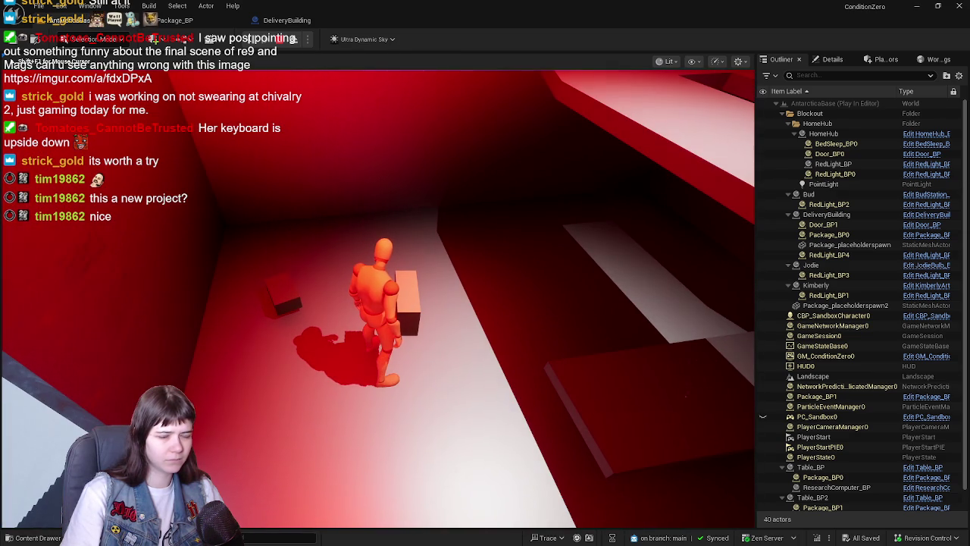
{"action": "key", "text": "Escape"}
{"action": "left_click", "coordinate": [173, 20]}
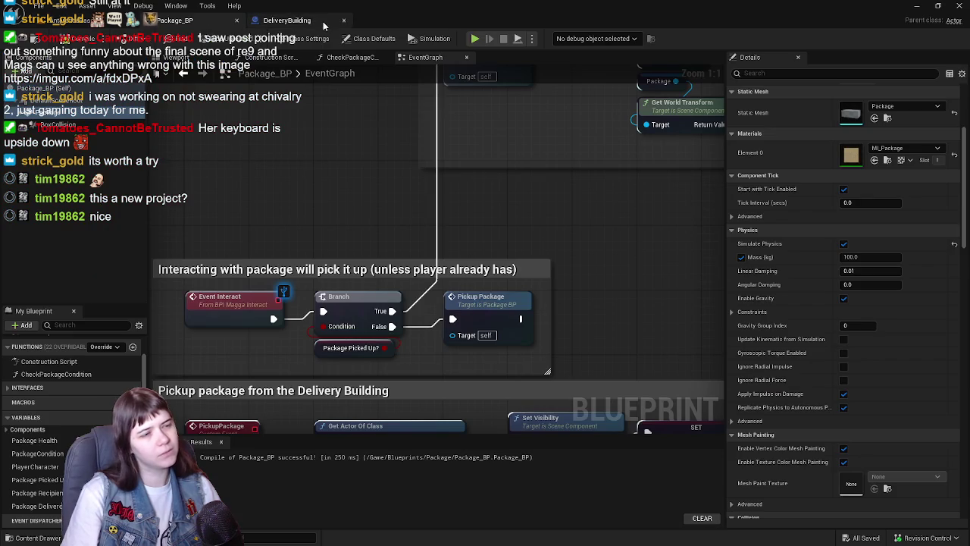
Step: Pan and zoom Package_BP's EventGraph to review the pickup and hide-visibility node groups, then return to the level
{"action": "scroll", "coordinate": [538, 265], "scroll_direction": "down", "scroll_amount": 5}
{"action": "scroll", "coordinate": [538, 268], "scroll_direction": "up", "scroll_amount": 2}
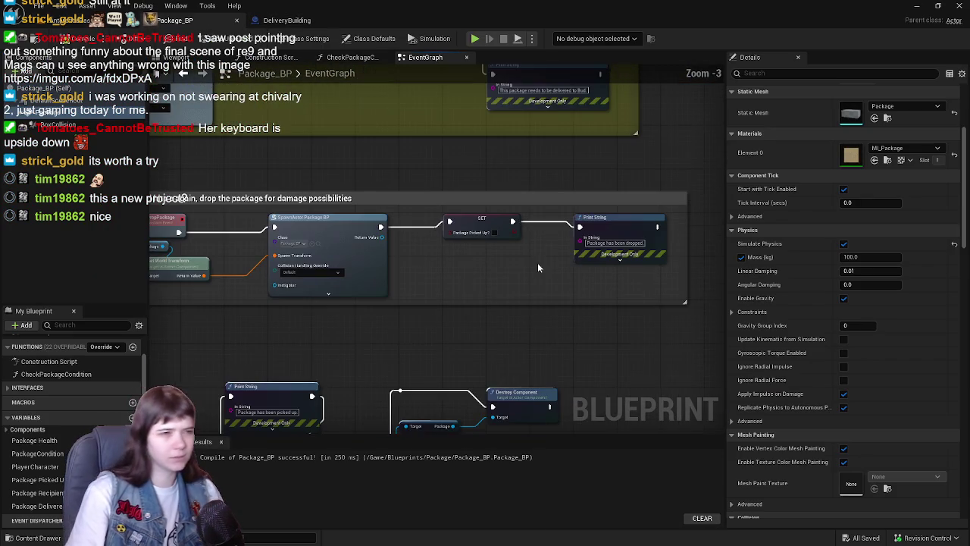
{"action": "mouse_move", "coordinate": [418, 328]}
{"action": "left_mouse_down"}
{"action": "mouse_move", "coordinate": [751, 192]}
{"action": "mouse_move", "coordinate": [644, 187]}
{"action": "mouse_move", "coordinate": [779, 187]}
{"action": "left_mouse_up"}
{"action": "mouse_move", "coordinate": [434, 227]}
{"action": "left_mouse_down"}
{"action": "mouse_move", "coordinate": [526, 226]}
{"action": "mouse_move", "coordinate": [601, 283]}
{"action": "mouse_move", "coordinate": [438, 258]}
{"action": "mouse_move", "coordinate": [503, 196]}
{"action": "mouse_move", "coordinate": [474, 171]}
{"action": "mouse_move", "coordinate": [511, 189]}
{"action": "mouse_move", "coordinate": [338, 187]}
{"action": "mouse_move", "coordinate": [303, 218]}
{"action": "mouse_move", "coordinate": [238, 222]}
{"action": "left_mouse_up"}
{"action": "scroll", "coordinate": [528, 185], "scroll_direction": "up", "scroll_amount": 1}
{"action": "mouse_move", "coordinate": [553, 212]}
{"action": "left_mouse_down"}
{"action": "mouse_move", "coordinate": [401, 186]}
{"action": "mouse_move", "coordinate": [390, 218]}
{"action": "mouse_move", "coordinate": [379, 216]}
{"action": "mouse_move", "coordinate": [532, 239]}
{"action": "left_mouse_up"}
{"action": "scroll", "coordinate": [472, 240], "scroll_direction": "down", "scroll_amount": 1}
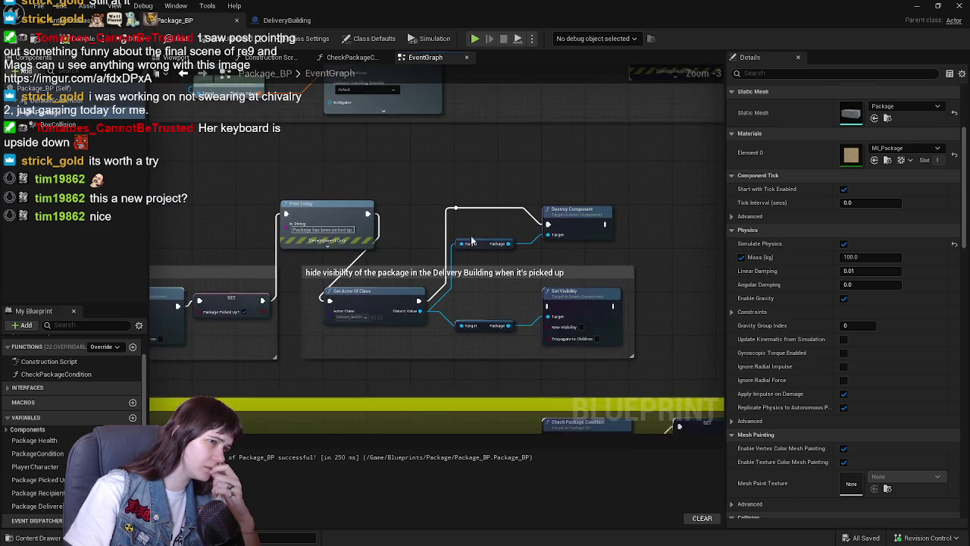
{"action": "scroll", "coordinate": [469, 250], "scroll_direction": "up", "scroll_amount": 2}
{"action": "scroll", "coordinate": [465, 254], "scroll_direction": "down", "scroll_amount": 1}
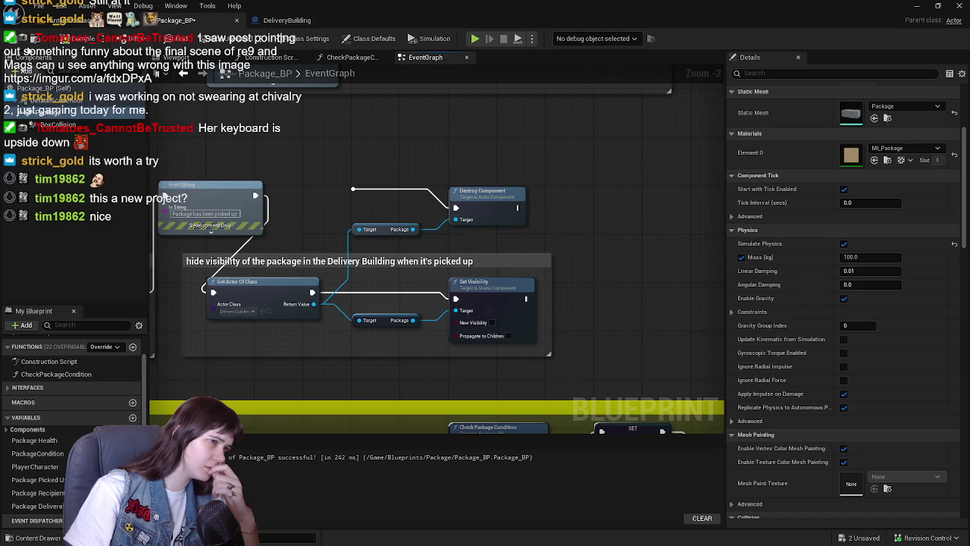
{"action": "mouse_move", "coordinate": [280, 151]}
{"action": "left_mouse_down"}
{"action": "mouse_move", "coordinate": [409, 166]}
{"action": "mouse_move", "coordinate": [416, 219]}
{"action": "mouse_move", "coordinate": [362, 199]}
{"action": "mouse_move", "coordinate": [192, 172]}
{"action": "left_mouse_up"}
{"action": "left_click", "coordinate": [73, 29]}
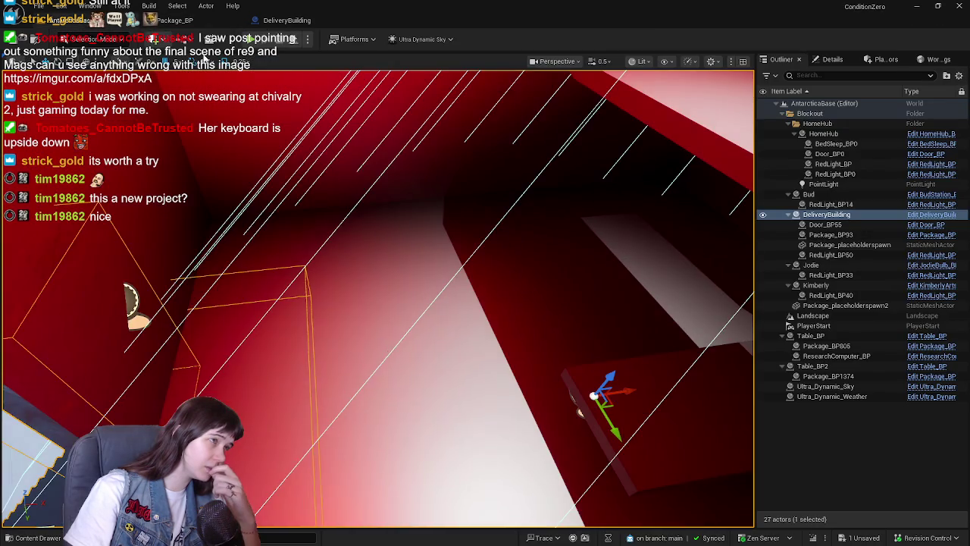
Step: Run a brief Alt+P play test, then fly the view back into the building's red room
{"action": "key", "text": "alt+p"}
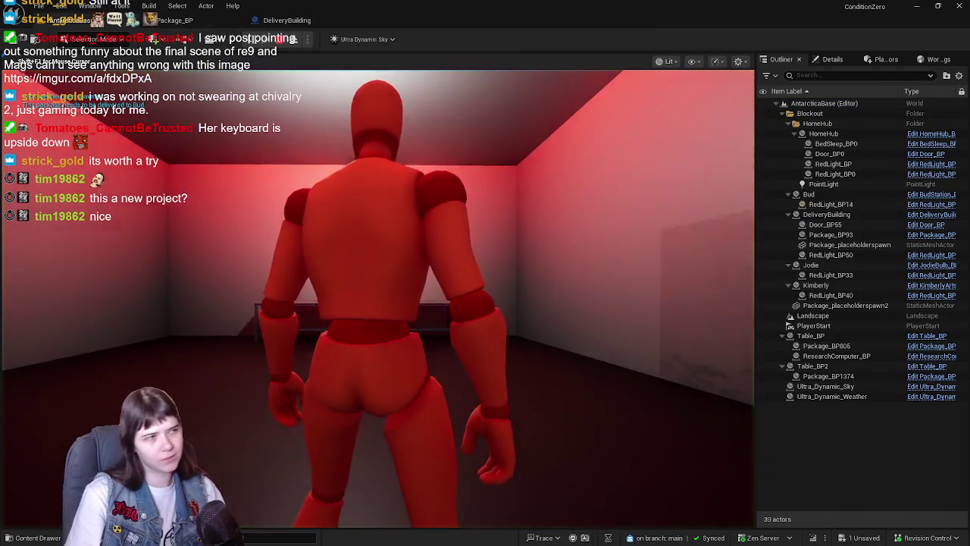
{"action": "key", "text": "Escape"}
{"action": "scroll", "coordinate": [539, 259], "scroll_direction": "up", "scroll_amount": 3}
{"action": "key", "text": "s"}
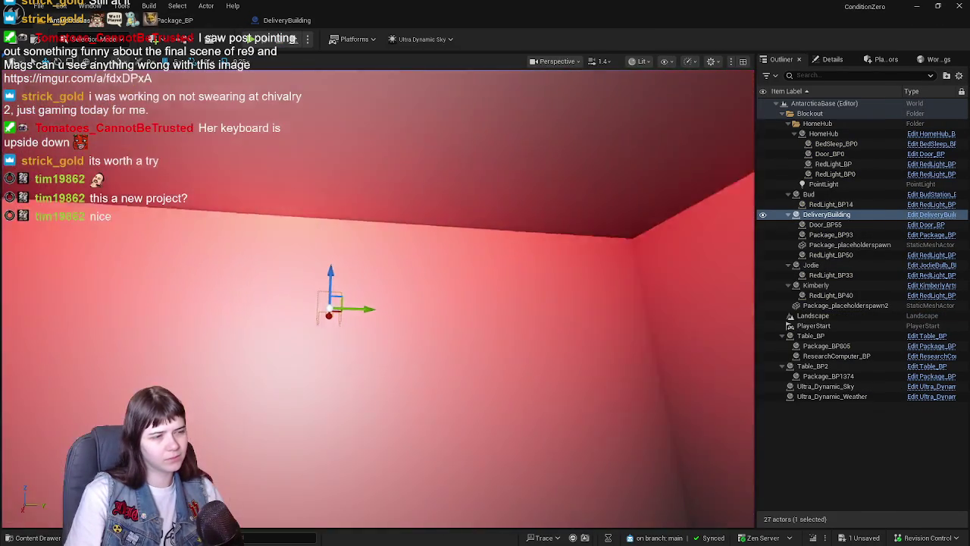
{"action": "key", "text": "w"}
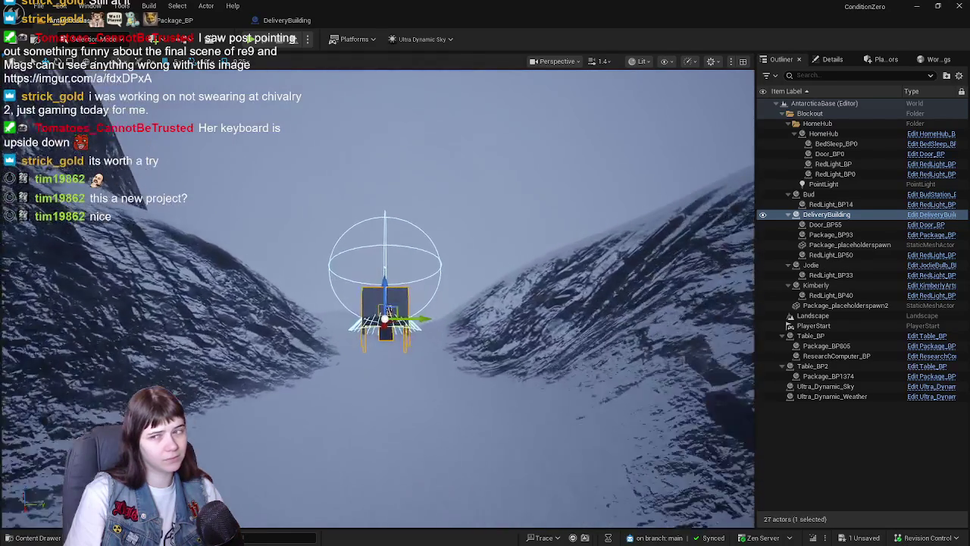
{"action": "key", "text": "w"}
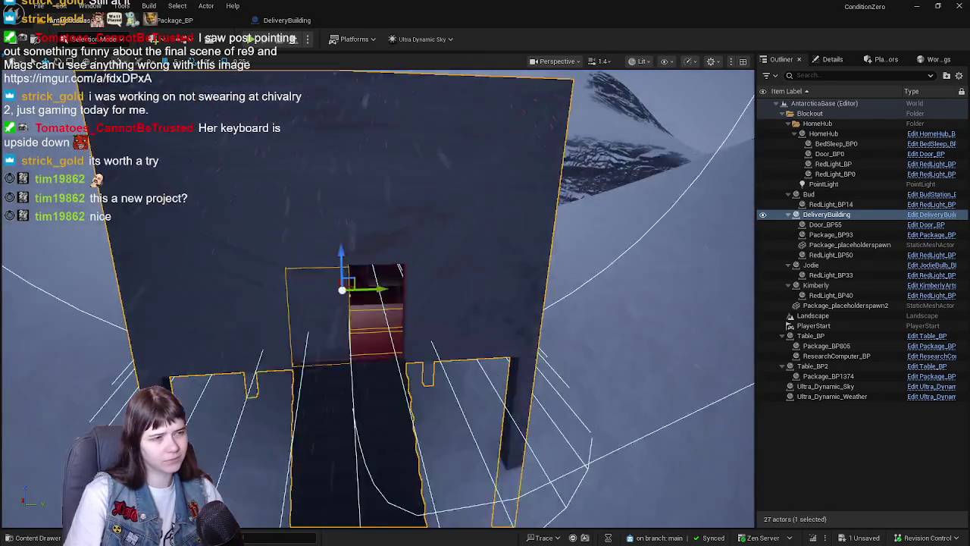
{"action": "scroll", "coordinate": [378, 298], "scroll_direction": "down", "scroll_amount": 2}
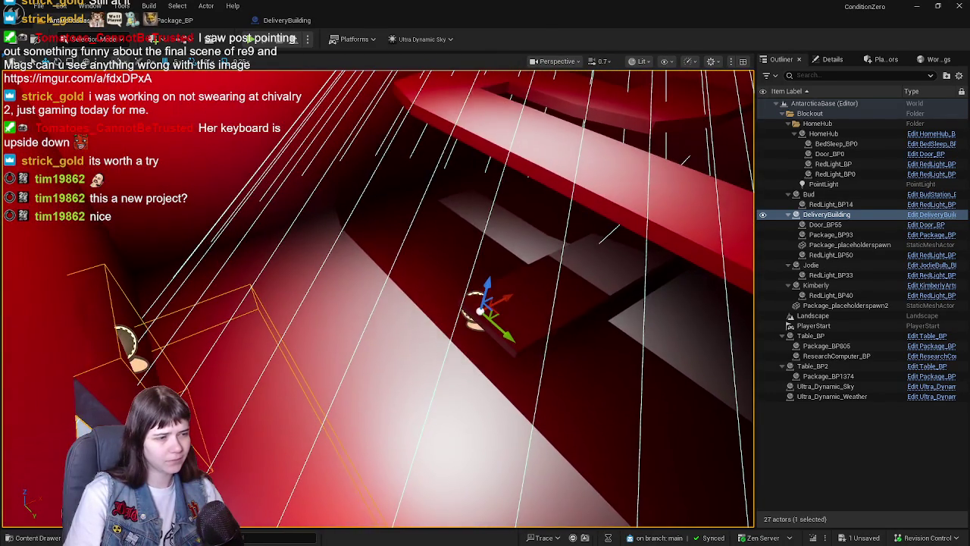
Step: Play-test inside the red room with Alt+P, walk around, then reopen the Package_BP blueprint
{"action": "right_click", "coordinate": [371, 377]}
{"action": "key", "text": "Escape"}
{"action": "key", "text": "alt+p"}
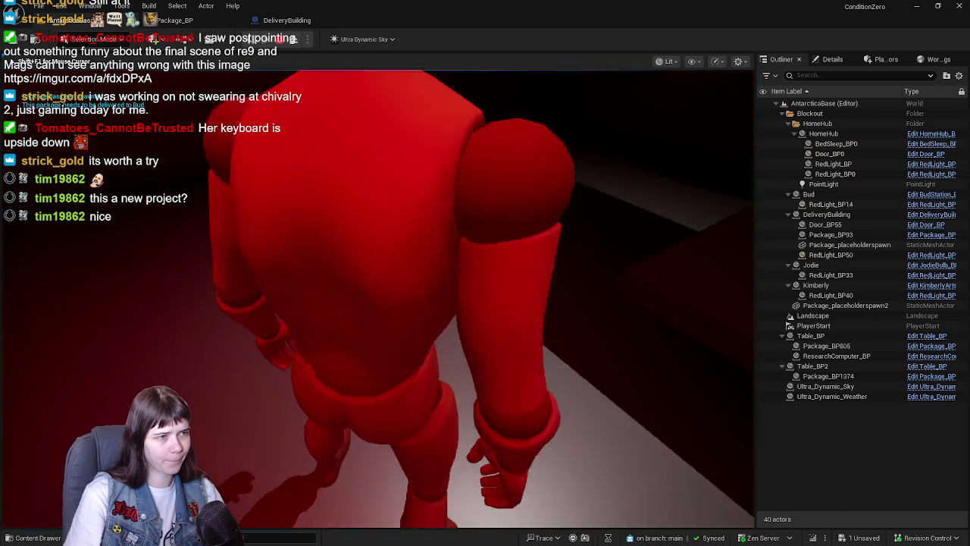
{"action": "key", "text": "w"}
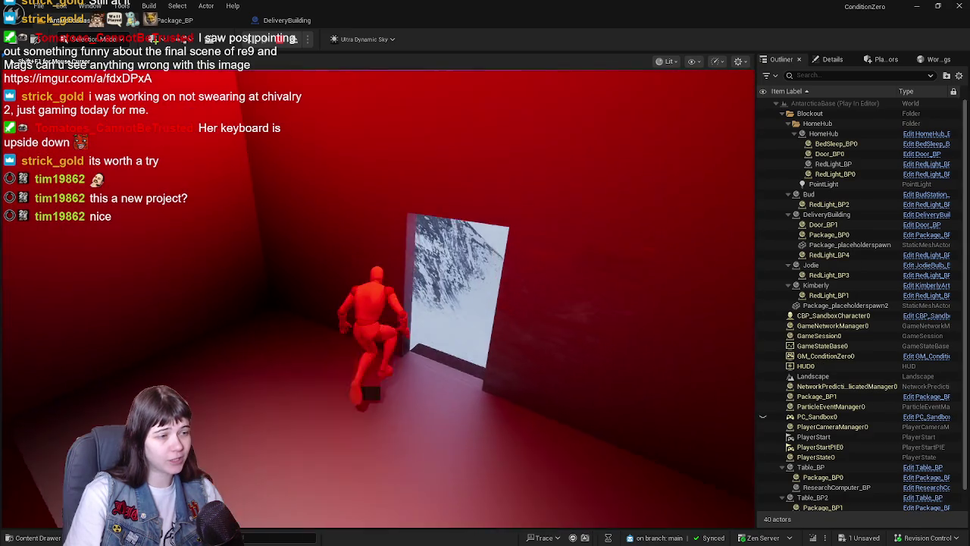
{"action": "key", "text": "w"}
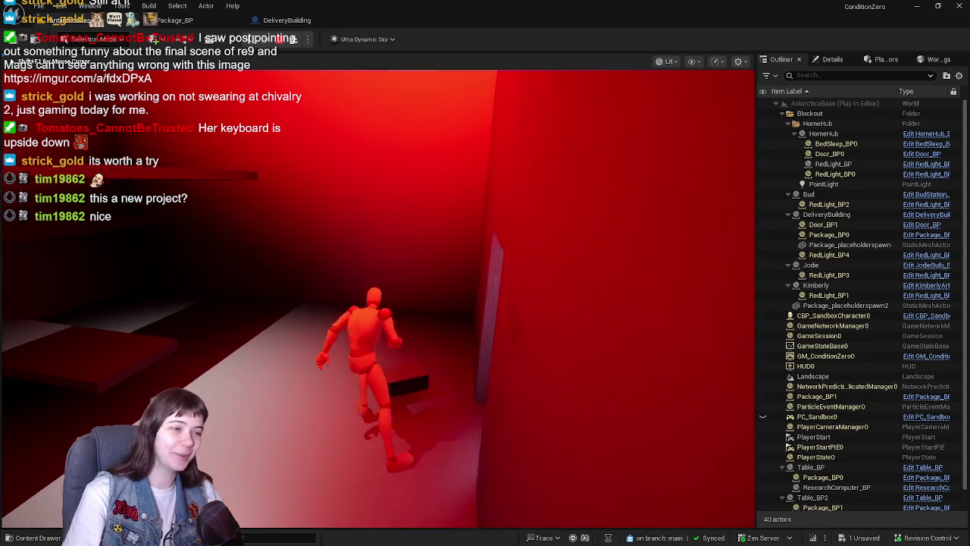
{"action": "key", "text": "Escape"}
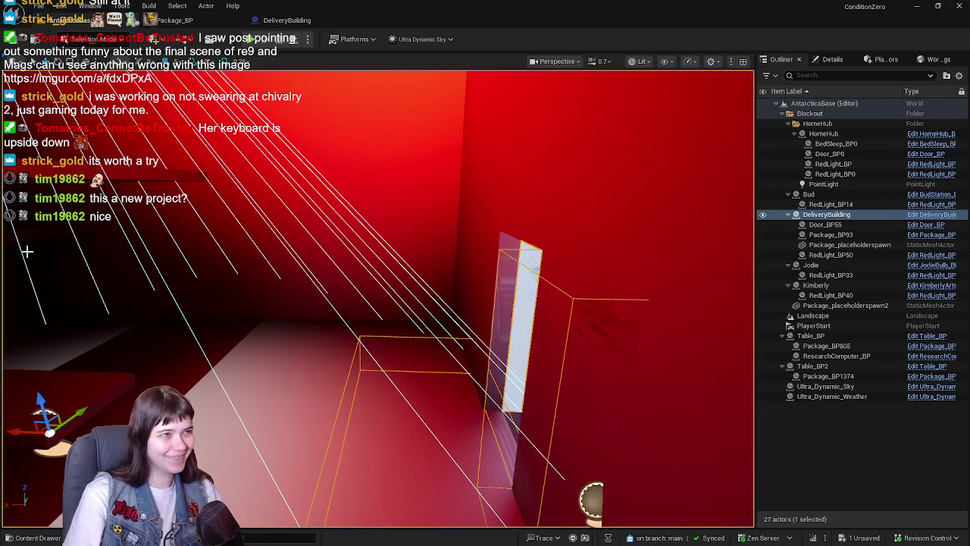
{"action": "left_click", "coordinate": [296, 23]}
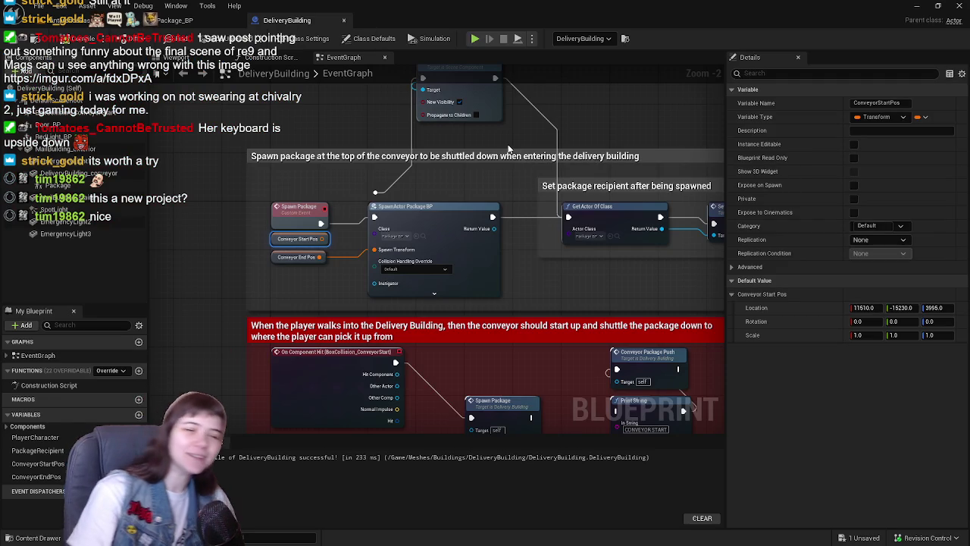
{"action": "left_click", "coordinate": [182, 20]}
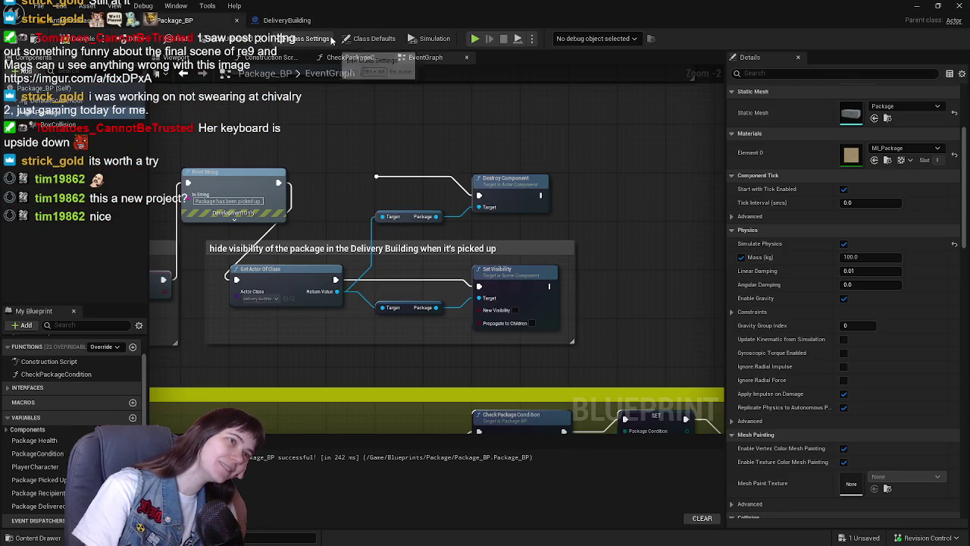
Step: From Package_BP's Viewport details, locate the Package static mesh and open it in the Static Mesh Editor
{"action": "left_click", "coordinate": [186, 58]}
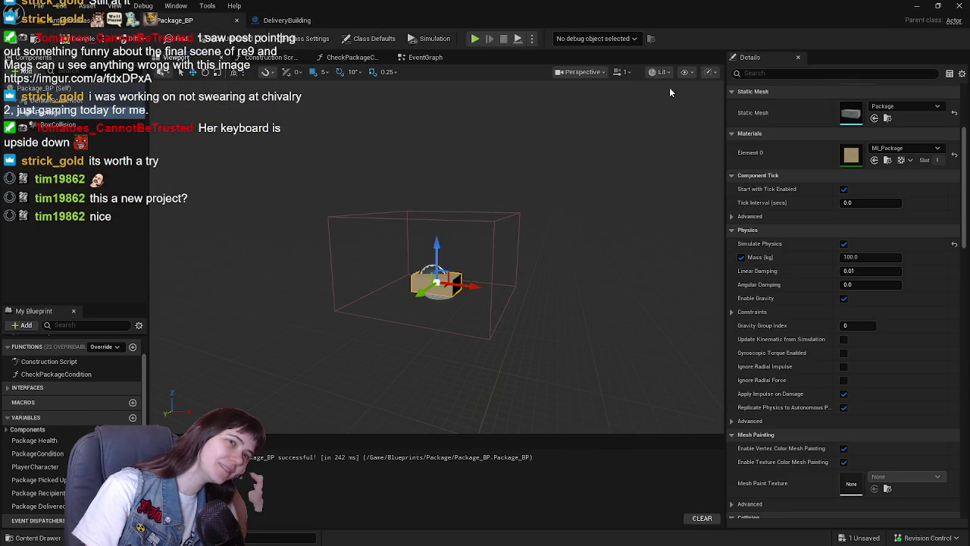
{"action": "left_click", "coordinate": [684, 72]}
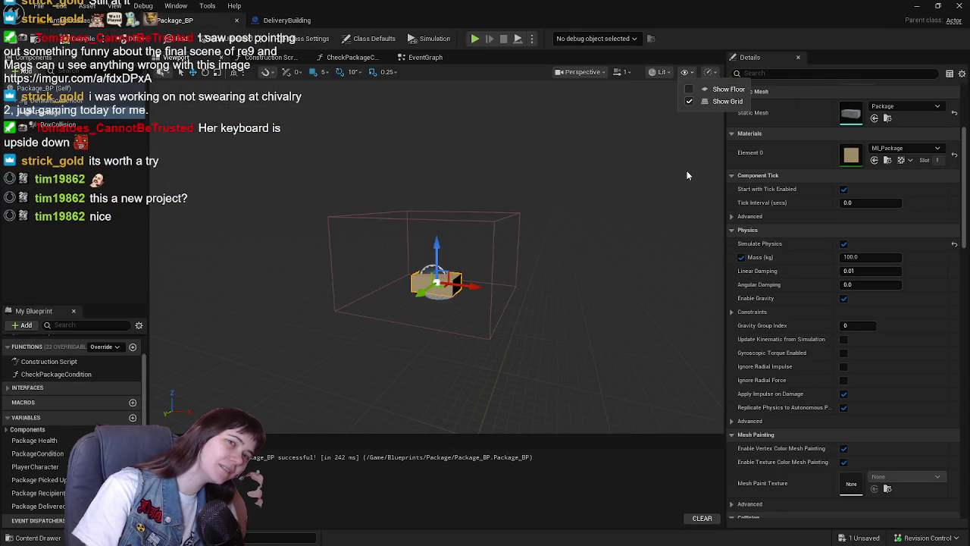
{"action": "left_click", "coordinate": [473, 147]}
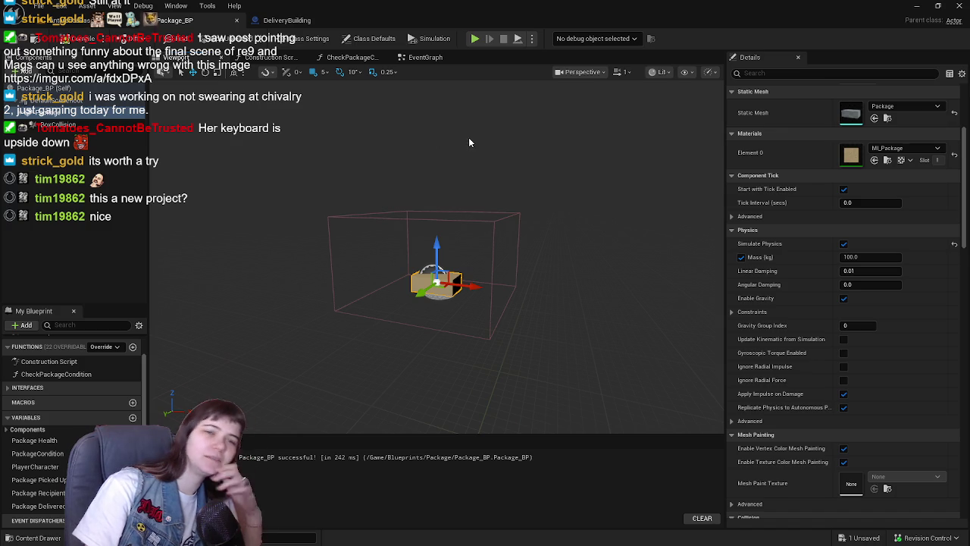
{"action": "left_click", "coordinate": [888, 118]}
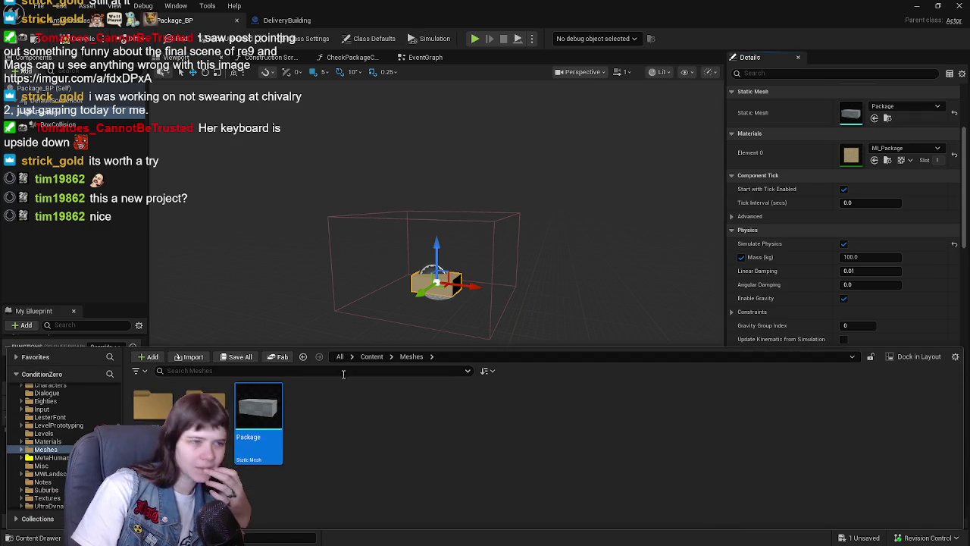
{"action": "left_click", "coordinate": [845, 204]}
{"action": "left_click", "coordinate": [906, 107]}
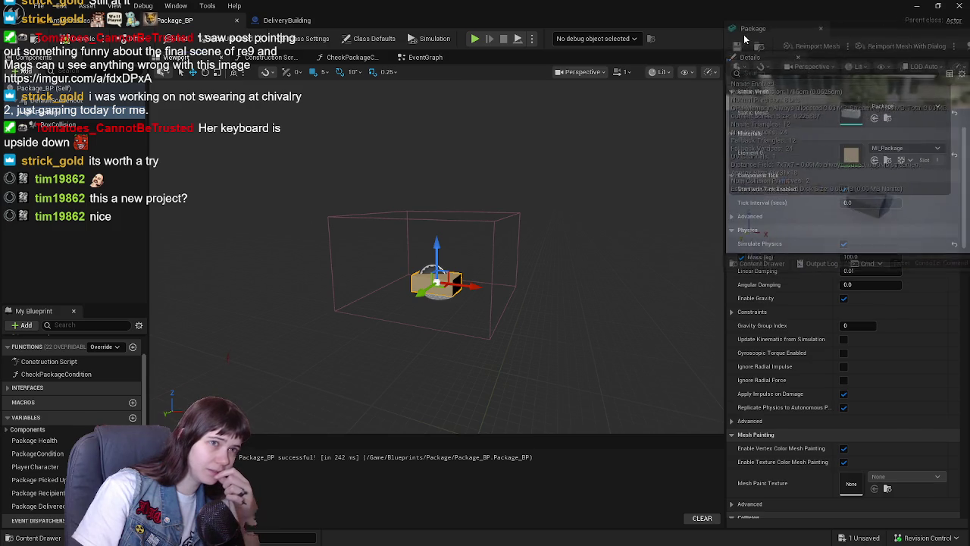
{"action": "left_click", "coordinate": [738, 26]}
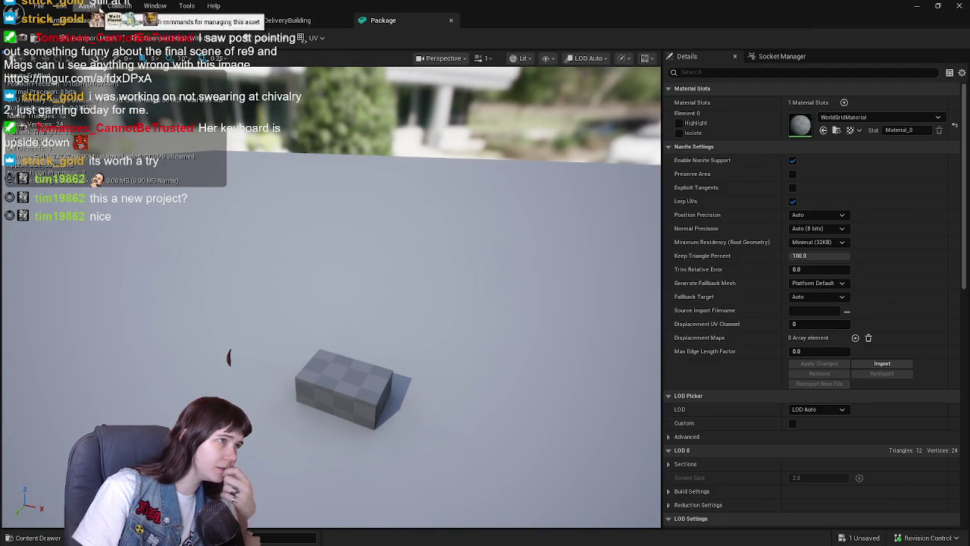
Step: Check the Collision menu, then display the Package mesh's simple collision and orbit around it
{"action": "left_click", "coordinate": [99, 9]}
{"action": "mouse_move", "coordinate": [120, 6]}
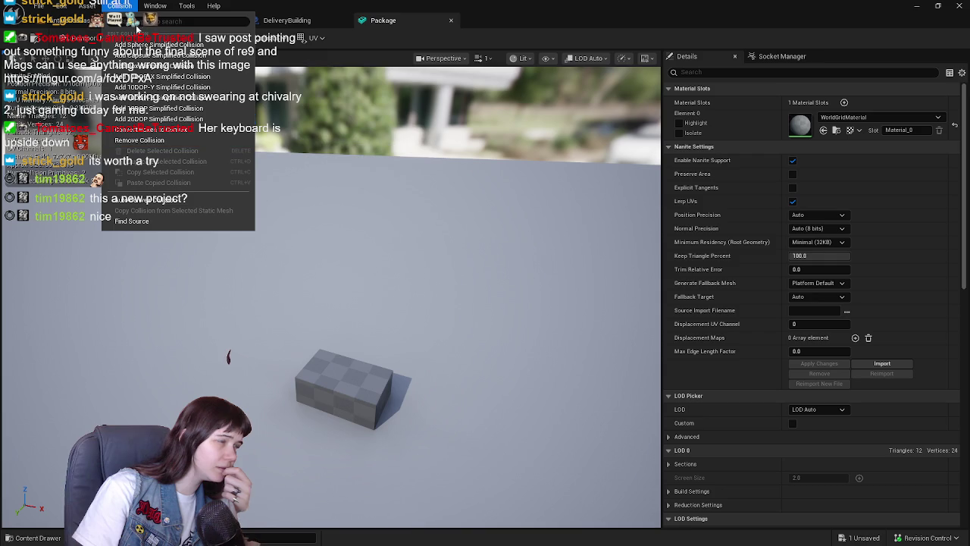
{"action": "left_click", "coordinate": [121, 43]}
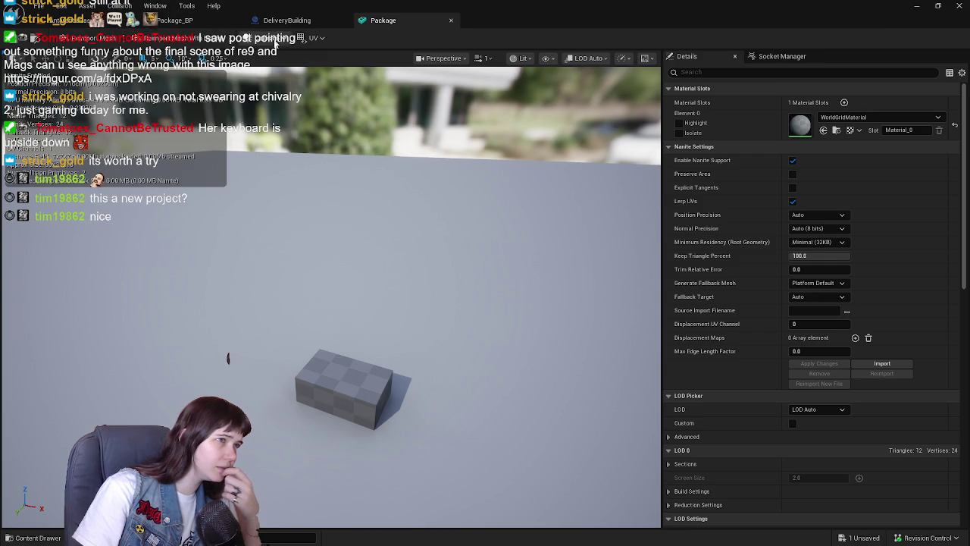
{"action": "left_click", "coordinate": [277, 42]}
{"action": "left_click", "coordinate": [271, 47]}
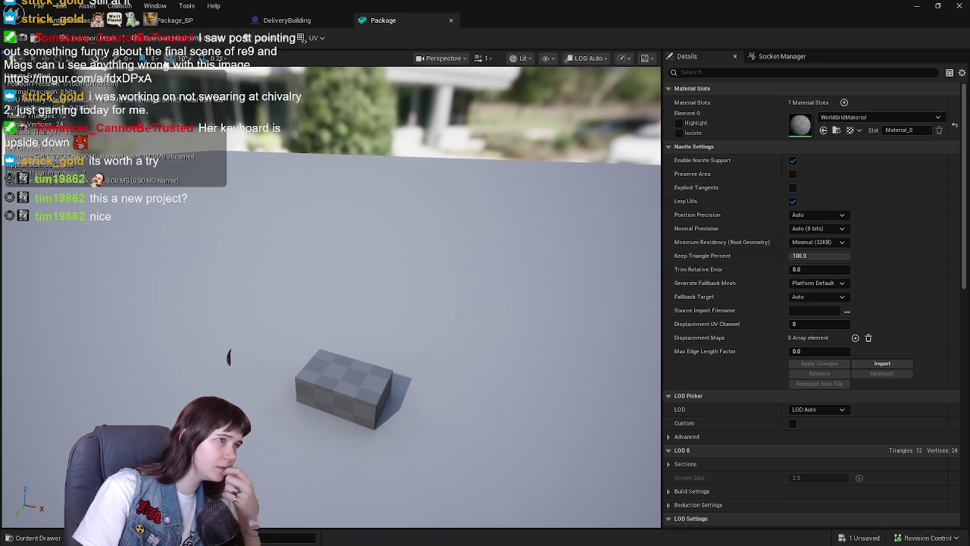
{"action": "left_click", "coordinate": [547, 58]}
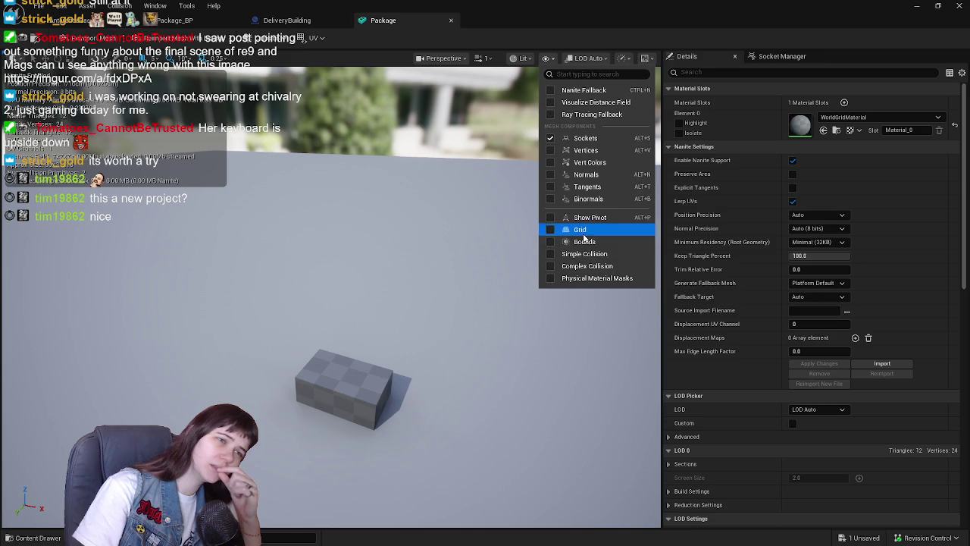
{"action": "left_click", "coordinate": [597, 255]}
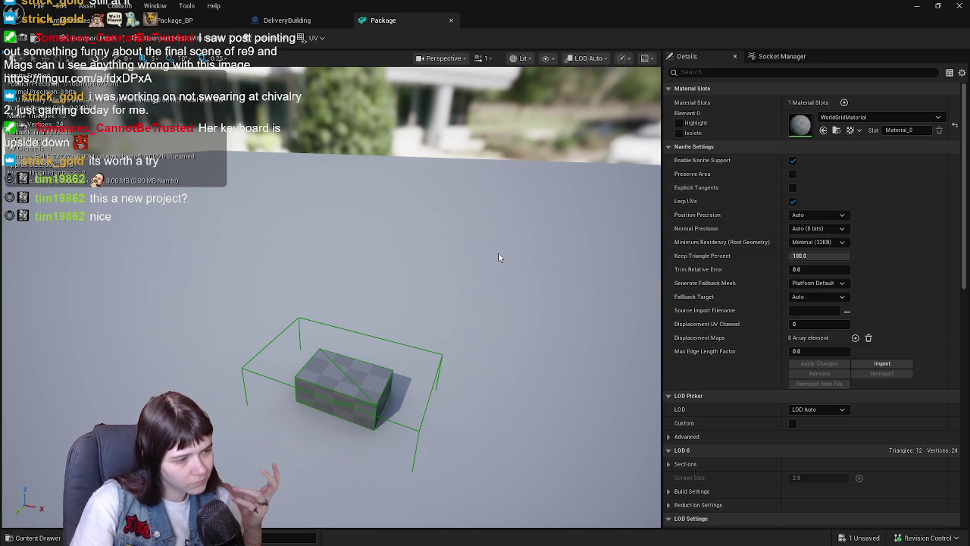
{"action": "left_click_drag", "start_coordinate": [498, 251], "coordinate": [447, 174]}
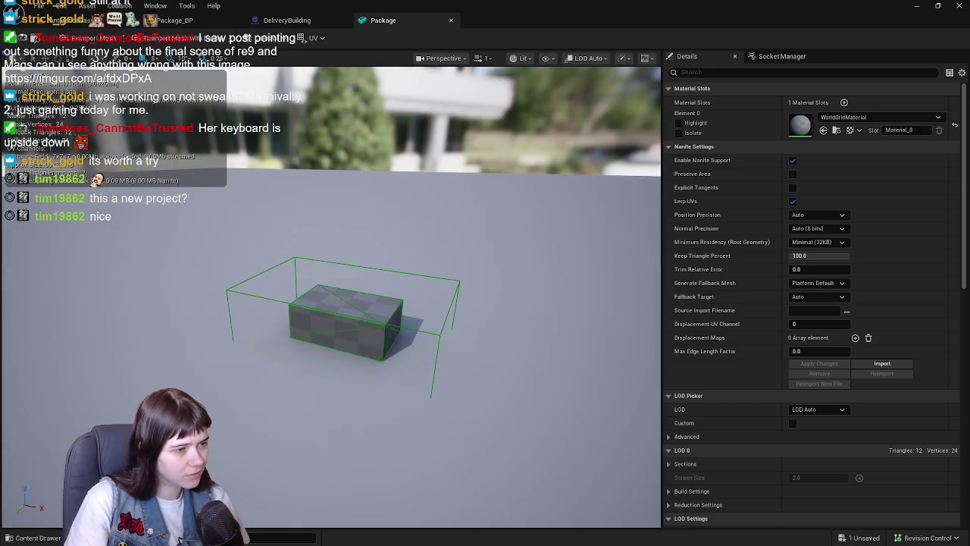
Step: Compare the simple and complex collision views, ending with only simple collision shown
{"action": "left_click", "coordinate": [546, 59]}
{"action": "left_click", "coordinate": [588, 267]}
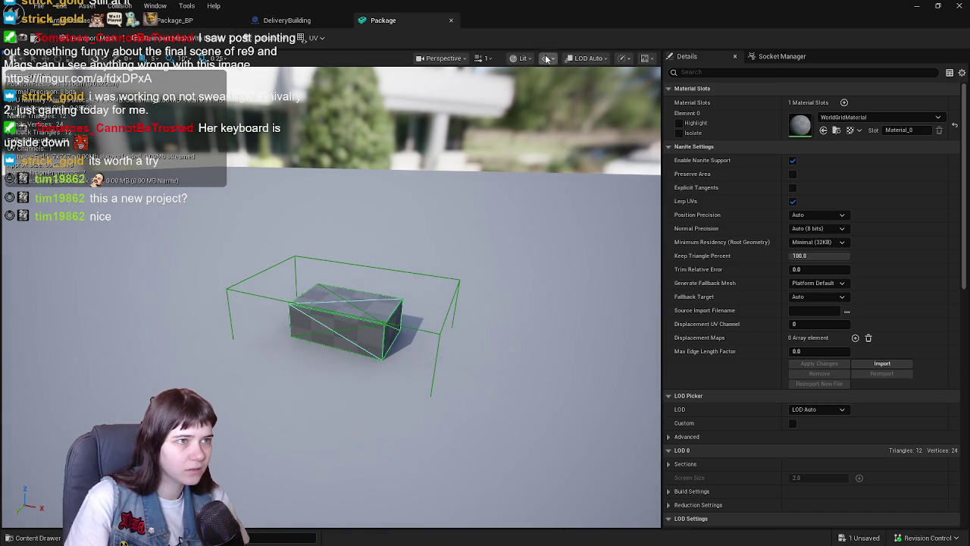
{"action": "left_click", "coordinate": [546, 58]}
{"action": "left_click", "coordinate": [606, 255]}
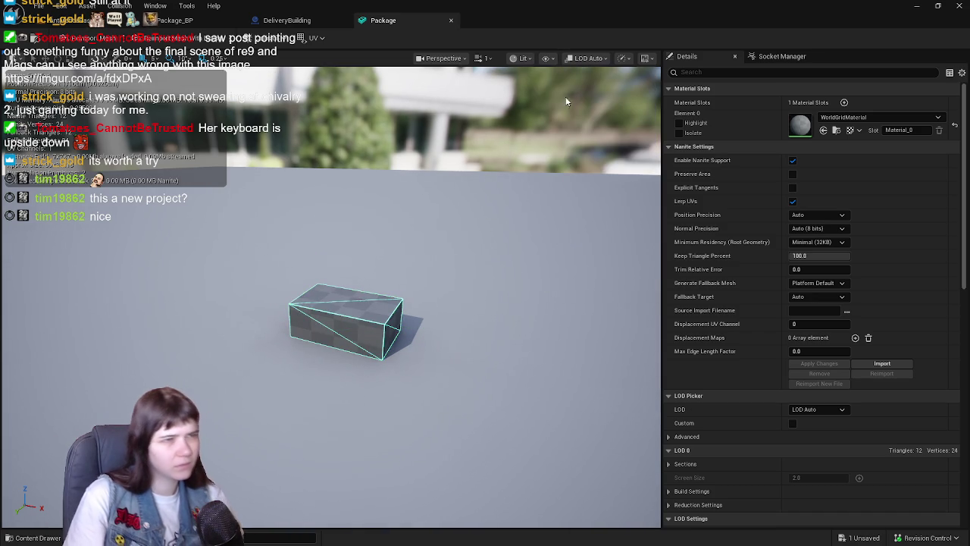
{"action": "left_click", "coordinate": [546, 59]}
{"action": "left_click", "coordinate": [587, 266]}
{"action": "left_click", "coordinate": [546, 60]}
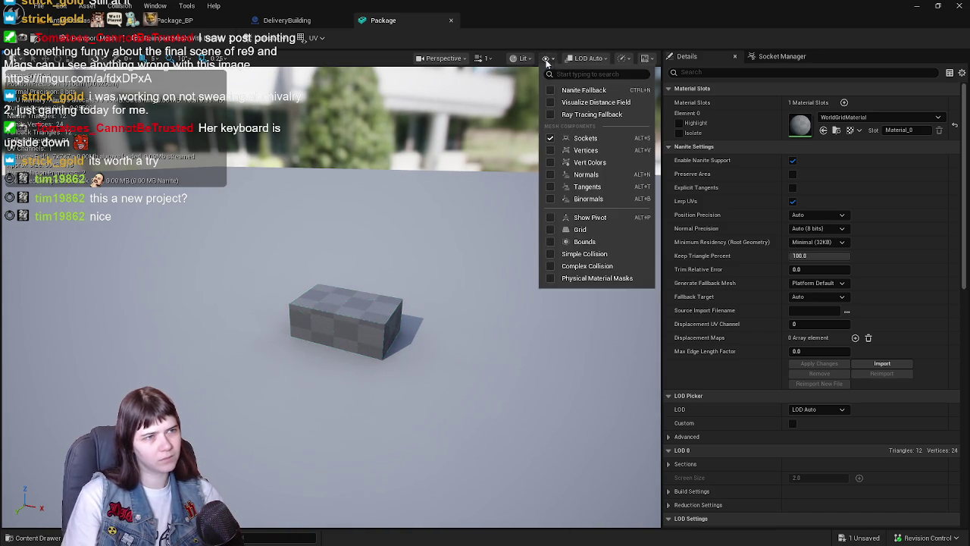
{"action": "left_click", "coordinate": [584, 254]}
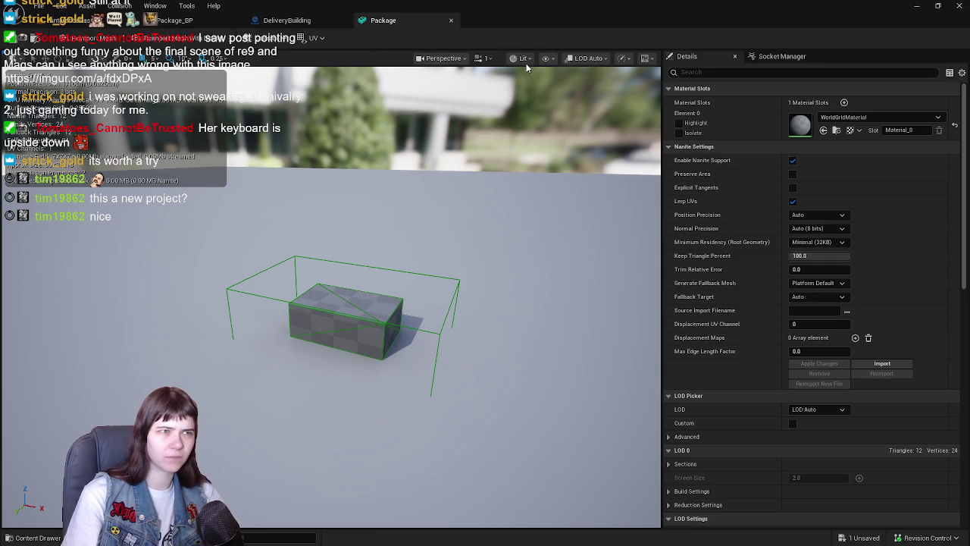
{"action": "left_click", "coordinate": [545, 58]}
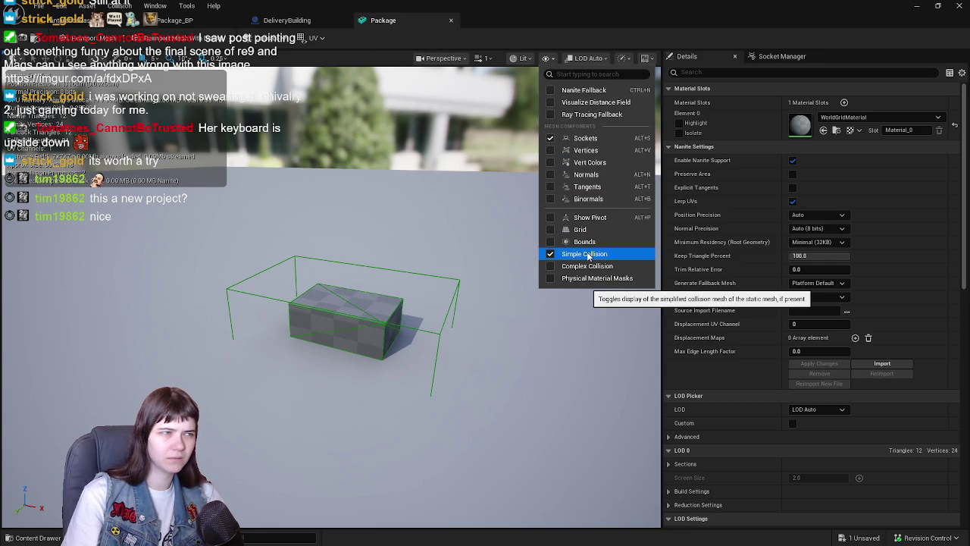
Step: Remove the old loose collision and add a fitted Box Simplified Collision, then return to the level
{"action": "left_click", "coordinate": [244, 38]}
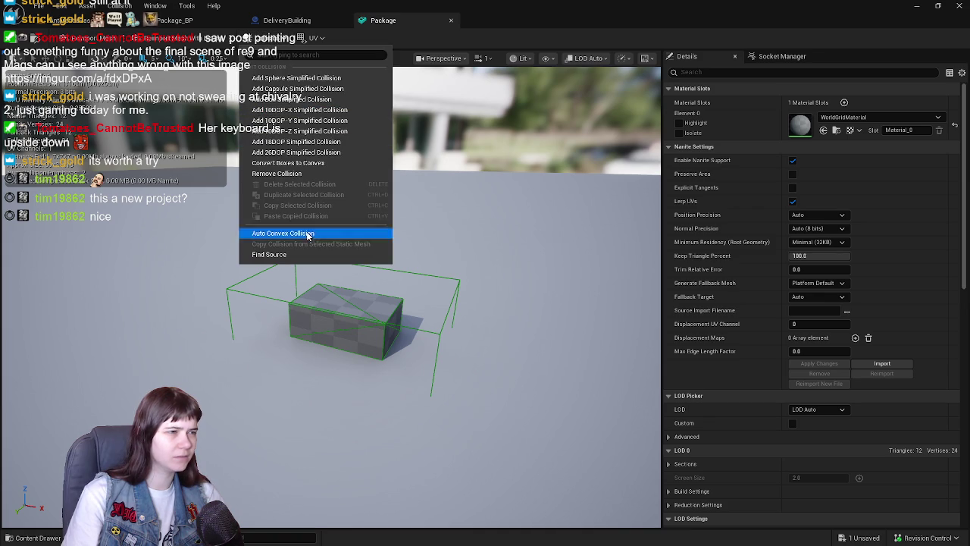
{"action": "left_click", "coordinate": [302, 173]}
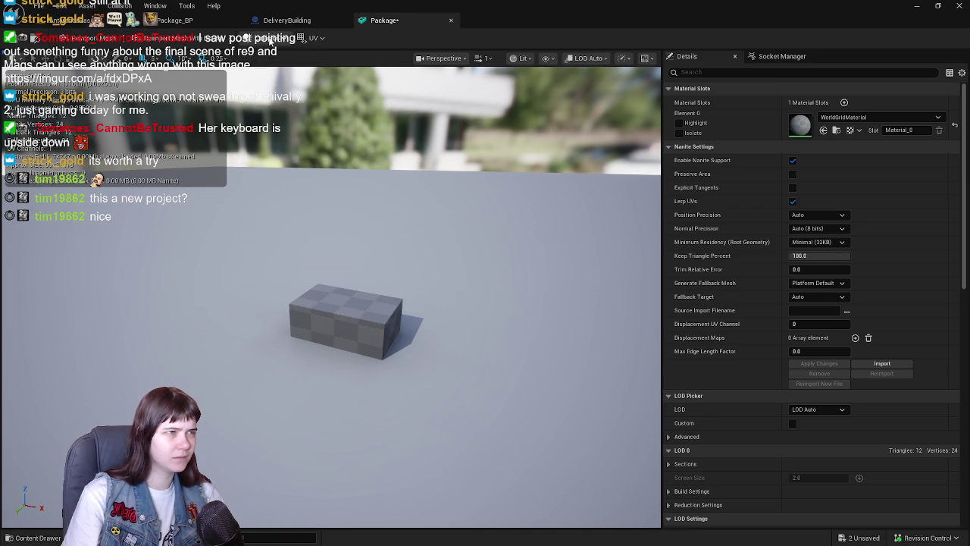
{"action": "left_click", "coordinate": [269, 41]}
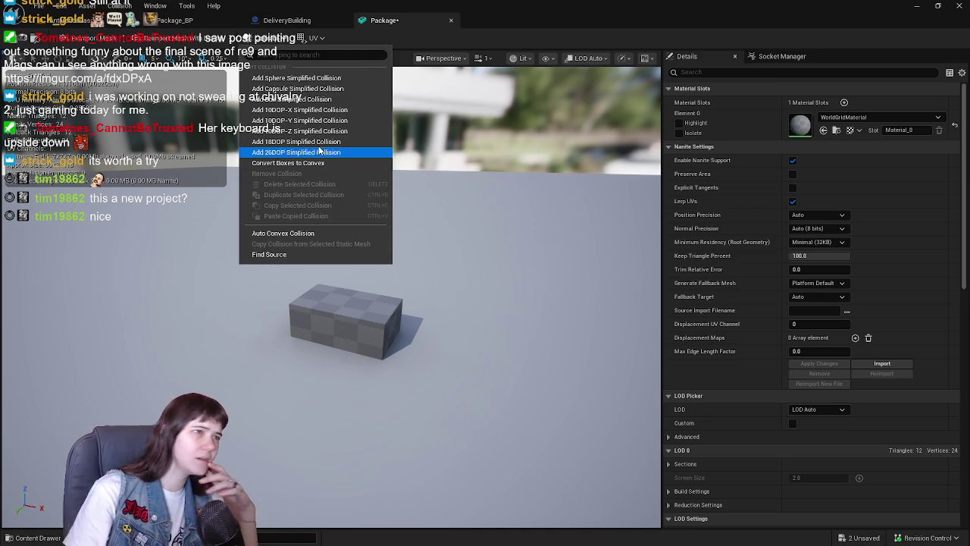
{"action": "left_click", "coordinate": [303, 99]}
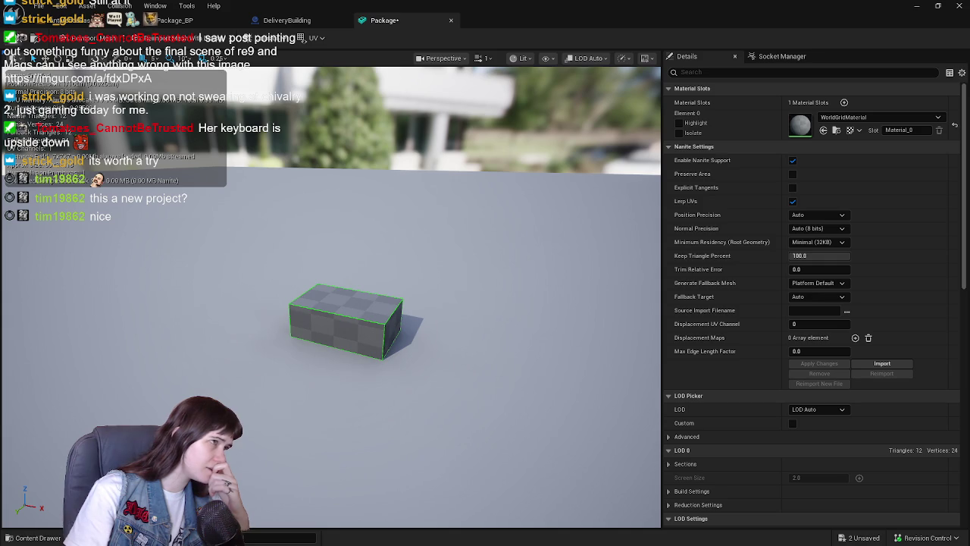
{"action": "left_click", "coordinate": [41, 21]}
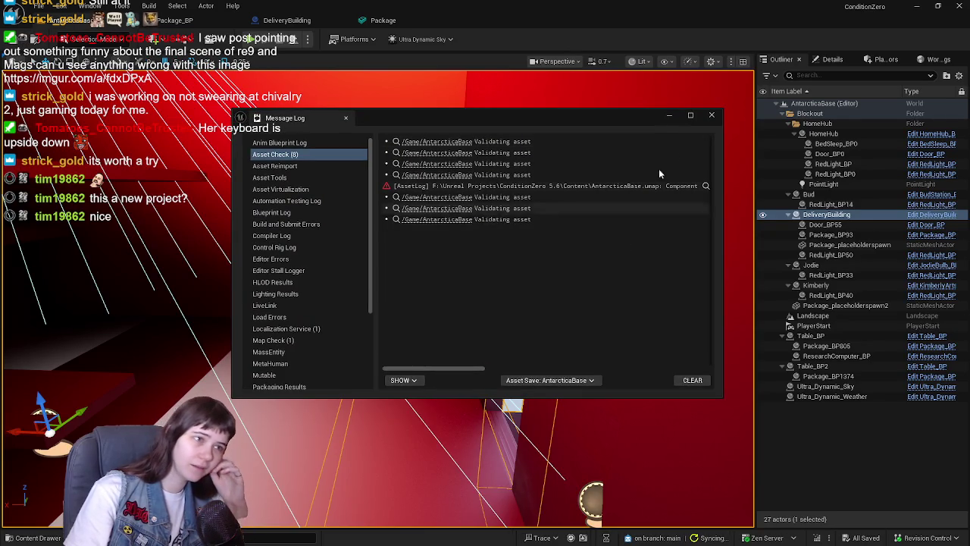
Step: Close the Message Log and play-test from the delivery building, walking the character near the package
{"action": "left_click", "coordinate": [712, 116]}
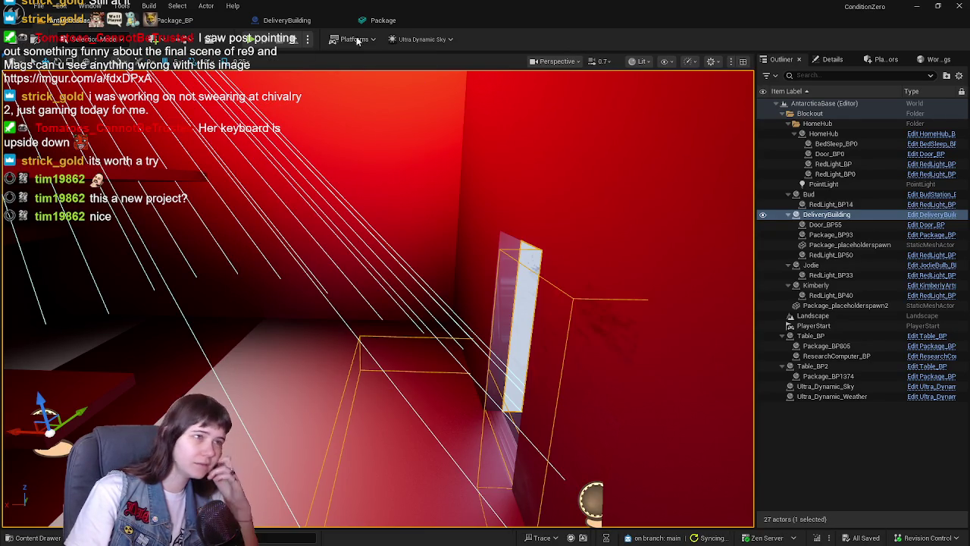
{"action": "right_click", "coordinate": [414, 427]}
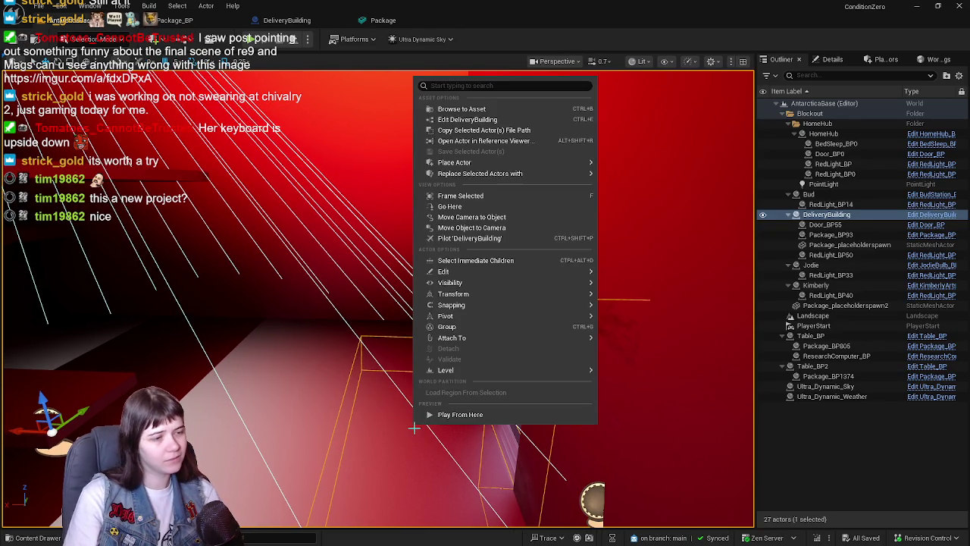
{"action": "left_click", "coordinate": [444, 418]}
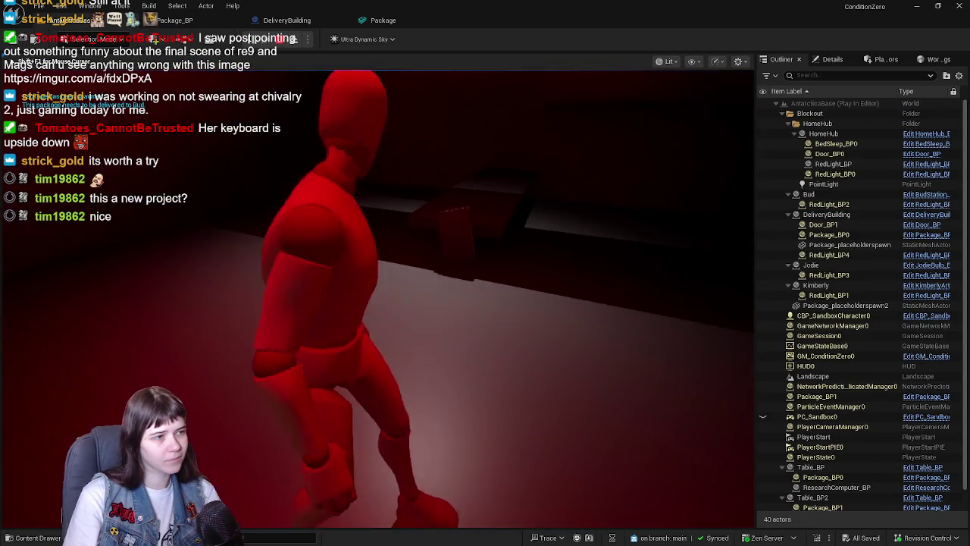
{"action": "key", "text": "w"}
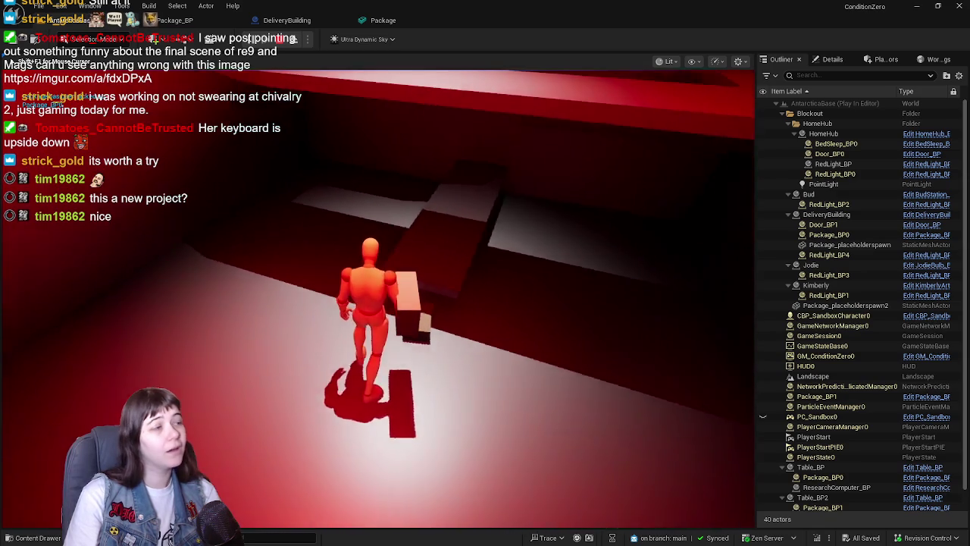
{"action": "key", "text": "d"}
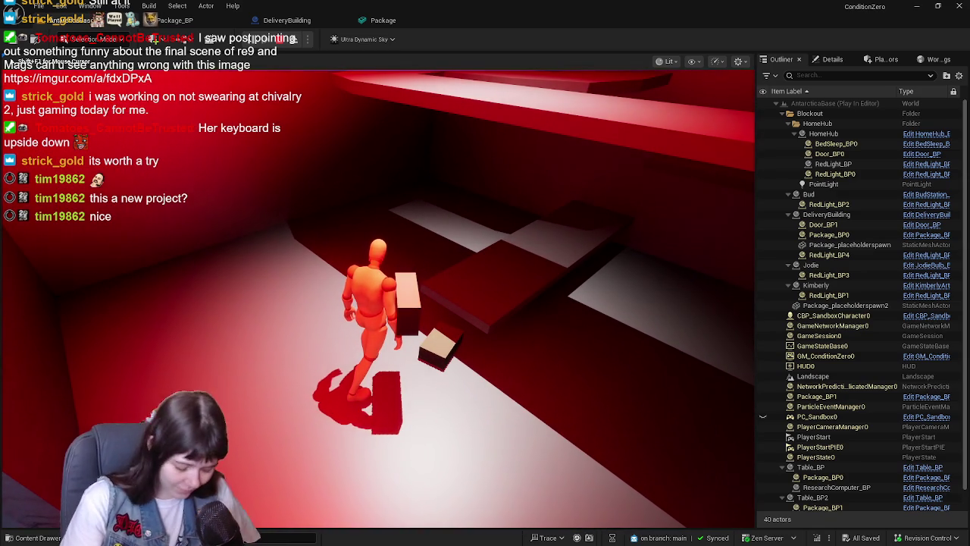
{"action": "key", "text": "Escape"}
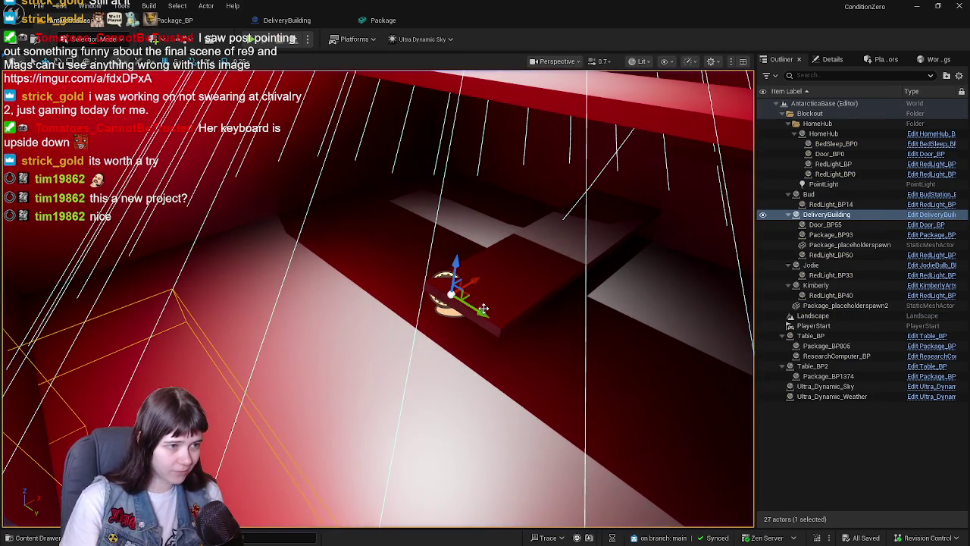
Step: Orbit the view inside the delivery building and switch to the DeliveryBuilding Blueprint
{"action": "left_click_drag", "start_coordinate": [509, 294], "coordinate": [673, 278]}
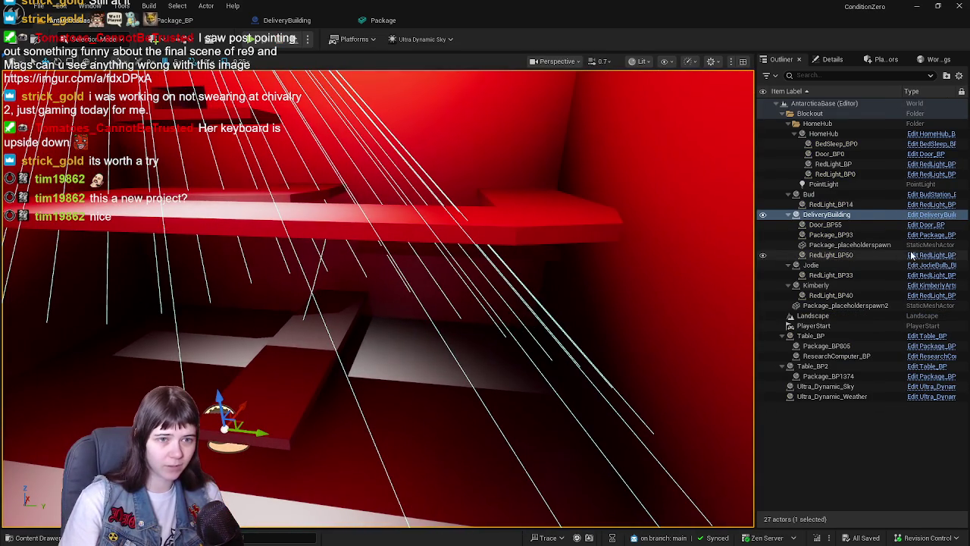
{"action": "mouse_move", "coordinate": [490, 187]}
{"action": "left_mouse_down"}
{"action": "mouse_move", "coordinate": [651, 227]}
{"action": "mouse_move", "coordinate": [746, 265]}
{"action": "left_mouse_up"}
{"action": "left_click_drag", "start_coordinate": [569, 248], "coordinate": [558, 241]}
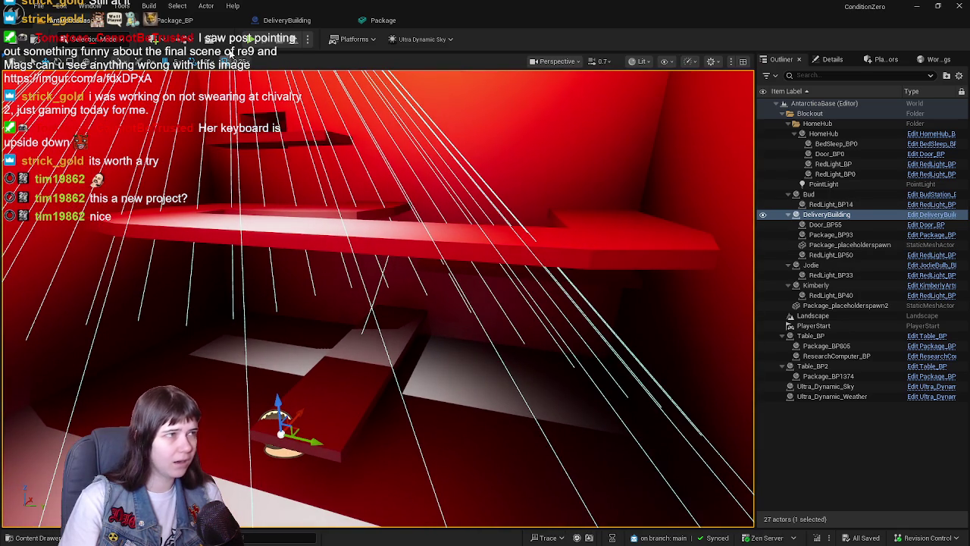
{"action": "left_click", "coordinate": [276, 21]}
Step: Select DeliveryBuilding's conveyor component and open its static mesh in the mesh editor
{"action": "left_click", "coordinate": [176, 57]}
{"action": "left_click", "coordinate": [498, 227]}
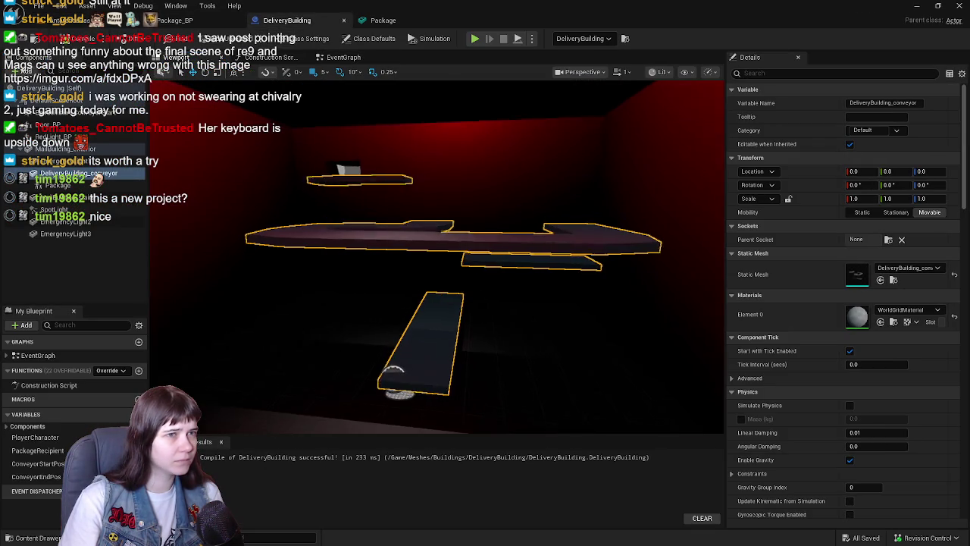
{"action": "left_click", "coordinate": [694, 72]}
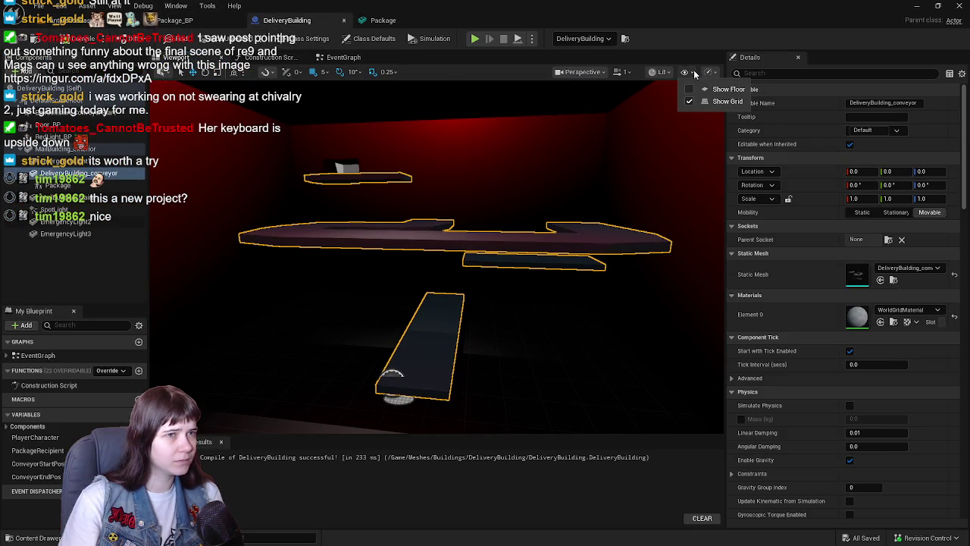
{"action": "left_click", "coordinate": [683, 81]}
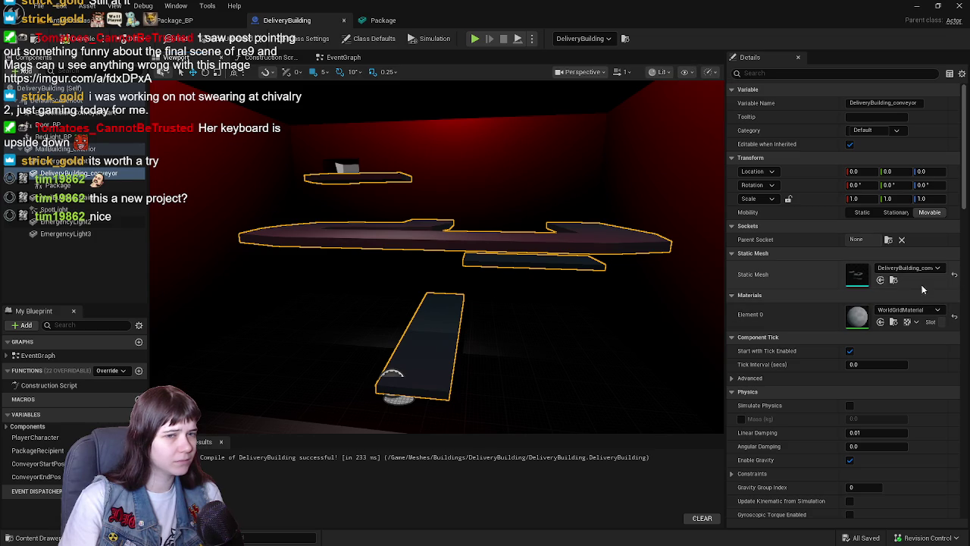
{"action": "left_click", "coordinate": [894, 279]}
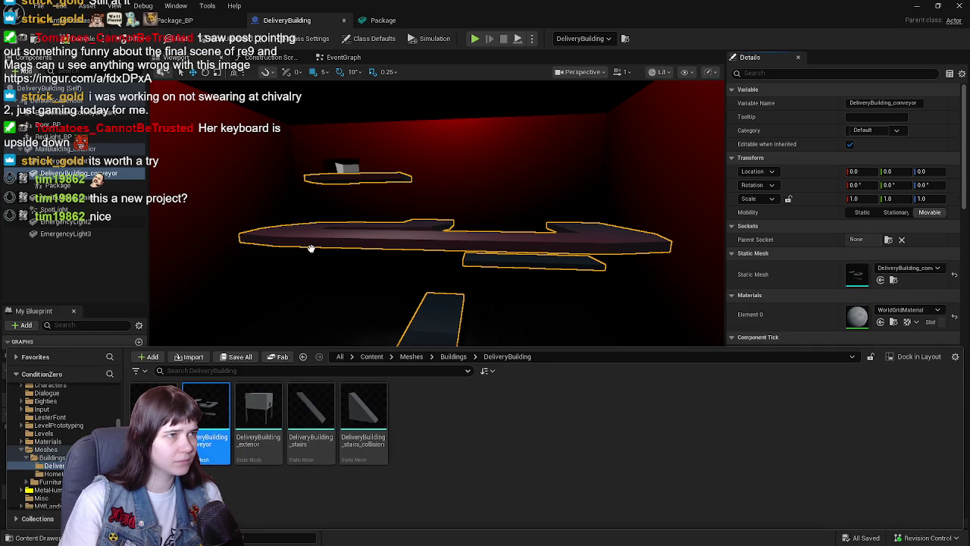
{"action": "double_click", "coordinate": [206, 413]}
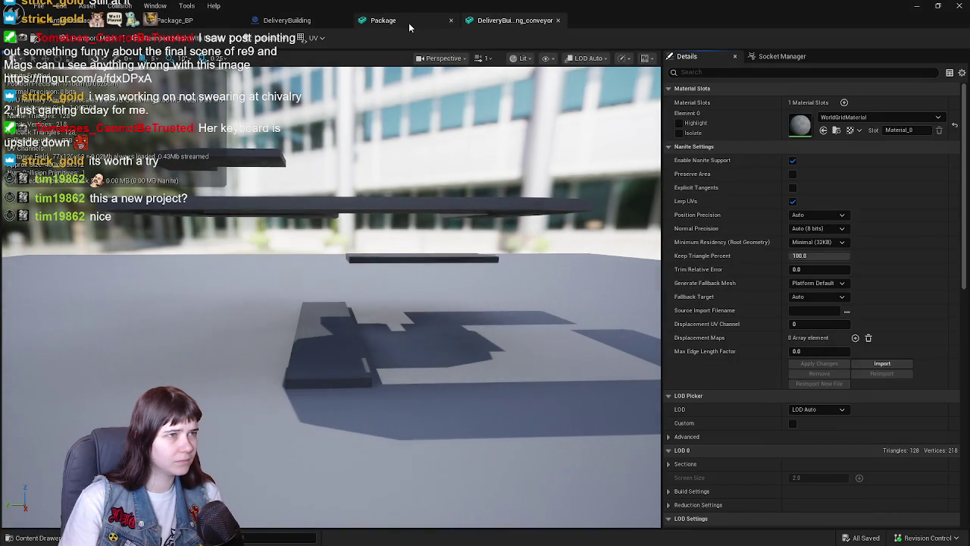
Step: Close the Package mesh editor and display the conveyor mesh's simple collision
{"action": "left_click", "coordinate": [450, 21]}
{"action": "left_click", "coordinate": [547, 59]}
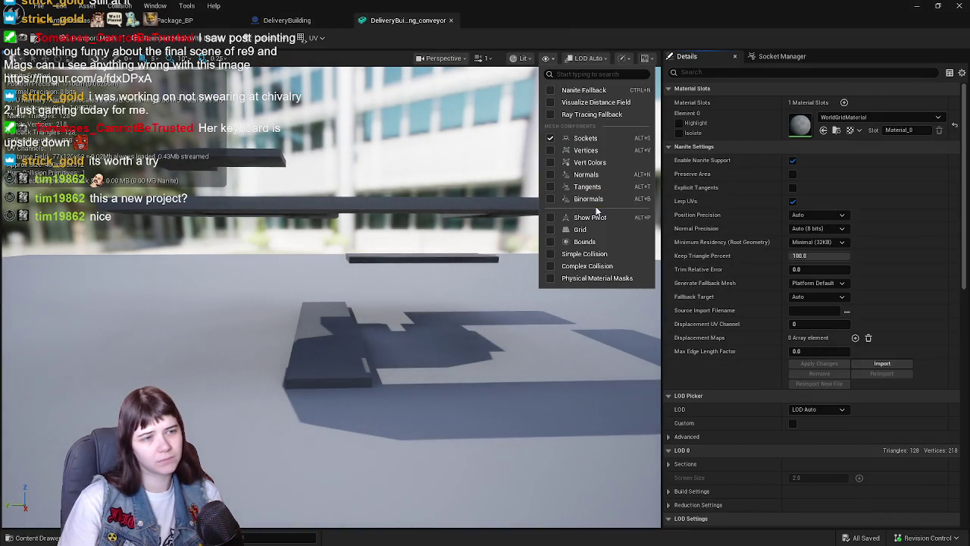
{"action": "left_click", "coordinate": [584, 254]}
{"action": "mouse_move", "coordinate": [454, 341]}
{"action": "left_mouse_down"}
{"action": "mouse_move", "coordinate": [311, 326]}
{"action": "mouse_move", "coordinate": [214, 279]}
{"action": "left_mouse_up"}
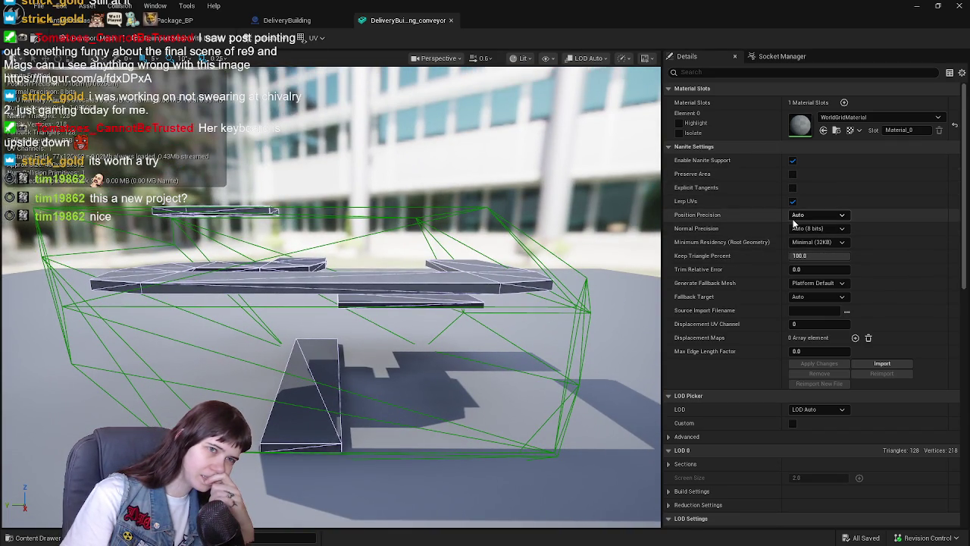
Step: Inspect the conveyor mesh, then back out of an attempted box-to-convex collision conversion
{"action": "scroll", "coordinate": [793, 221], "scroll_direction": "down", "scroll_amount": 4}
{"action": "scroll", "coordinate": [794, 221], "scroll_direction": "up", "scroll_amount": 6}
{"action": "scroll", "coordinate": [780, 208], "scroll_direction": "down", "scroll_amount": 12}
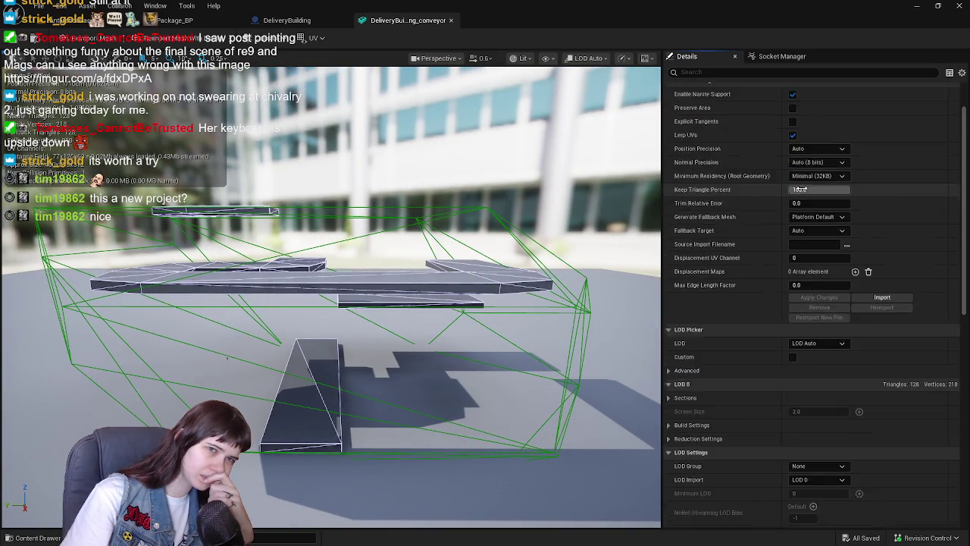
{"action": "scroll", "coordinate": [780, 205], "scroll_direction": "down", "scroll_amount": 5}
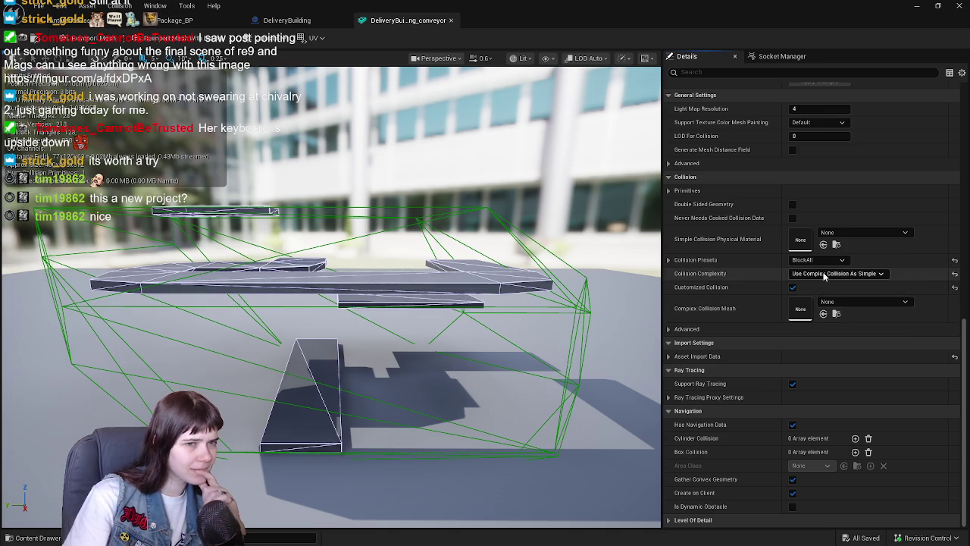
{"action": "left_click", "coordinate": [271, 38]}
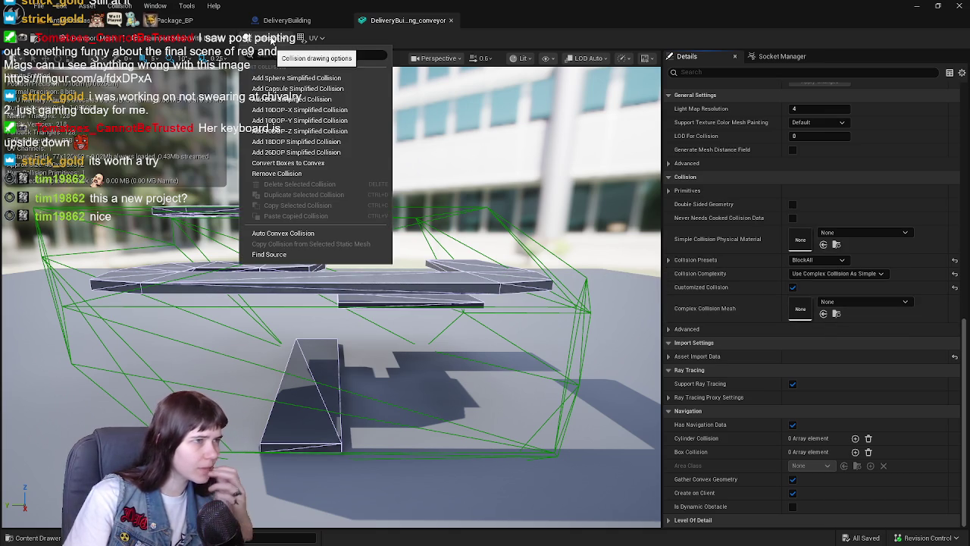
{"action": "left_click", "coordinate": [332, 164]}
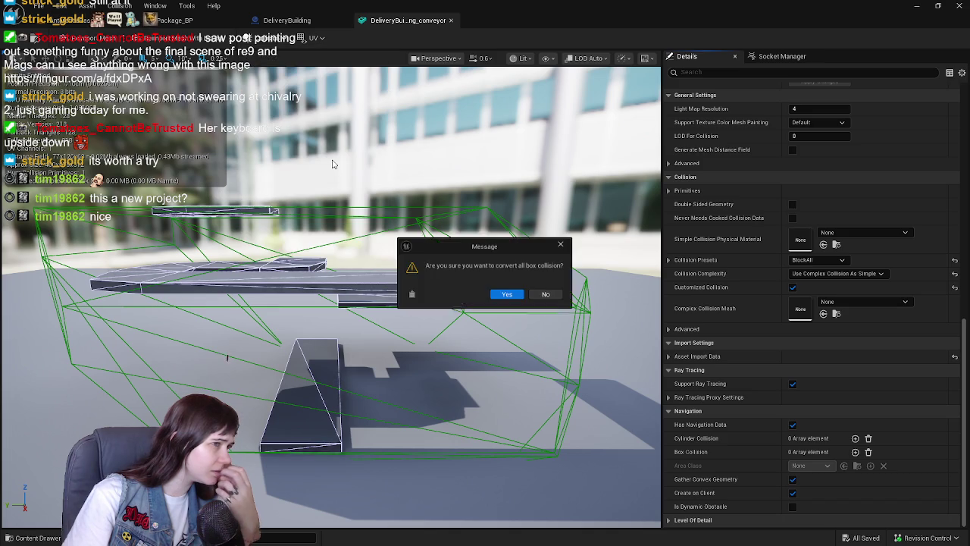
{"action": "left_click", "coordinate": [549, 295]}
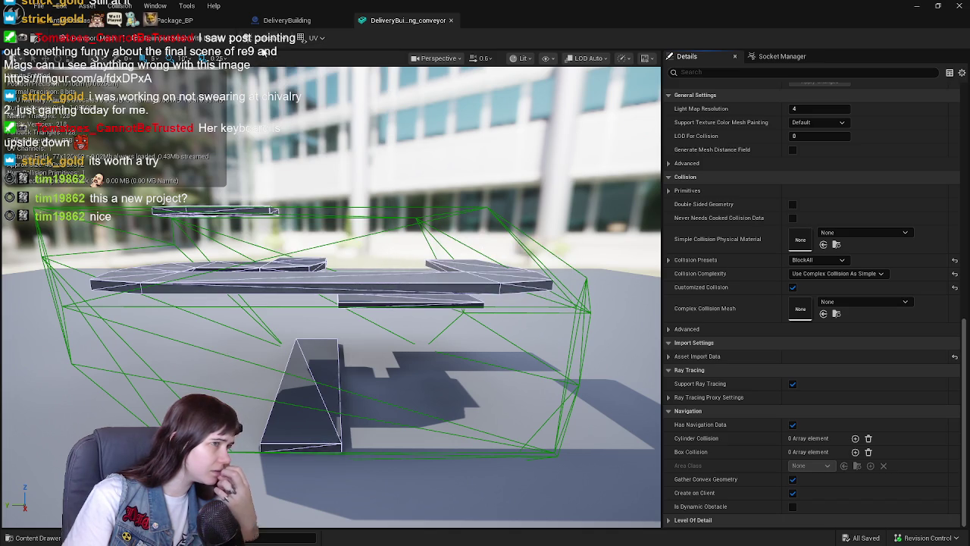
Step: Remove the conveyor's old collision and replace it with auto convex collision (4 hulls, 16 max verts)
{"action": "left_click", "coordinate": [265, 38]}
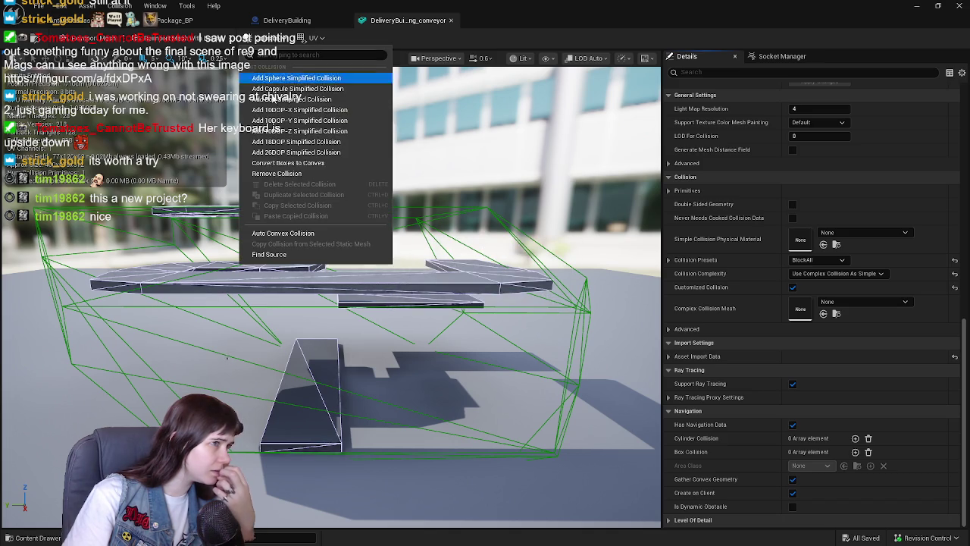
{"action": "left_click", "coordinate": [284, 175]}
{"action": "left_click", "coordinate": [266, 38]}
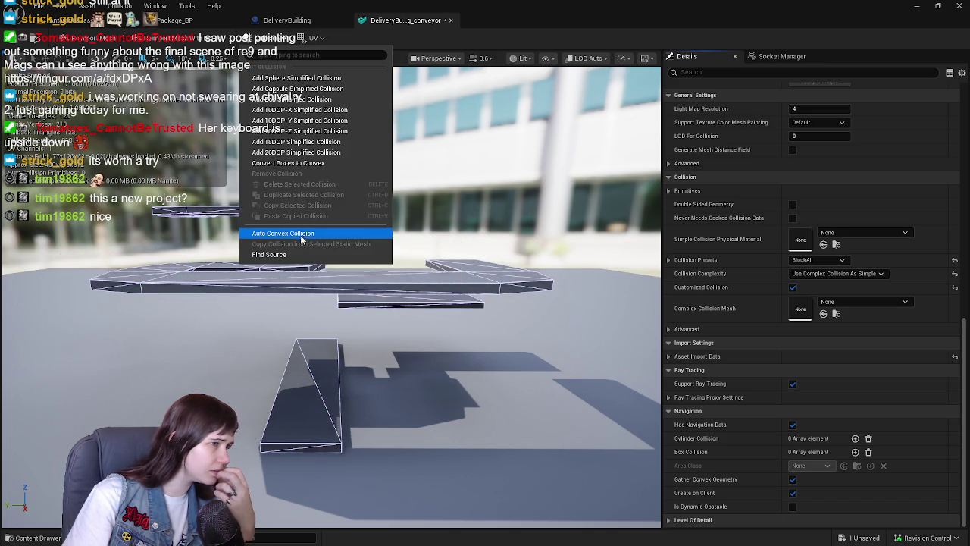
{"action": "left_click", "coordinate": [303, 232]}
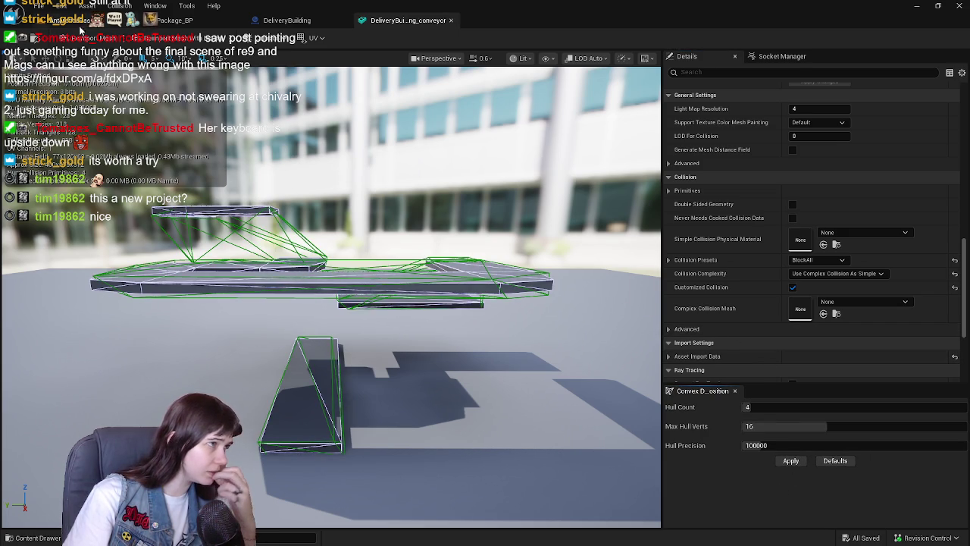
{"action": "left_click", "coordinate": [79, 29]}
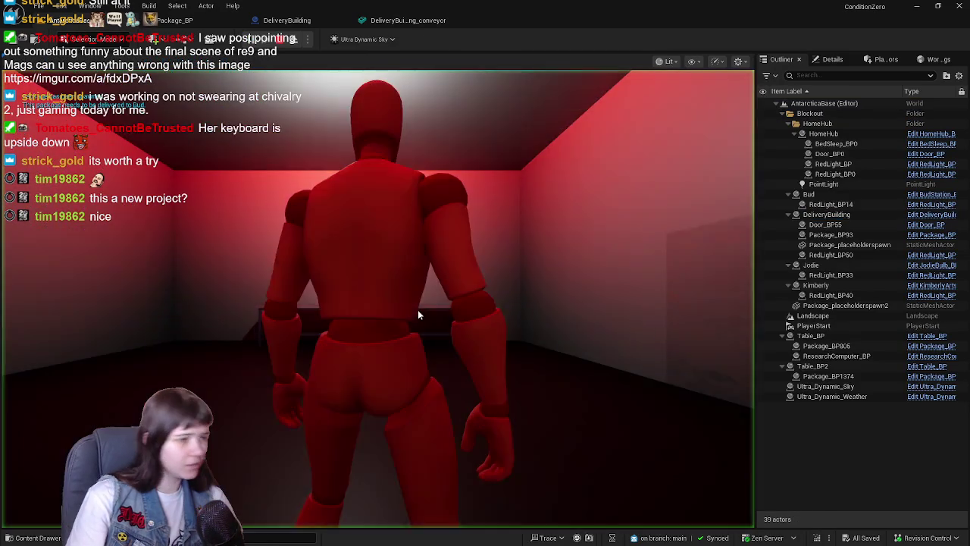
Step: Fly to DeliveryBuilding and run a quick Play From Here test inside the room
{"action": "double_click", "coordinate": [826, 214]}
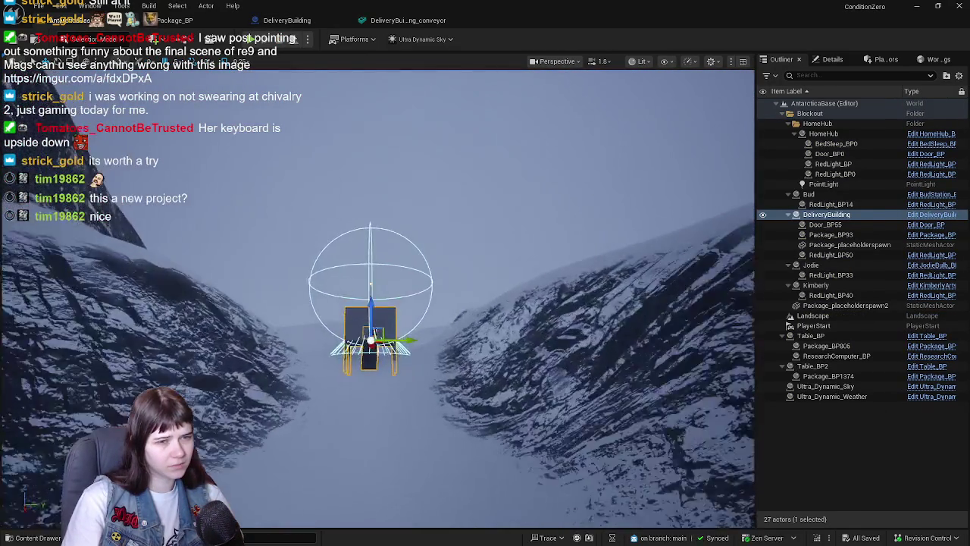
{"action": "scroll", "coordinate": [378, 295], "scroll_direction": "up", "scroll_amount": 10}
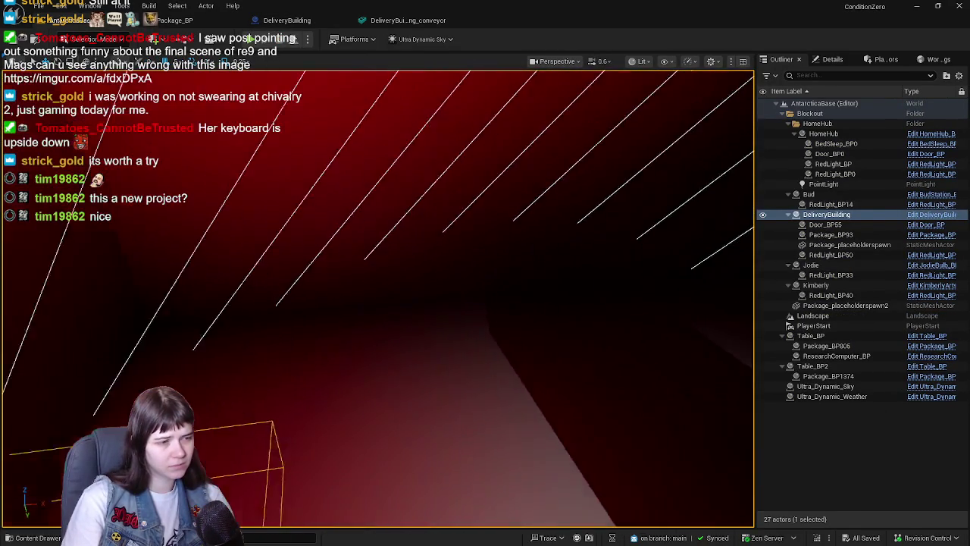
{"action": "left_click_drag", "start_coordinate": [481, 343], "coordinate": [481, 344]}
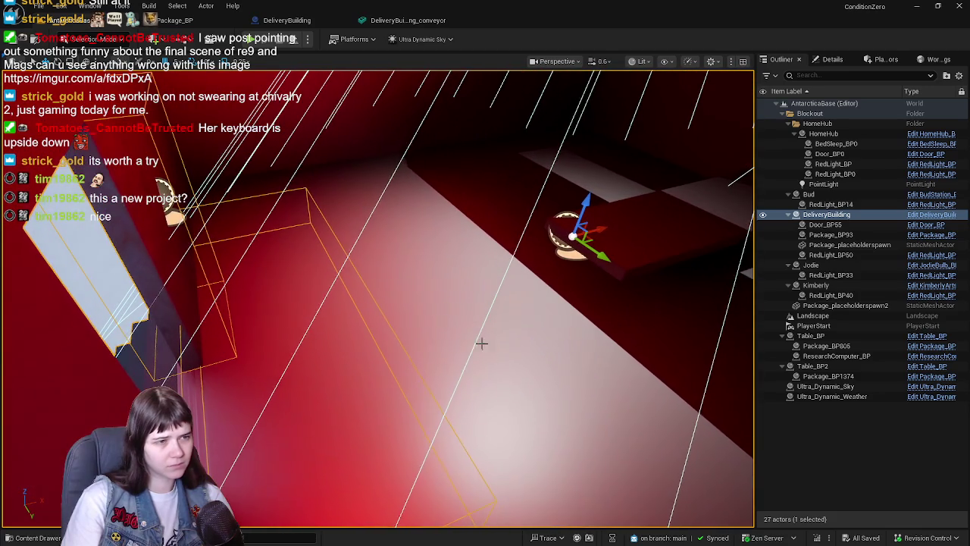
{"action": "right_click", "coordinate": [481, 343]}
{"action": "left_click", "coordinate": [470, 381]}
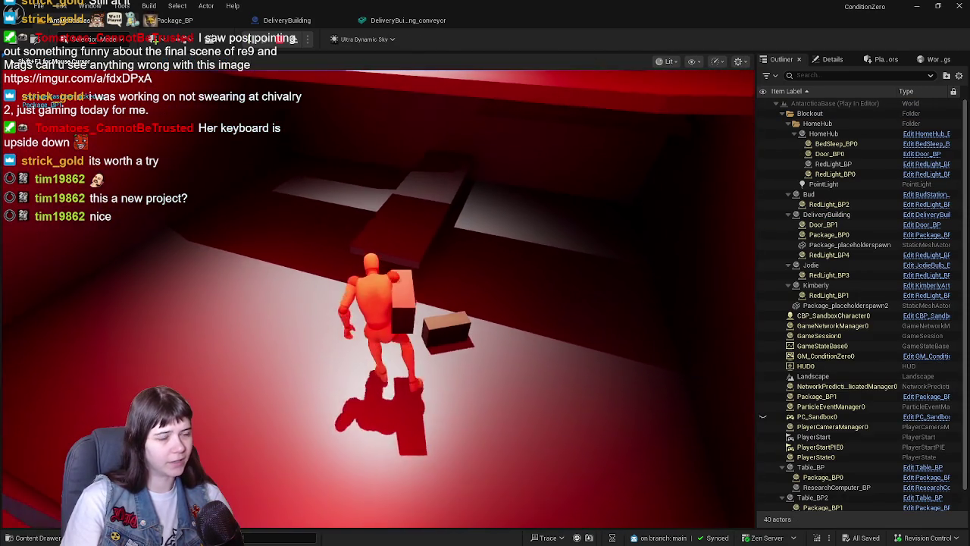
{"action": "key", "text": "Escape"}
Step: Reselect DeliveryBuilding, frame it in view, and open its Blueprint editor
{"action": "left_click_drag", "start_coordinate": [497, 284], "coordinate": [498, 262]}
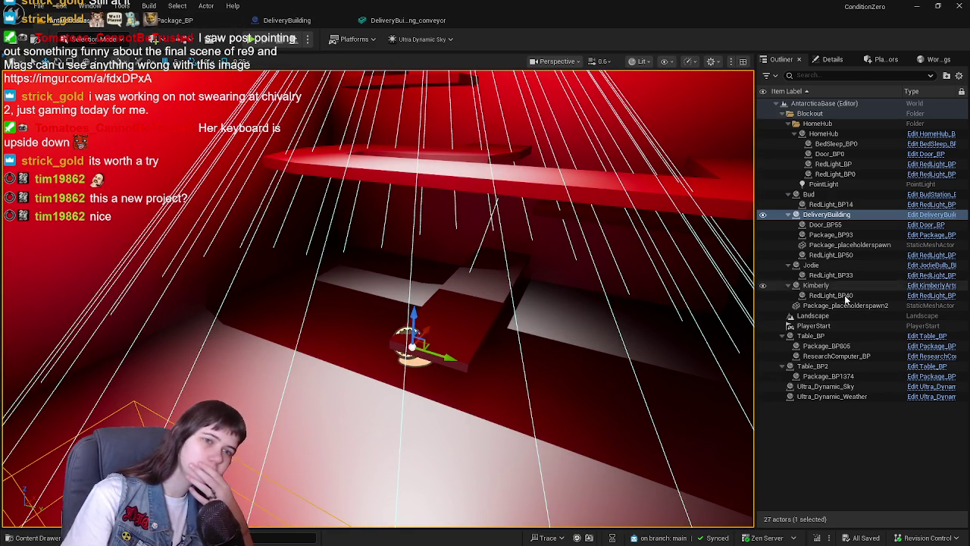
{"action": "left_click", "coordinate": [855, 236]}
{"action": "key", "text": "ctrl+z"}
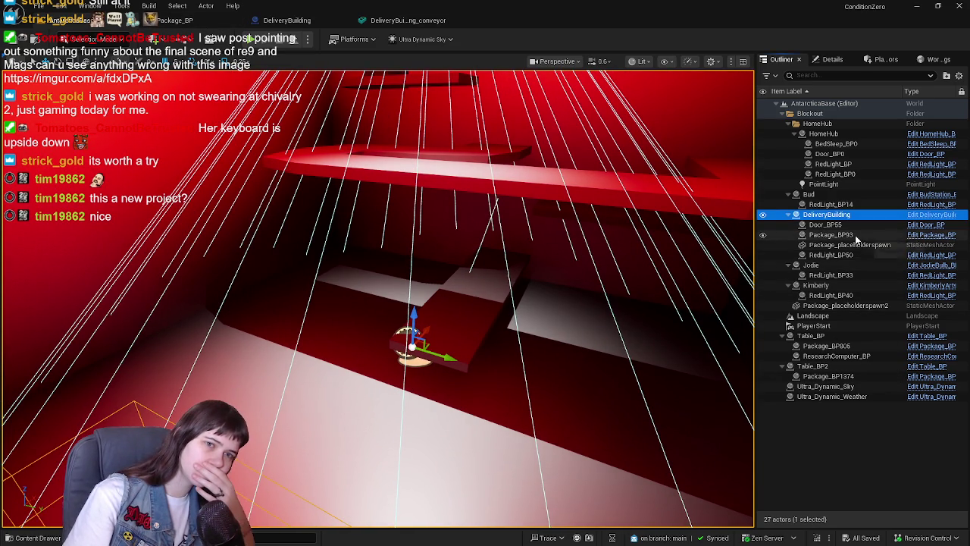
{"action": "key", "text": "f"}
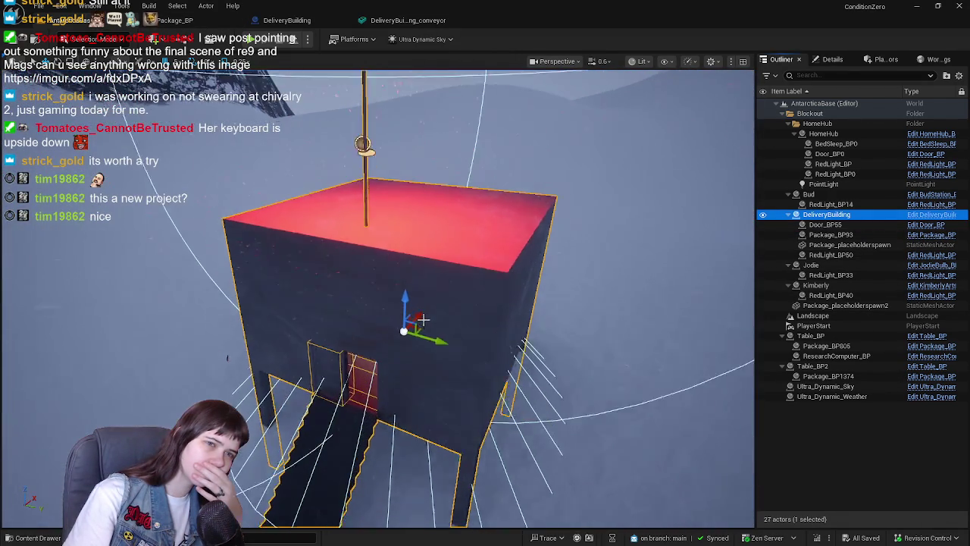
{"action": "scroll", "coordinate": [422, 319], "scroll_direction": "up", "scroll_amount": 10}
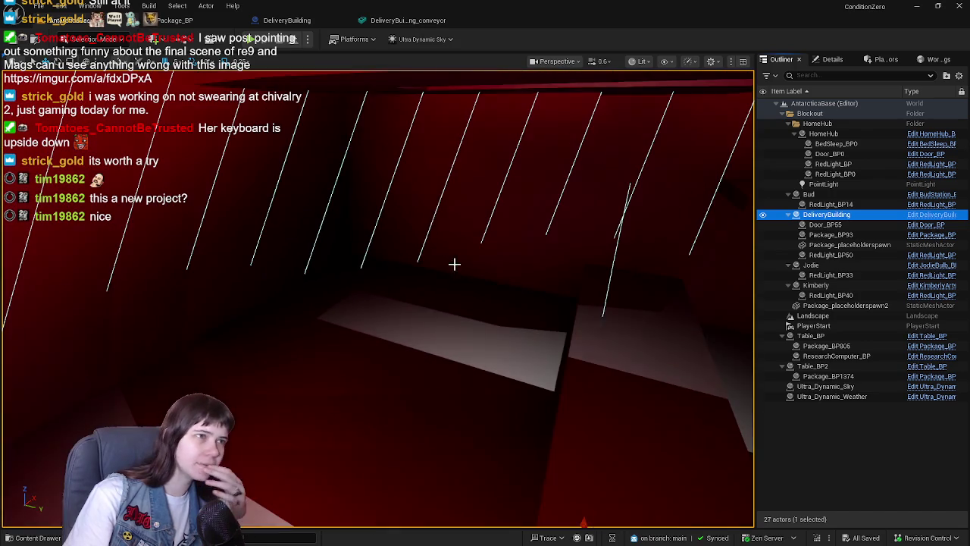
{"action": "left_click", "coordinate": [287, 19]}
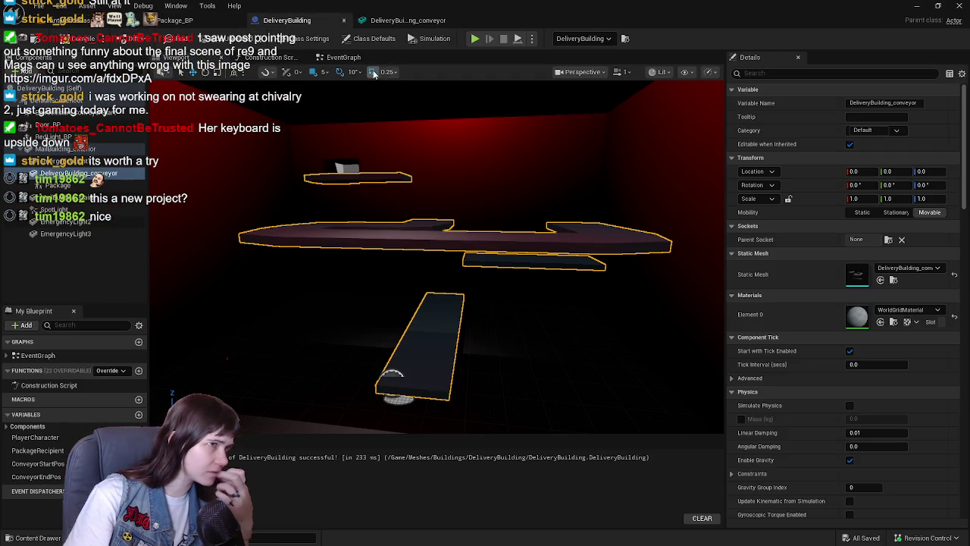
Step: Move DeliveryBuilding's Package component from Y -20 to Y -170 and save all assets
{"action": "left_click", "coordinate": [343, 57]}
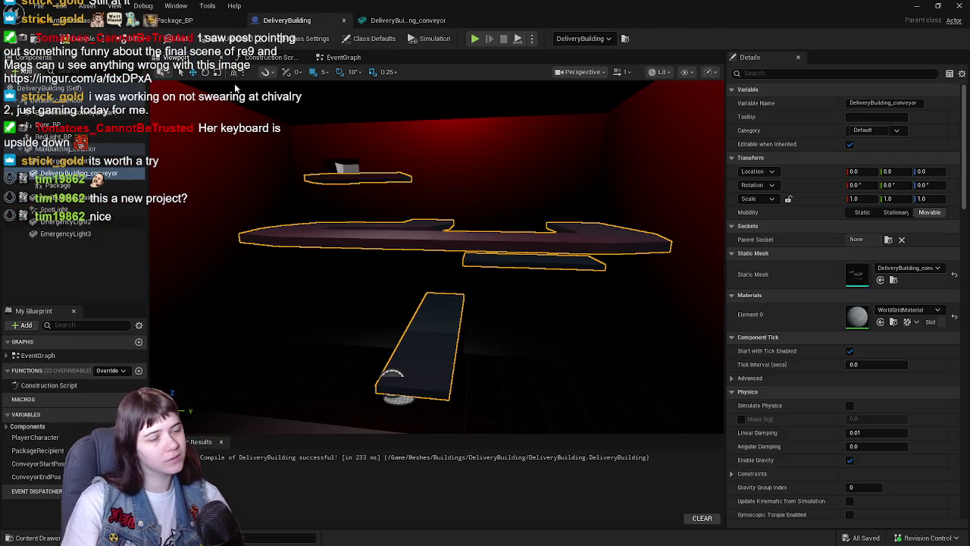
{"action": "left_click", "coordinate": [193, 59]}
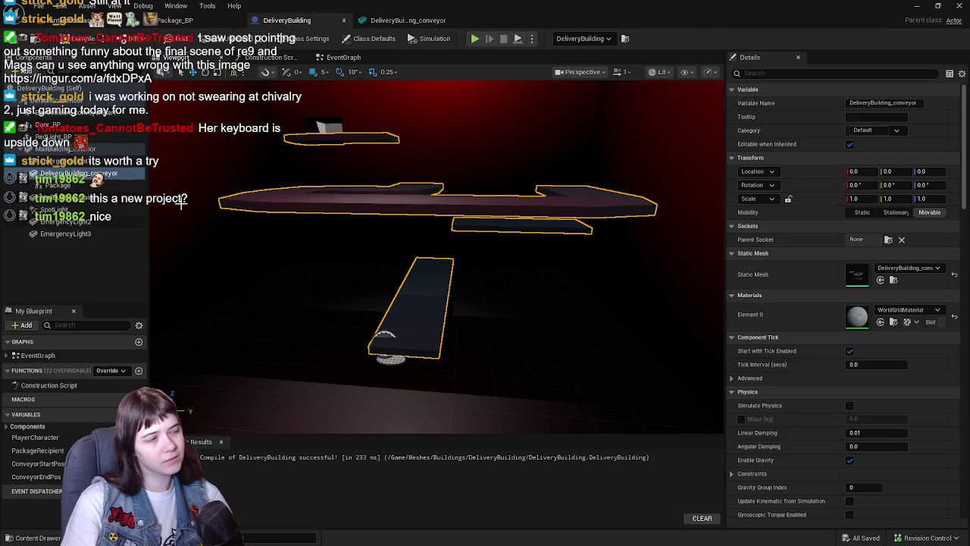
{"action": "double_click", "coordinate": [74, 186]}
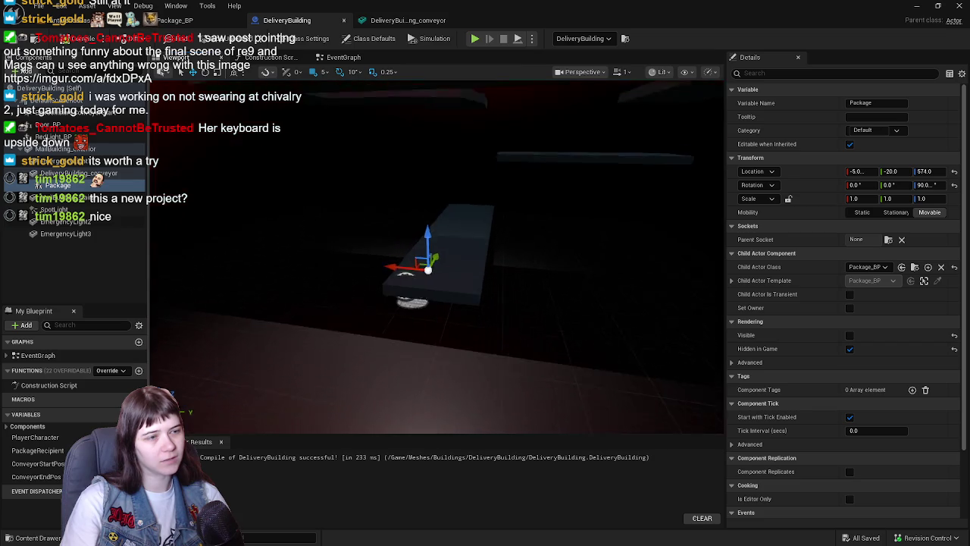
{"action": "scroll", "coordinate": [863, 392], "scroll_direction": "down", "scroll_amount": 3}
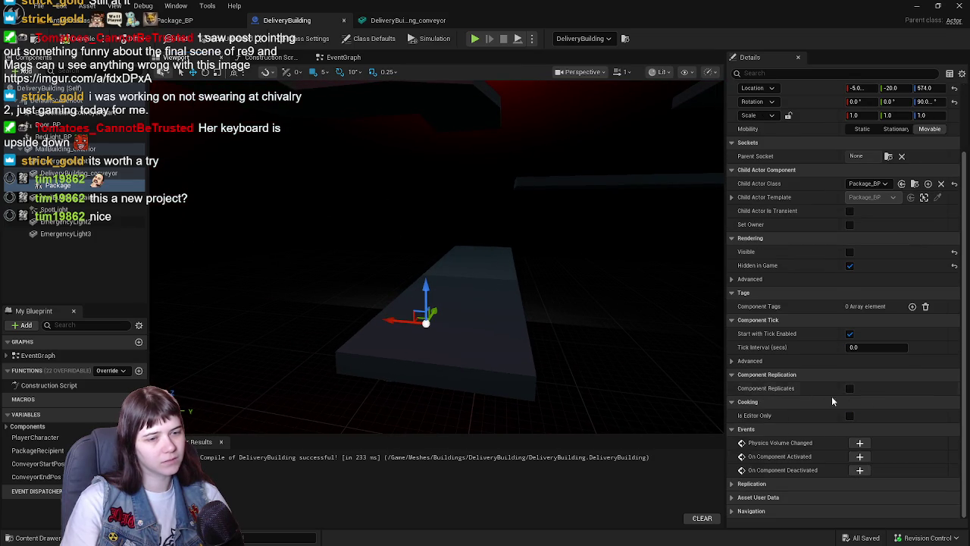
{"action": "scroll", "coordinate": [806, 391], "scroll_direction": "up", "scroll_amount": 3}
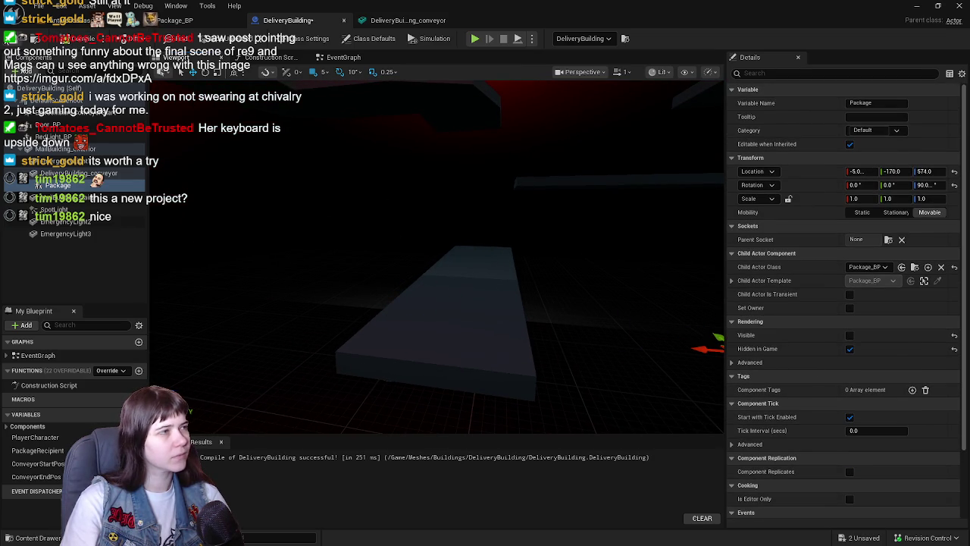
{"action": "left_click", "coordinate": [78, 23]}
{"action": "key", "text": "ctrl+s"}
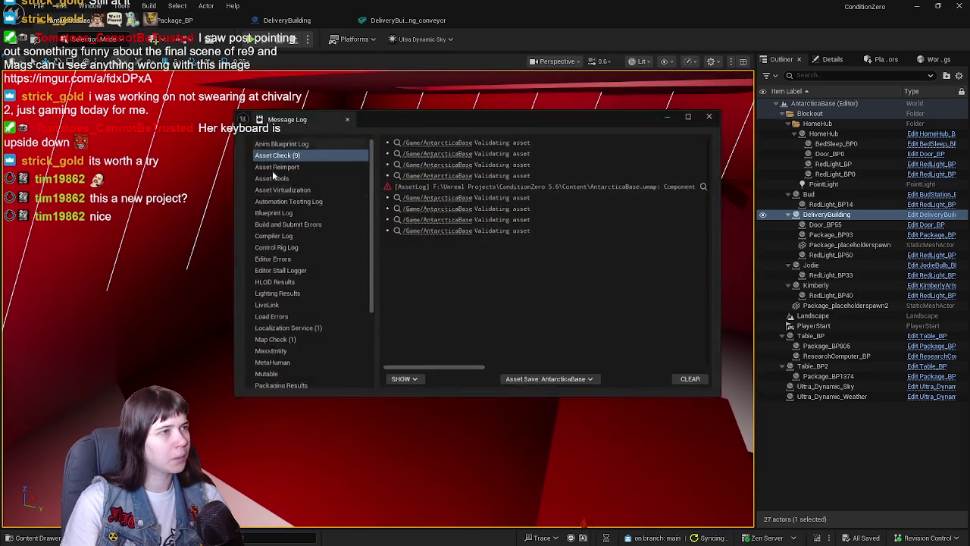
Step: Close the Message Log and play-test from inside the room, walking toward the lit doorway
{"action": "left_click", "coordinate": [712, 116]}
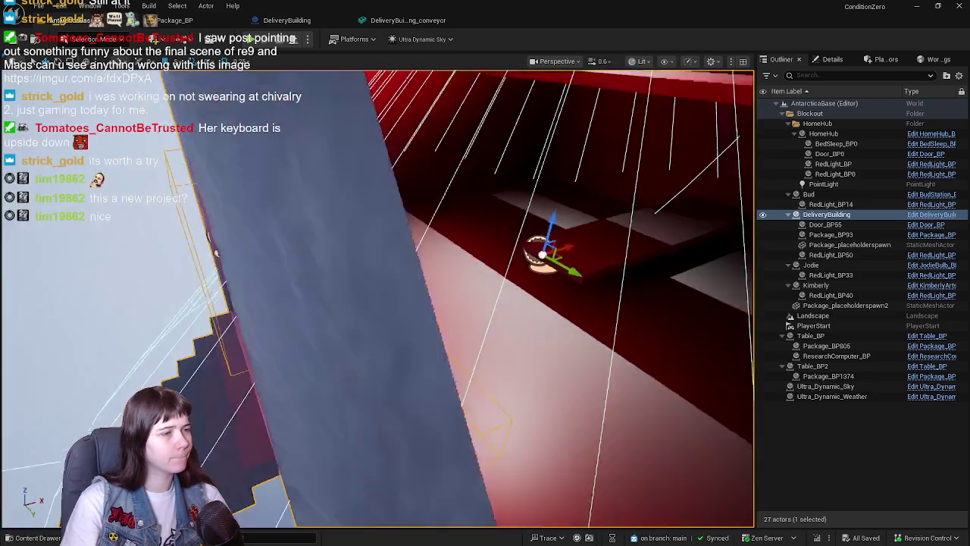
{"action": "mouse_move", "coordinate": [383, 382]}
{"action": "left_mouse_down"}
{"action": "mouse_move", "coordinate": [394, 401]}
{"action": "mouse_move", "coordinate": [383, 381]}
{"action": "left_mouse_up"}
{"action": "right_click", "coordinate": [277, 390]}
{"action": "left_click", "coordinate": [354, 379]}
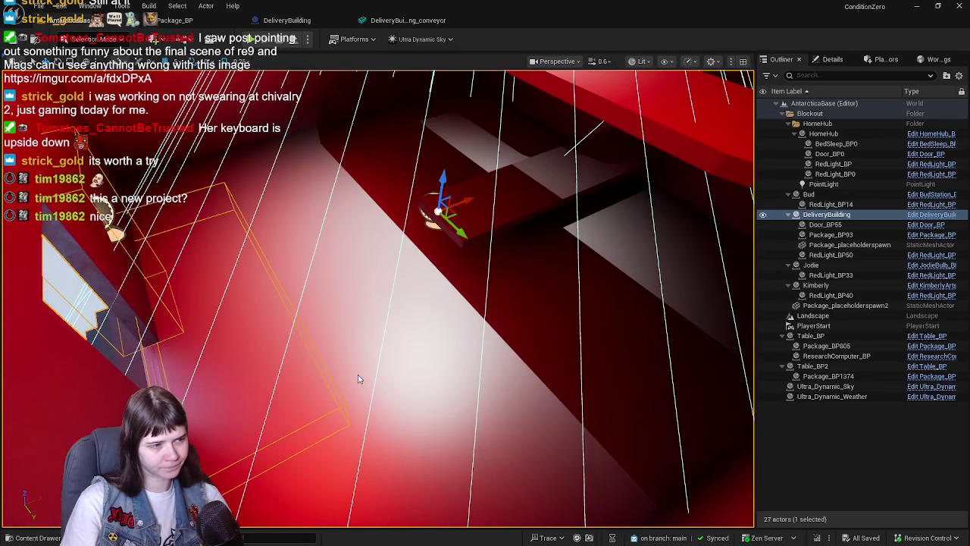
{"action": "key", "text": "w"}
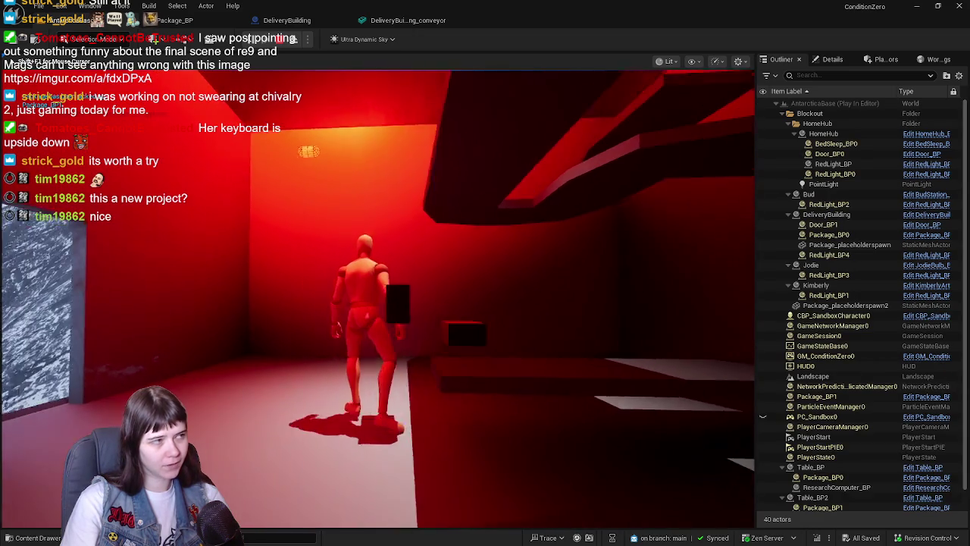
{"action": "key", "text": "w"}
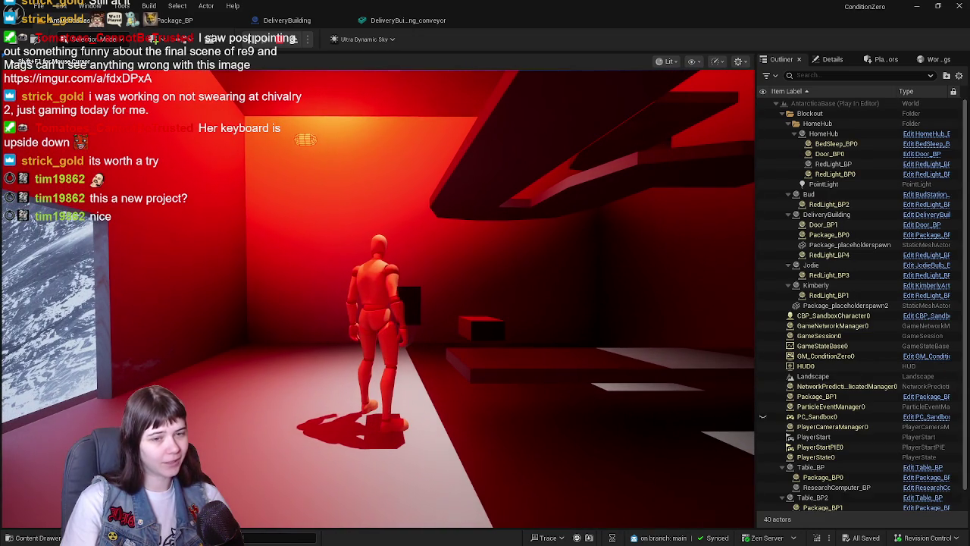
{"action": "key", "text": "w"}
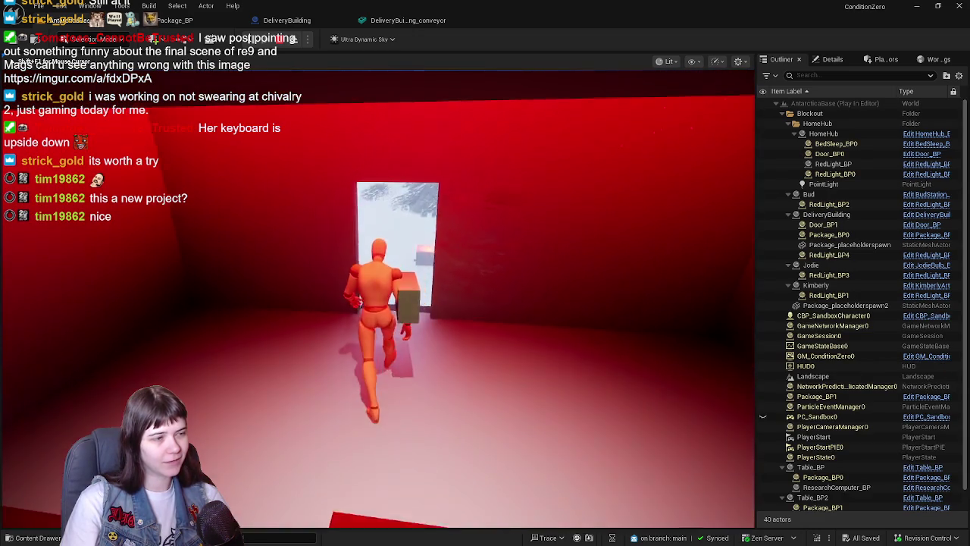
{"action": "key", "text": "Escape"}
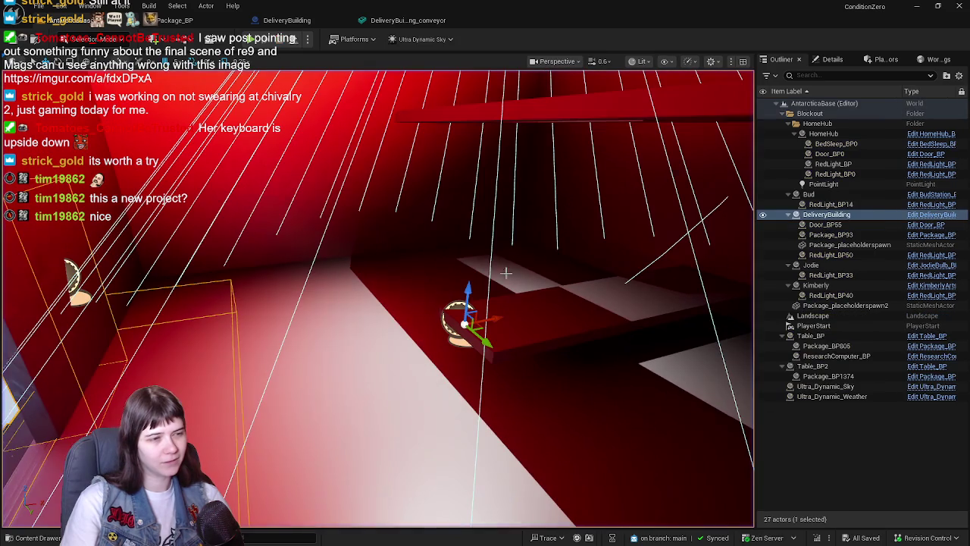
Step: Select DeliveryBuilding's Package component in Details and open it via Edit in Blueprint
{"action": "key", "text": "f"}
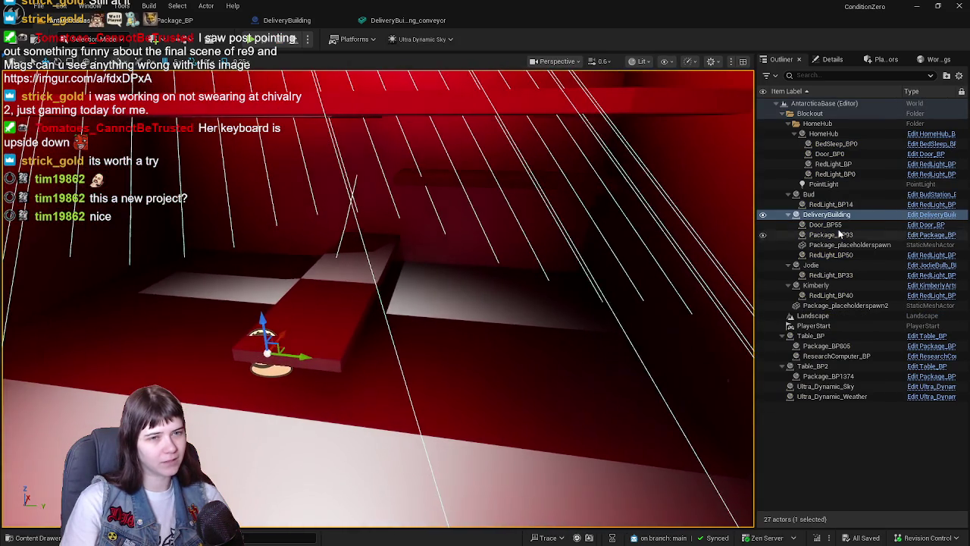
{"action": "left_click", "coordinate": [832, 60]}
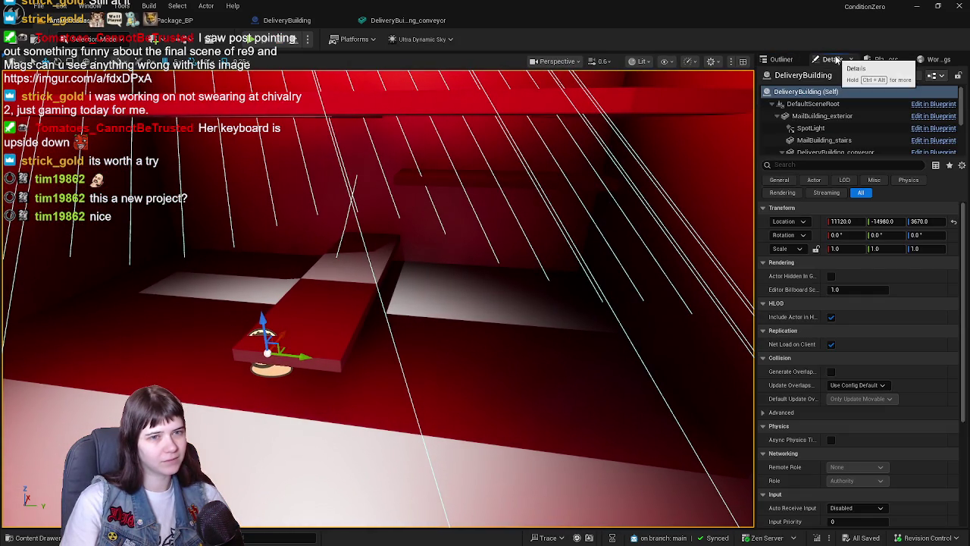
{"action": "left_click", "coordinate": [815, 117]}
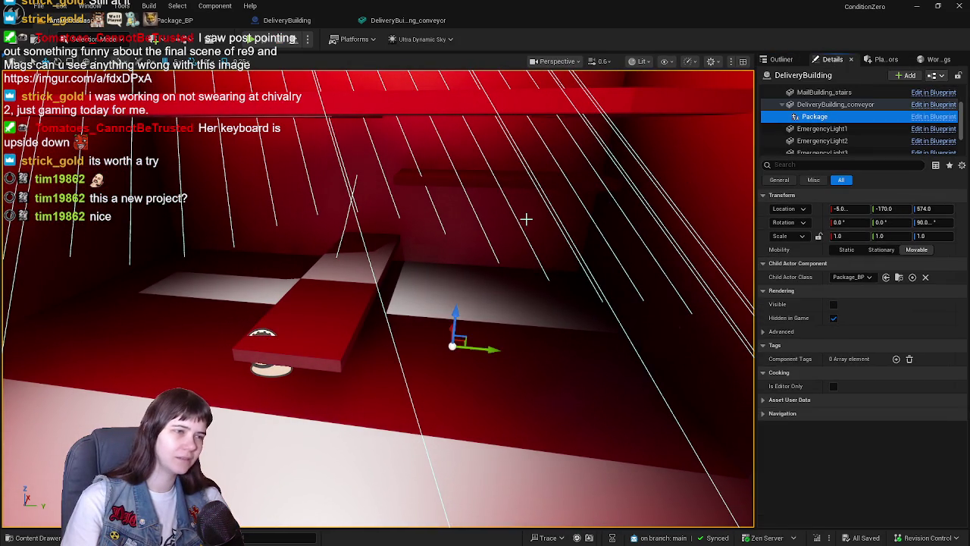
{"action": "key", "text": "f"}
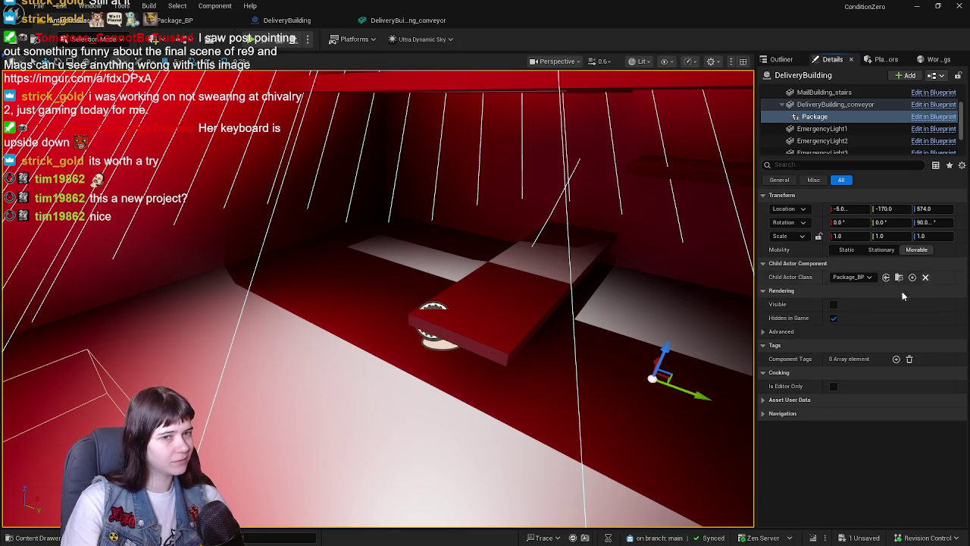
{"action": "left_click", "coordinate": [886, 278]}
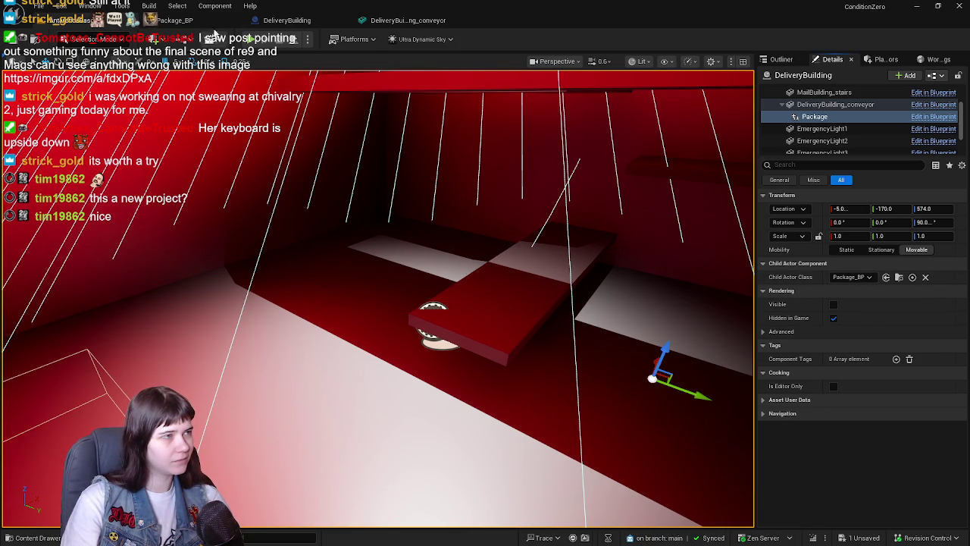
Step: Frame and deselect the Package component, then save all modified assets from the level editor
{"action": "key", "text": "f"}
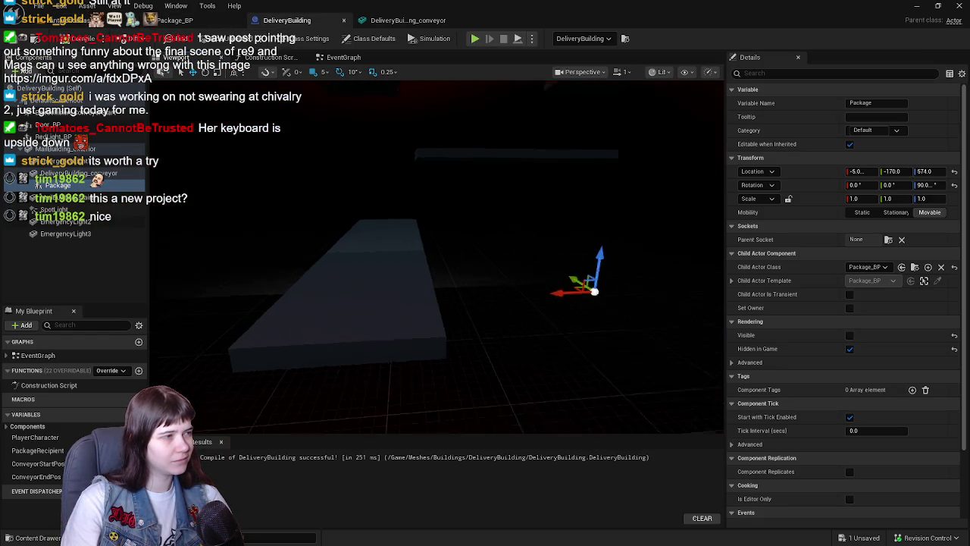
{"action": "left_click", "coordinate": [344, 209]}
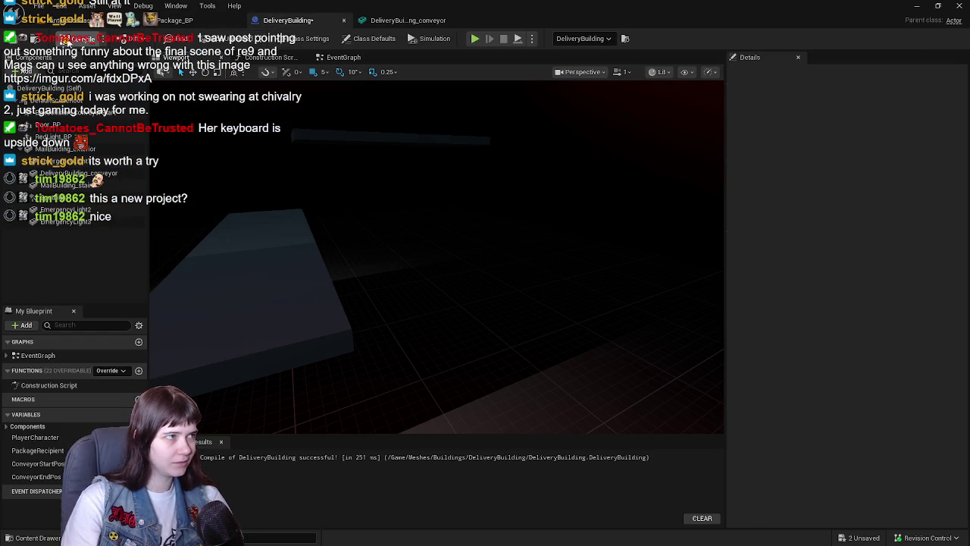
{"action": "left_click", "coordinate": [181, 20]}
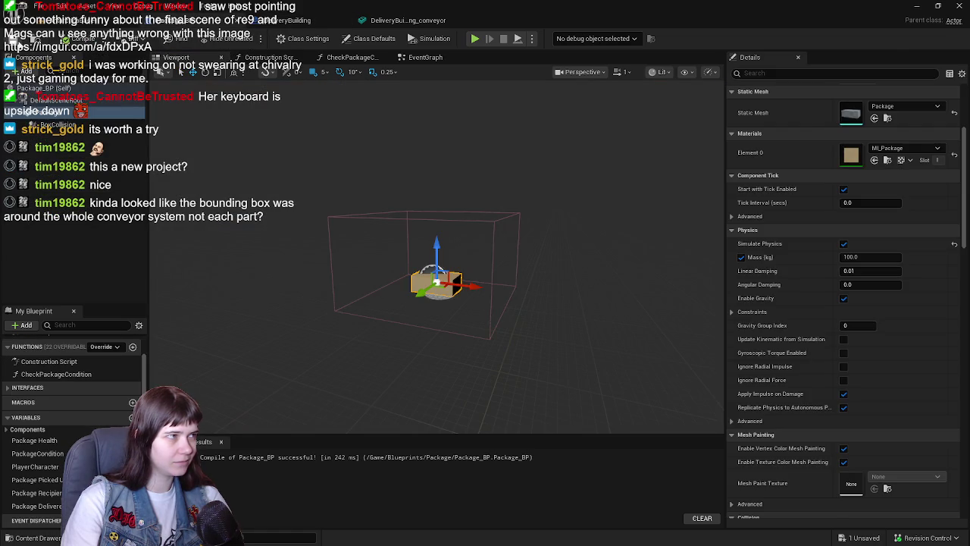
{"action": "left_click", "coordinate": [64, 23]}
{"action": "key", "text": "ctrl+s"}
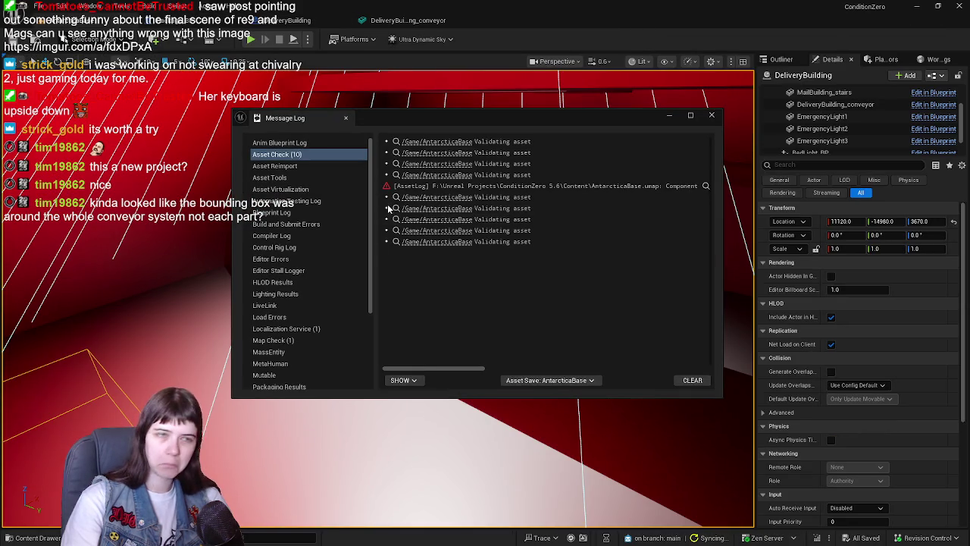
Step: Close the Message Log, adjust the view of the red room, and start a play test
{"action": "left_click", "coordinate": [712, 115]}
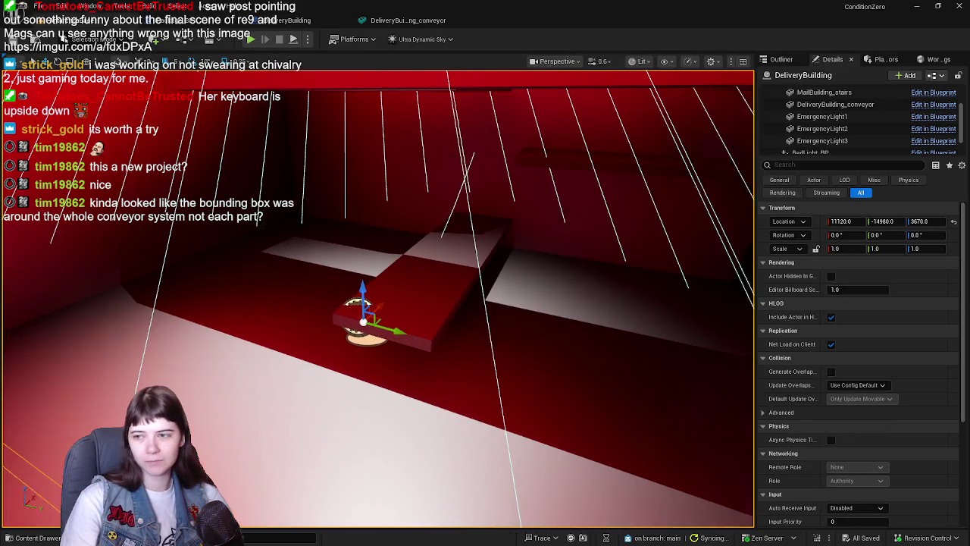
{"action": "left_click_drag", "start_coordinate": [471, 235], "coordinate": [462, 236]}
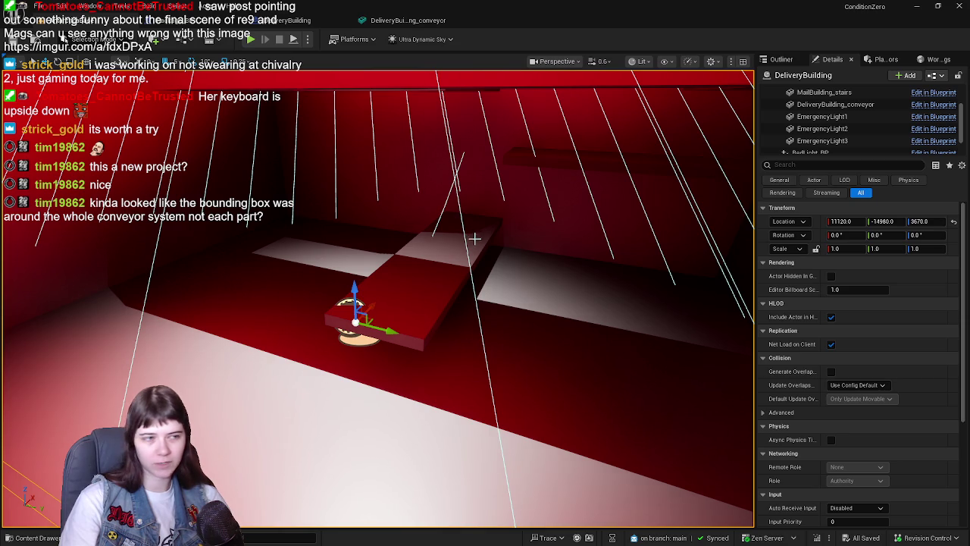
{"action": "scroll", "coordinate": [482, 288], "scroll_direction": "up", "scroll_amount": 3}
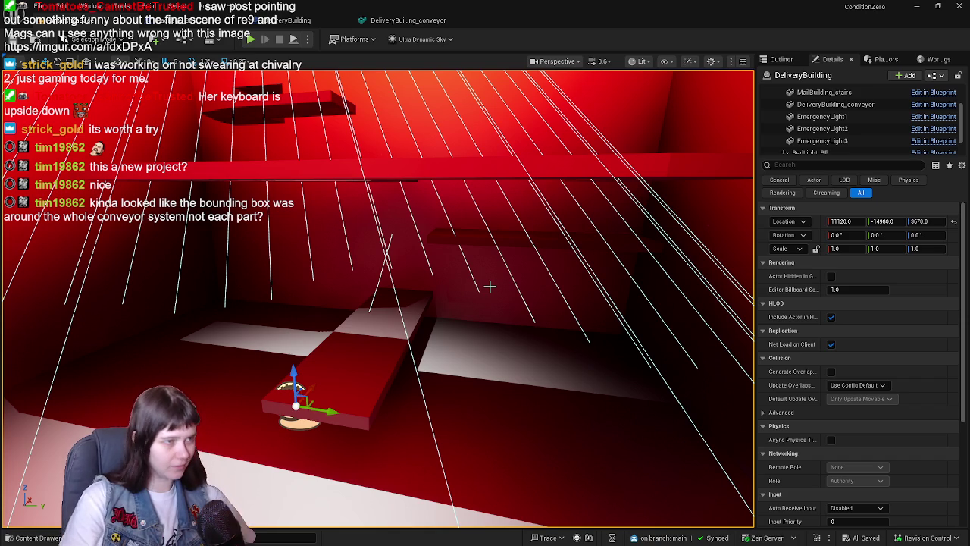
{"action": "left_click", "coordinate": [254, 39]}
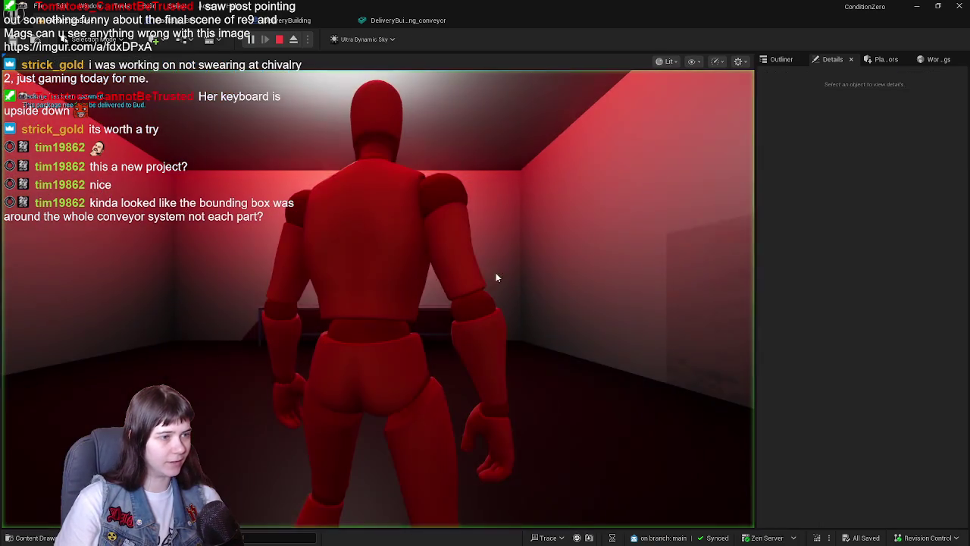
Step: Stop the initial play test and adjust the viewport zoom
{"action": "key", "text": "Escape"}
{"action": "scroll", "coordinate": [337, 193], "scroll_direction": "down", "scroll_amount": 10}
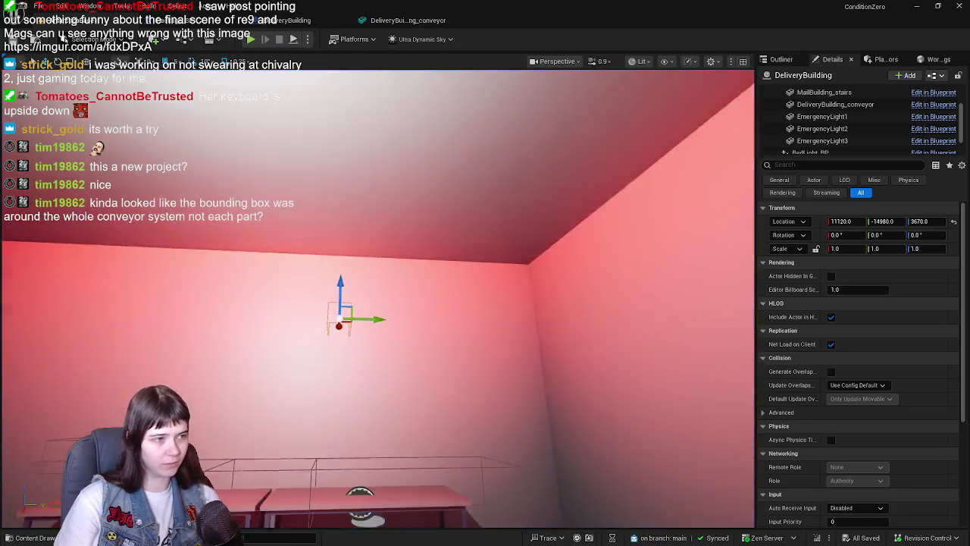
{"action": "scroll", "coordinate": [338, 193], "scroll_direction": "up", "scroll_amount": 10}
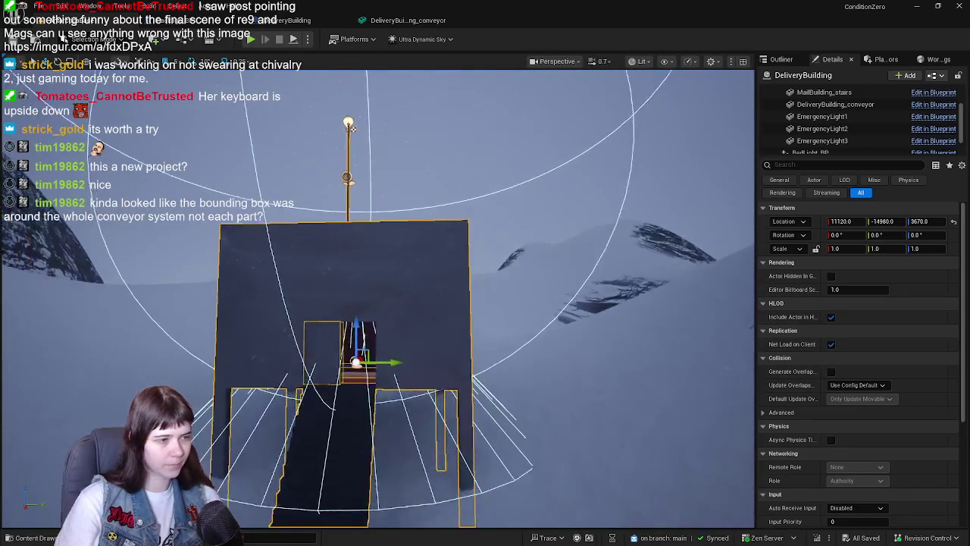
{"action": "scroll", "coordinate": [338, 193], "scroll_direction": "up", "scroll_amount": 5}
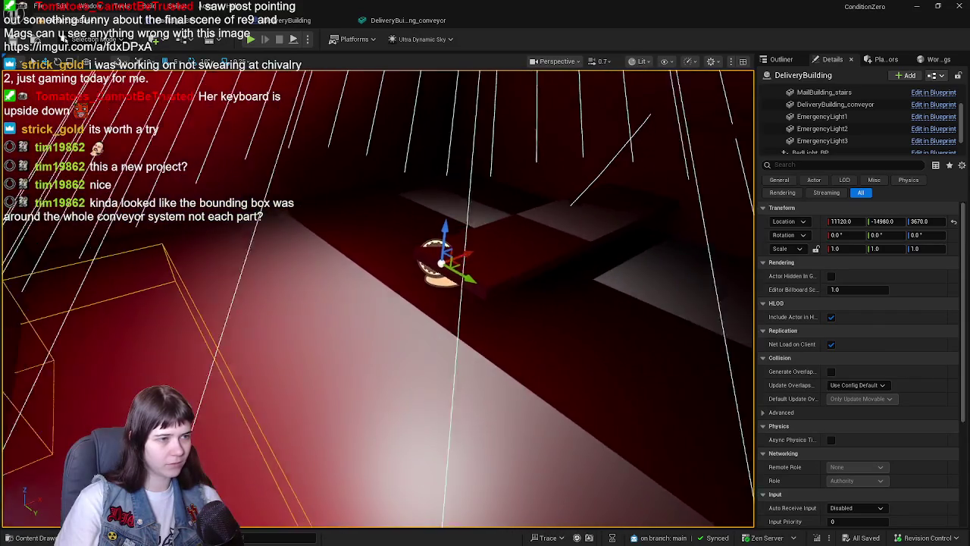
Step: Play from a spot in the room, walk forward, then open the Set Visibility error in Package_BP
{"action": "right_click", "coordinate": [265, 65]}
{"action": "left_click", "coordinate": [322, 401]}
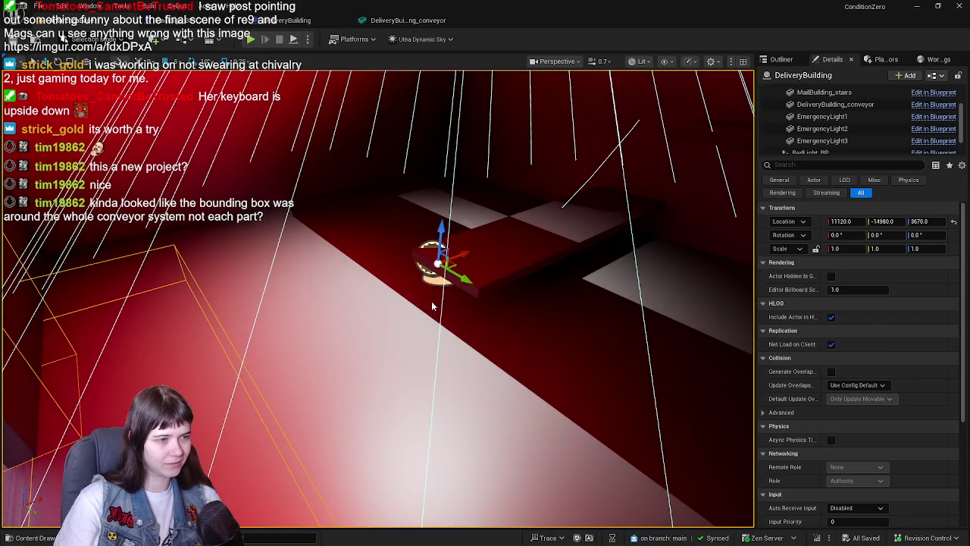
{"action": "key", "text": "w"}
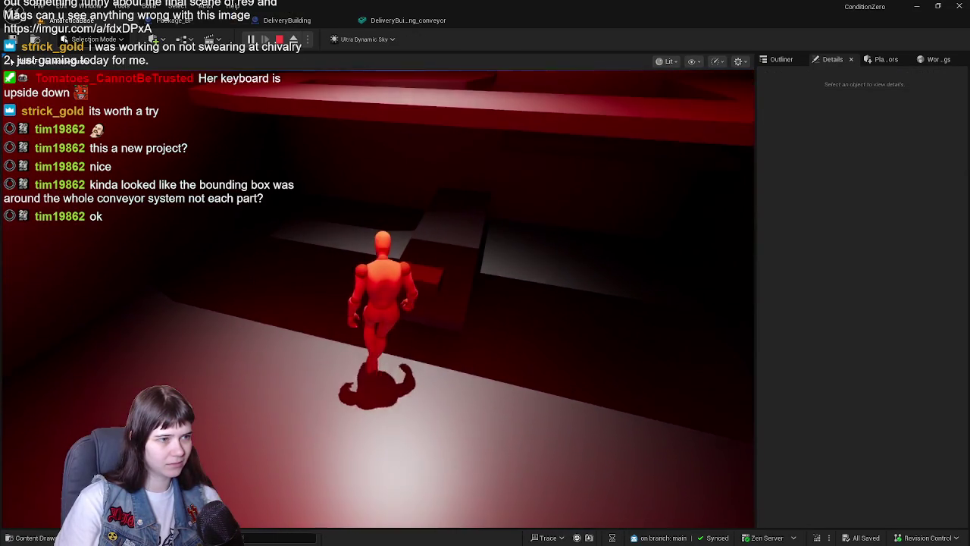
{"action": "key", "text": "shift+F1"}
{"action": "key", "text": "Escape"}
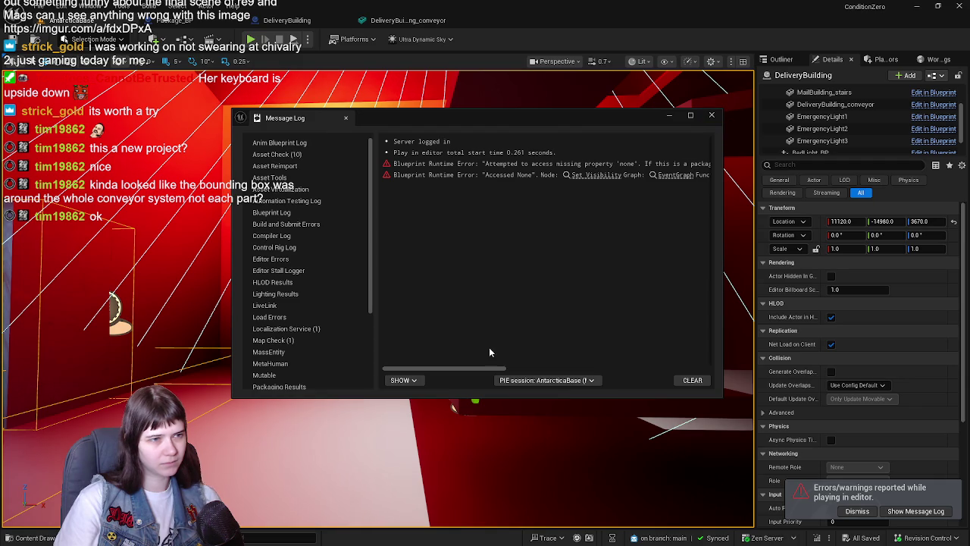
{"action": "left_click_drag", "start_coordinate": [480, 369], "coordinate": [633, 370]}
{"action": "left_click", "coordinate": [538, 164]}
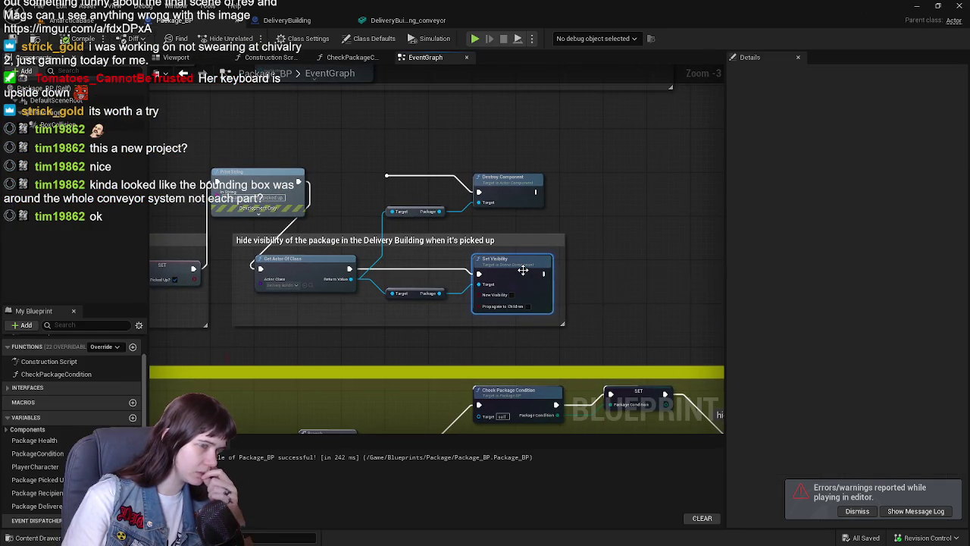
Step: Delete Package_BP's Set Visibility node, save the blueprint, and return to the AntarcticaBase level
{"action": "key", "text": "Delete"}
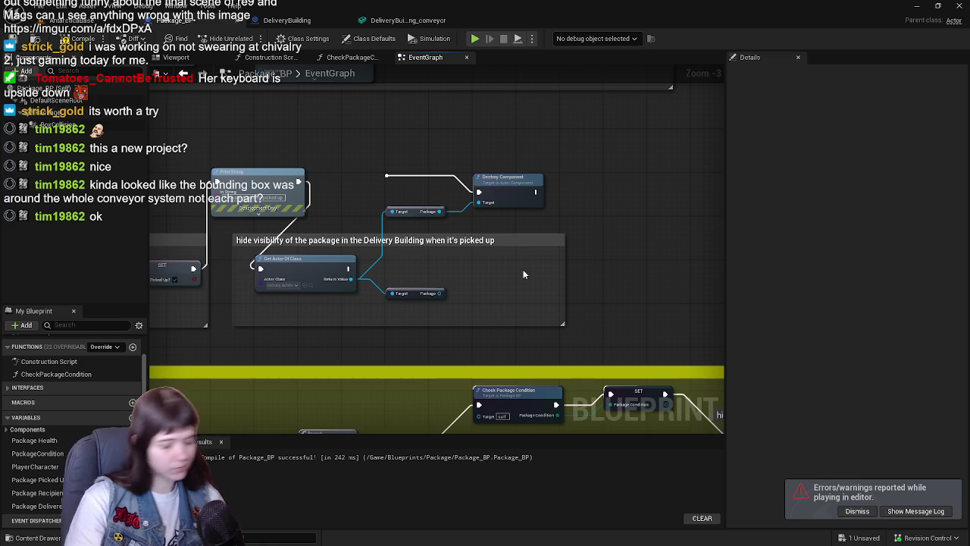
{"action": "scroll", "coordinate": [411, 225], "scroll_direction": "up", "scroll_amount": 1}
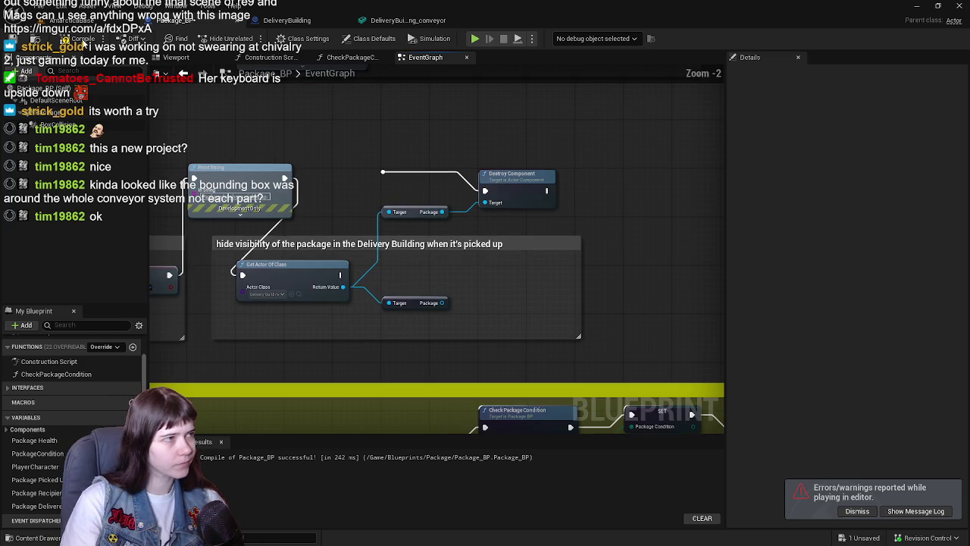
{"action": "mouse_move", "coordinate": [364, 181]}
{"action": "left_mouse_down"}
{"action": "mouse_move", "coordinate": [439, 192]}
{"action": "mouse_move", "coordinate": [436, 208]}
{"action": "left_mouse_up"}
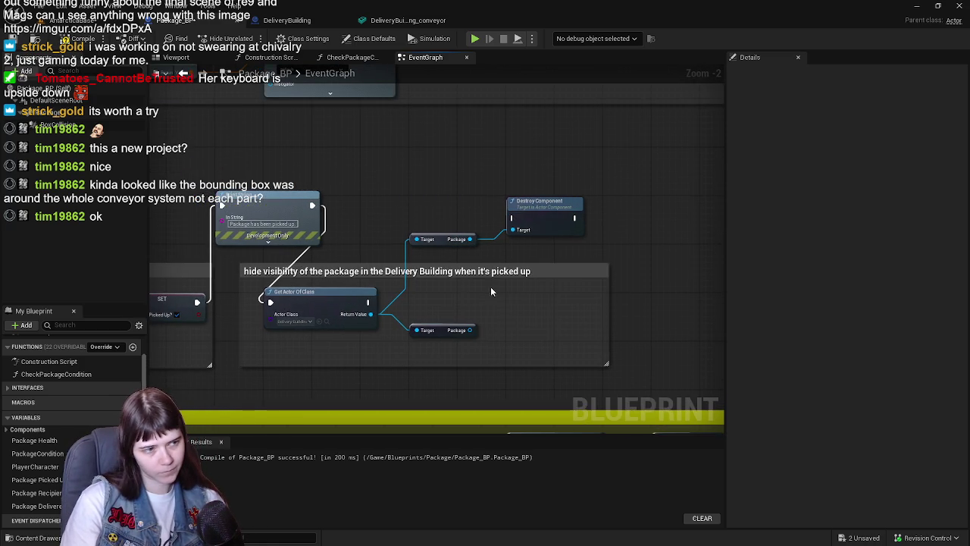
{"action": "left_click_drag", "start_coordinate": [491, 292], "coordinate": [470, 263]}
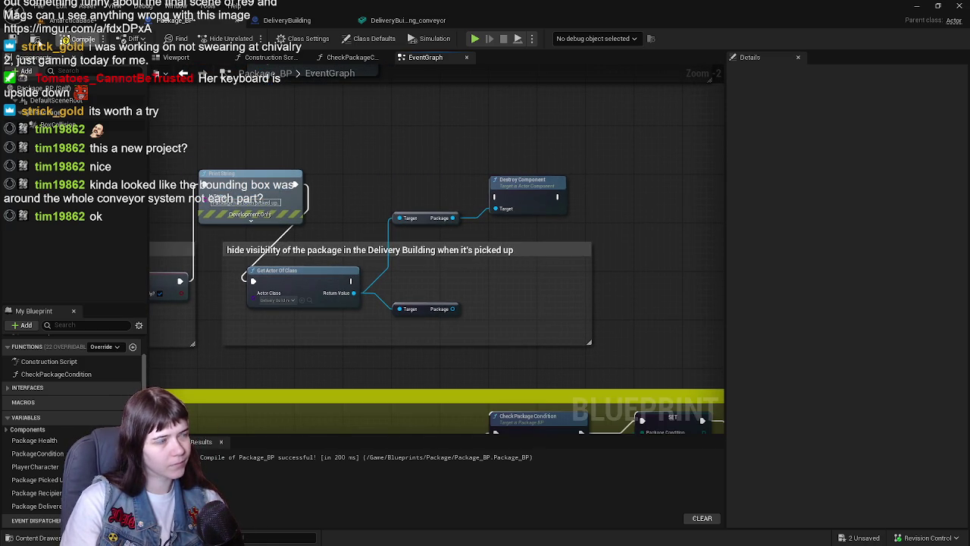
{"action": "key", "text": "ctrl+s"}
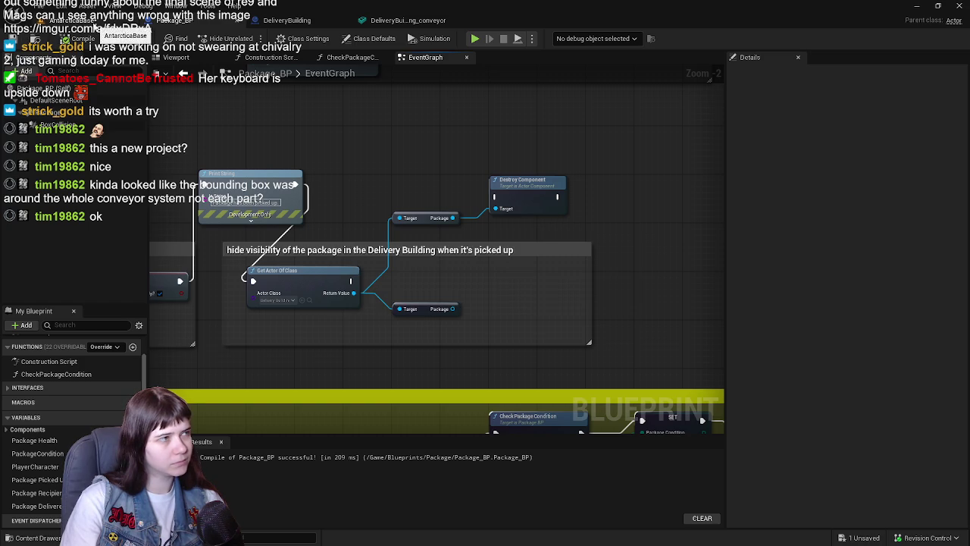
{"action": "left_click", "coordinate": [95, 25]}
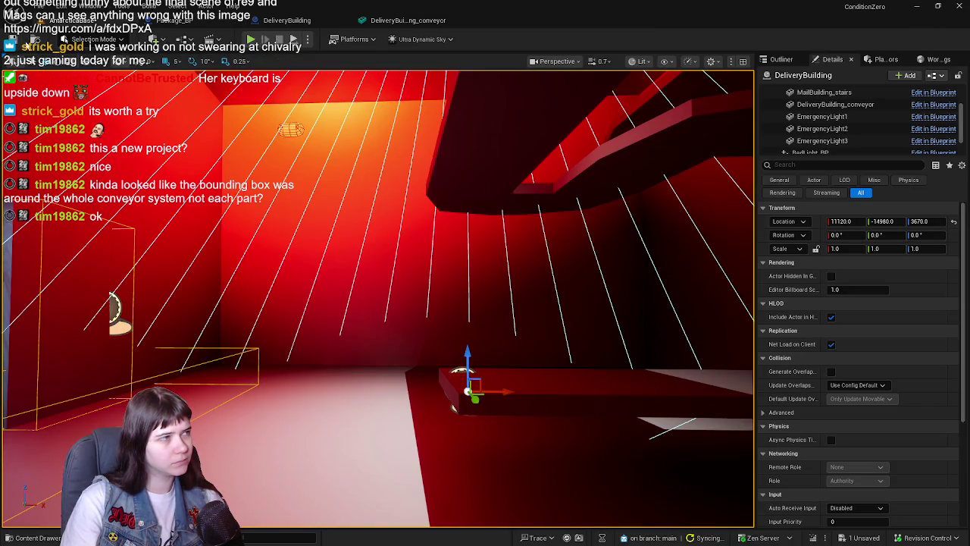
Step: Save all, close the Message Log, run a brief Alt+P play test, and frame DeliveryBuilding
{"action": "left_click", "coordinate": [13, 40]}
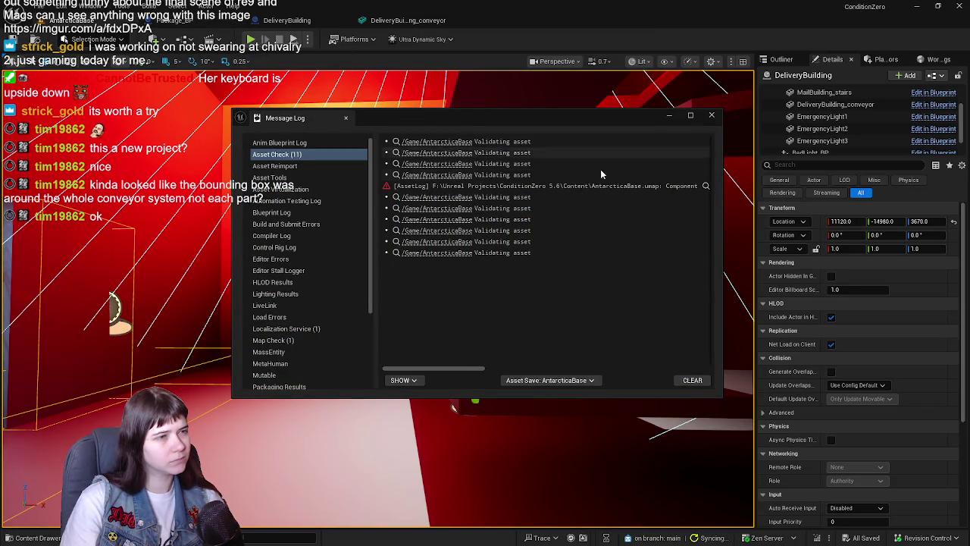
{"action": "left_click", "coordinate": [711, 116]}
{"action": "key", "text": "alt+p"}
{"action": "key", "text": "Escape"}
{"action": "key", "text": "f"}
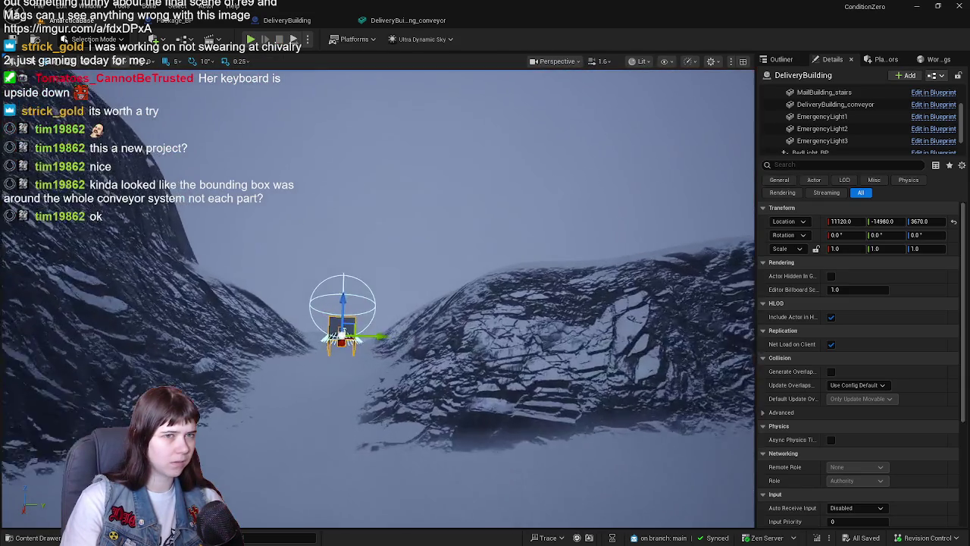
{"action": "scroll", "coordinate": [341, 318], "scroll_direction": "up", "scroll_amount": 10}
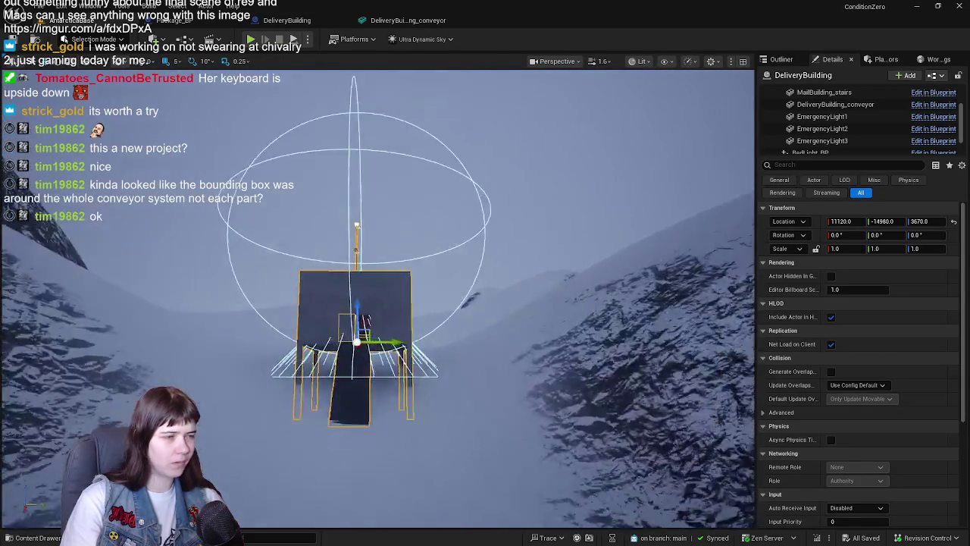
{"action": "scroll", "coordinate": [377, 298], "scroll_direction": "up", "scroll_amount": 8}
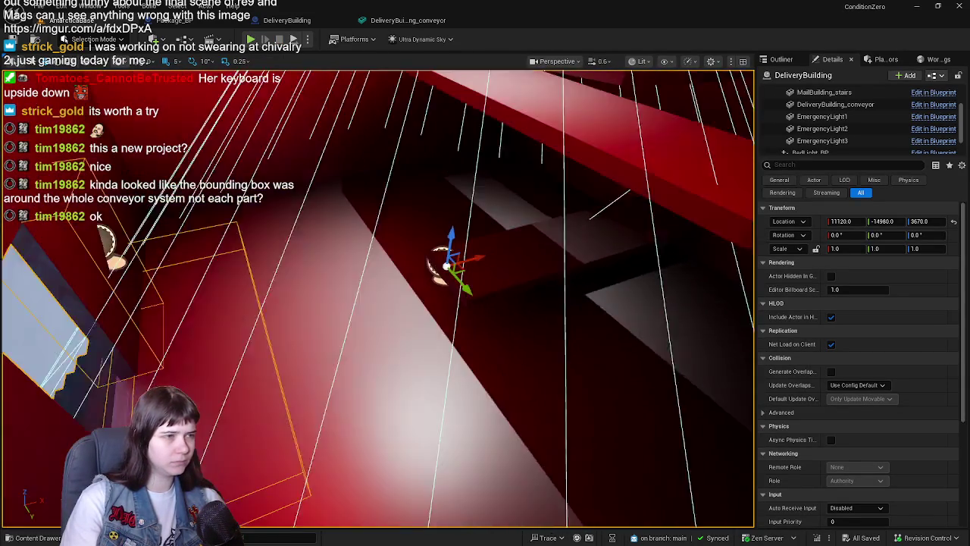
Step: Play from a spot in the level and walk the character into the red delivery building
{"action": "right_click", "coordinate": [219, 202]}
{"action": "mouse_move", "coordinate": [286, 493]}
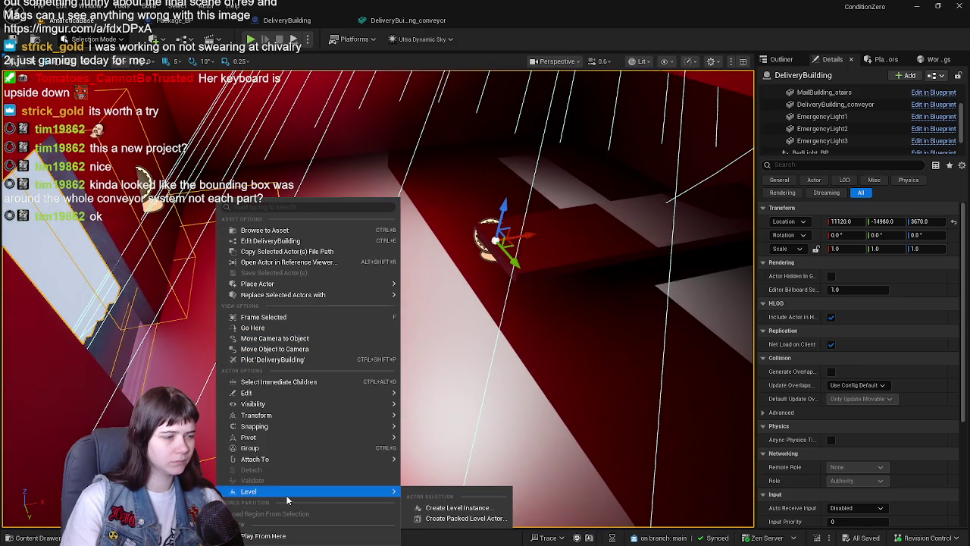
{"action": "left_click", "coordinate": [263, 536]}
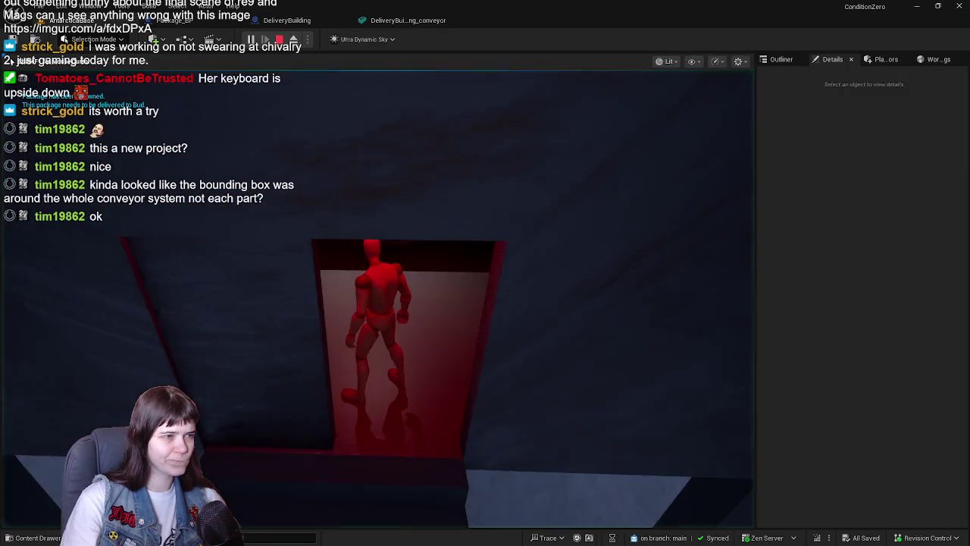
{"action": "key", "text": "w"}
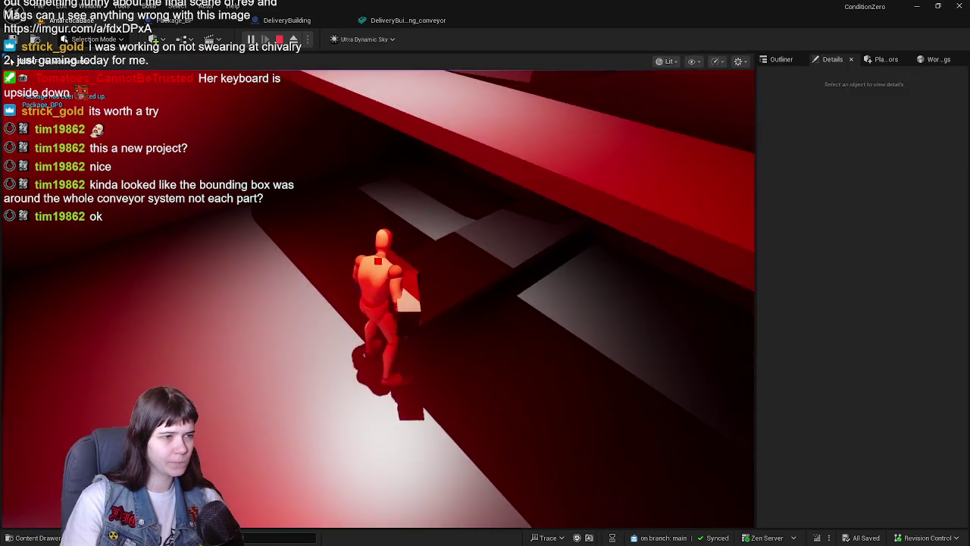
{"action": "key", "text": "Escape"}
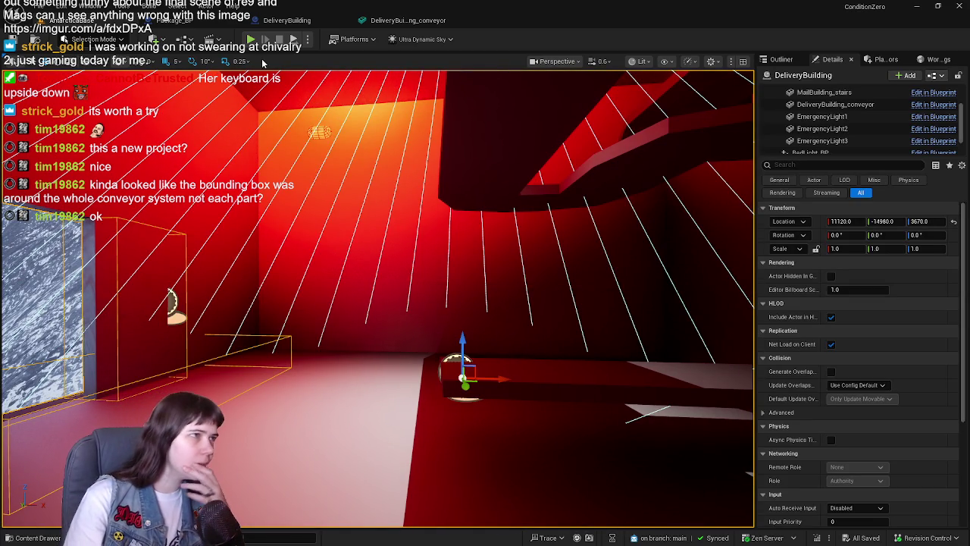
Step: Switch to the Package_BP event graph and center the hide-visibility comment group
{"action": "left_click", "coordinate": [288, 21]}
{"action": "left_click", "coordinate": [181, 21]}
{"action": "left_click_drag", "start_coordinate": [464, 241], "coordinate": [609, 241]}
{"action": "scroll", "coordinate": [493, 235], "scroll_direction": "down", "scroll_amount": 1}
{"action": "mouse_move", "coordinate": [493, 235]}
{"action": "left_mouse_down"}
{"action": "mouse_move", "coordinate": [582, 233]}
{"action": "mouse_move", "coordinate": [307, 193]}
{"action": "left_mouse_up"}
{"action": "scroll", "coordinate": [411, 215], "scroll_direction": "up", "scroll_amount": 1}
{"action": "mouse_move", "coordinate": [411, 215]}
{"action": "left_mouse_down"}
{"action": "mouse_move", "coordinate": [377, 274]}
{"action": "mouse_move", "coordinate": [418, 241]}
{"action": "mouse_move", "coordinate": [394, 284]}
{"action": "mouse_move", "coordinate": [478, 229]}
{"action": "mouse_move", "coordinate": [706, 223]}
{"action": "mouse_move", "coordinate": [541, 206]}
{"action": "mouse_move", "coordinate": [365, 247]}
{"action": "left_mouse_up"}
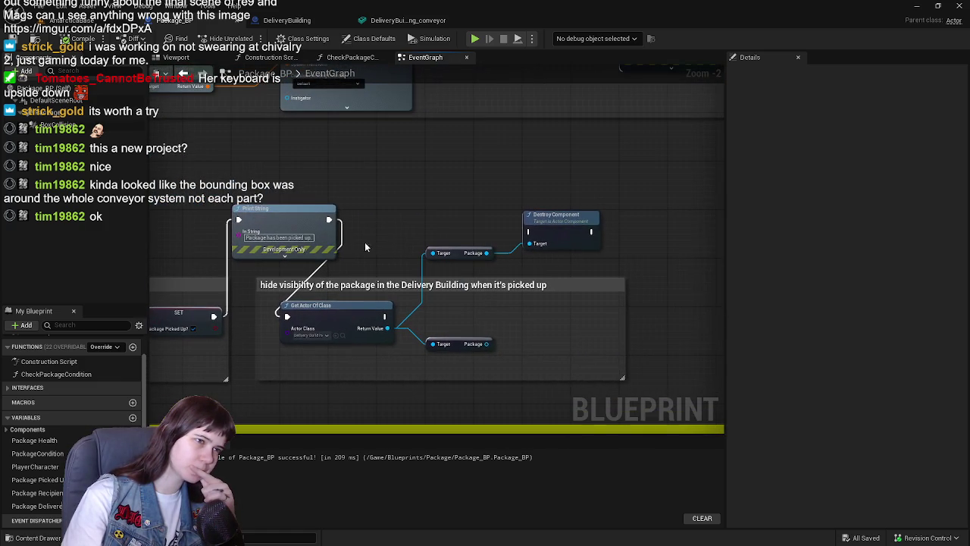
Step: Wire Get Actor Of Class into Destroy Component, delete the extra Package node, and rearrange the nodes
{"action": "mouse_move", "coordinate": [385, 316]}
{"action": "left_mouse_down"}
{"action": "mouse_move", "coordinate": [562, 221]}
{"action": "mouse_move", "coordinate": [532, 235]}
{"action": "left_mouse_up"}
{"action": "left_click_drag", "start_coordinate": [466, 334], "coordinate": [494, 359]}
{"action": "key", "text": "Delete"}
{"action": "left_click_drag", "start_coordinate": [554, 217], "coordinate": [553, 318]}
{"action": "left_click_drag", "start_coordinate": [454, 254], "coordinate": [455, 355]}
{"action": "left_click_drag", "start_coordinate": [548, 294], "coordinate": [351, 280]}
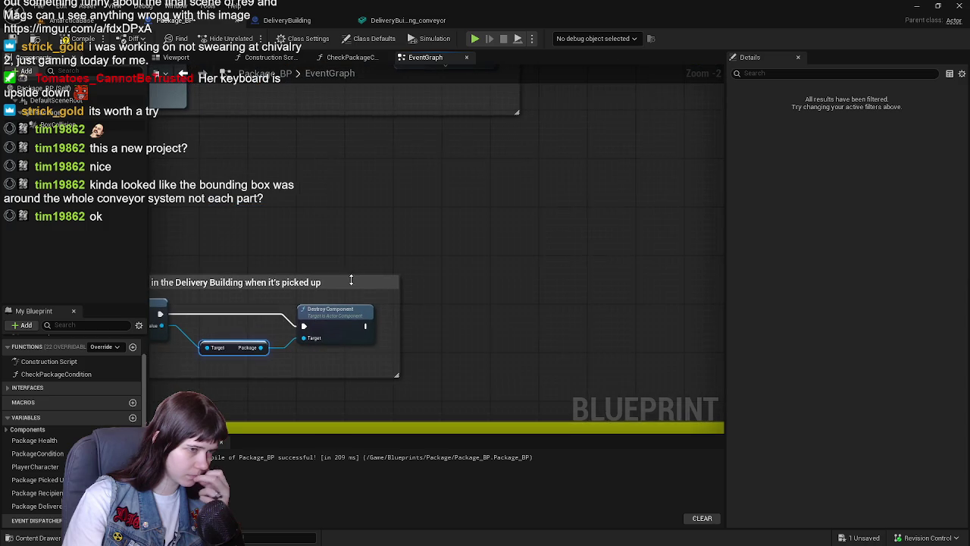
Step: Add an Attach Actor To Actor node and chain Destroy Component into it
{"action": "right_click", "coordinate": [485, 323]}
{"action": "type", "text": "attach"}
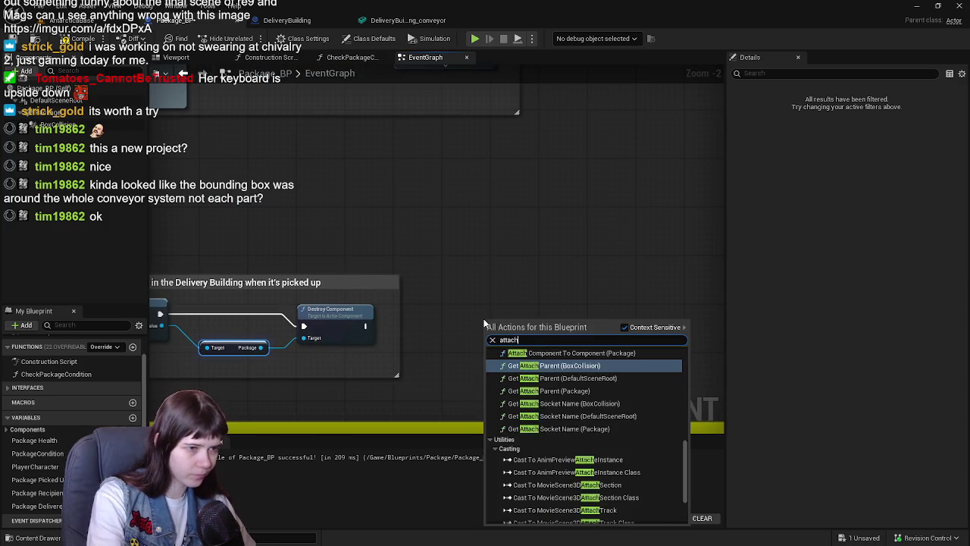
{"action": "type", "text": " actor"}
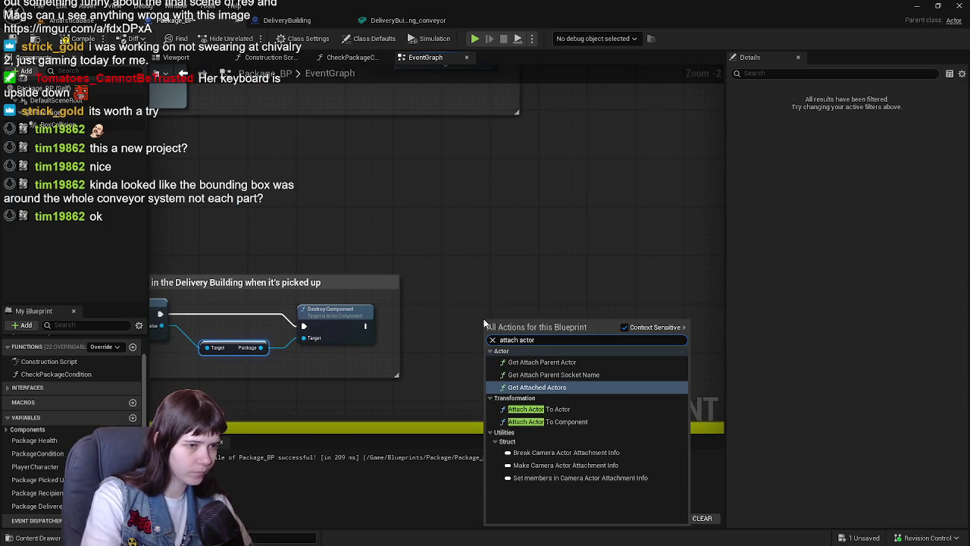
{"action": "left_click", "coordinate": [576, 409]}
{"action": "left_click_drag", "start_coordinate": [526, 335], "coordinate": [488, 274]}
{"action": "left_click_drag", "start_coordinate": [366, 327], "coordinate": [447, 278]}
Step: Compile, delete the erroring Package and Destroy Component nodes, recompile, and save all
{"action": "scroll", "coordinate": [454, 303], "scroll_direction": "up", "scroll_amount": 1}
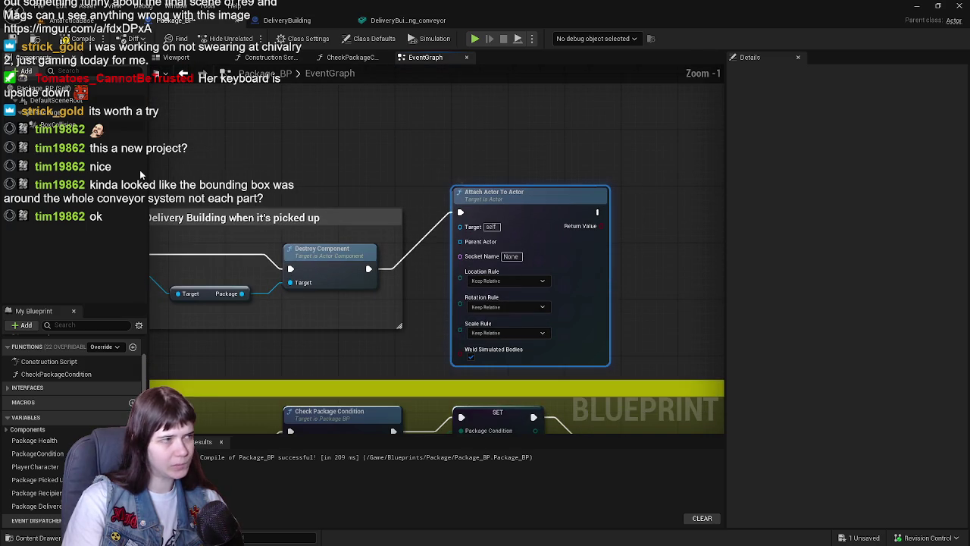
{"action": "left_click", "coordinate": [78, 41]}
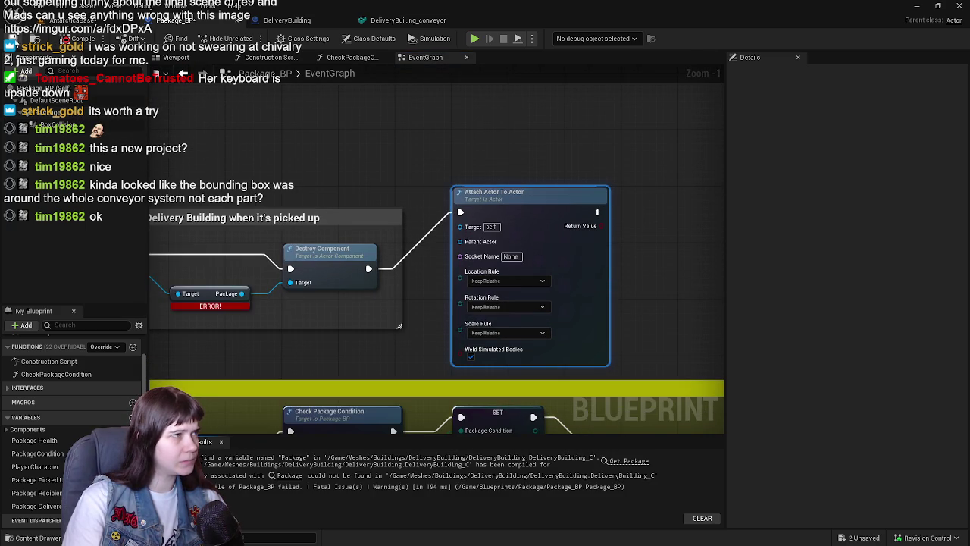
{"action": "scroll", "coordinate": [475, 205], "scroll_direction": "down", "scroll_amount": 1}
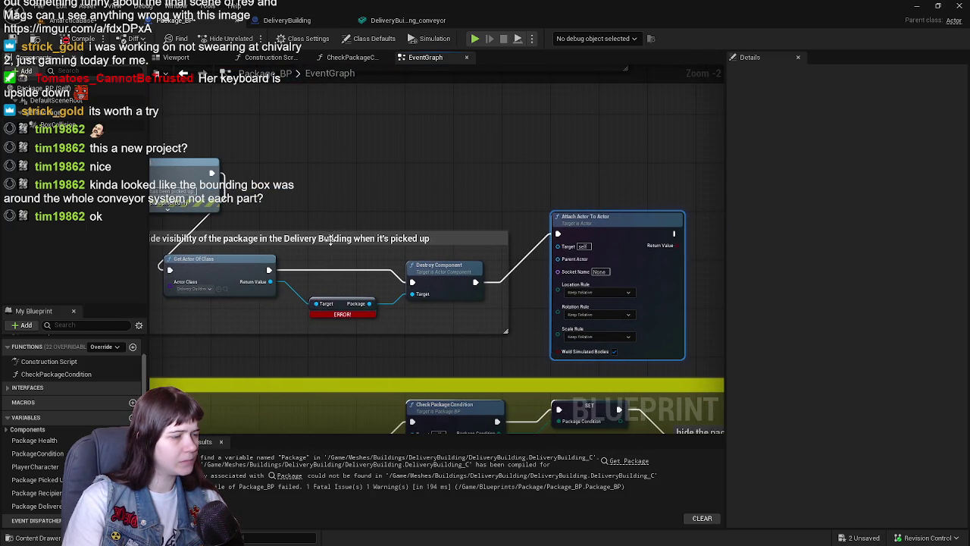
{"action": "left_click", "coordinate": [582, 478]}
{"action": "mouse_move", "coordinate": [330, 287]}
{"action": "left_mouse_down"}
{"action": "mouse_move", "coordinate": [379, 319]}
{"action": "mouse_move", "coordinate": [448, 313]}
{"action": "left_mouse_up"}
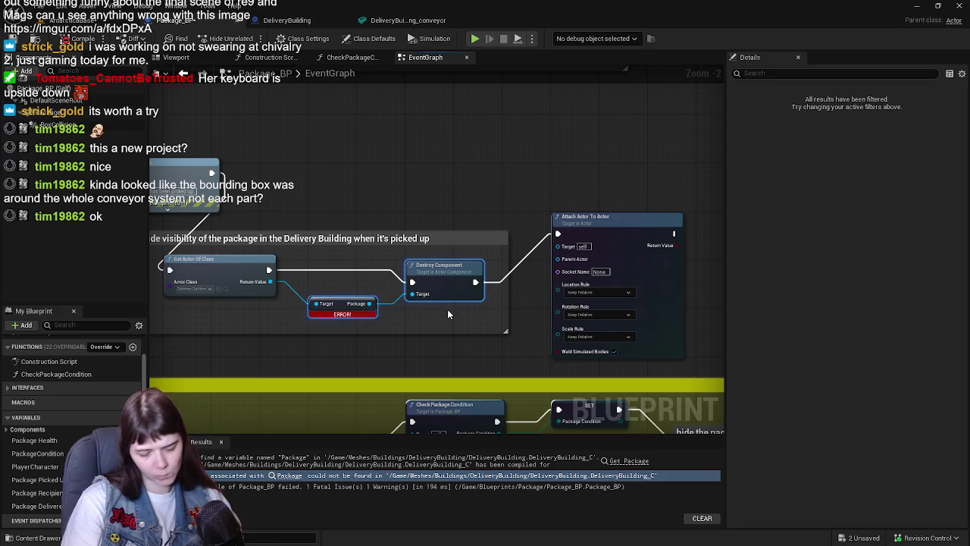
{"action": "key", "text": "Delete"}
{"action": "left_click", "coordinate": [79, 38]}
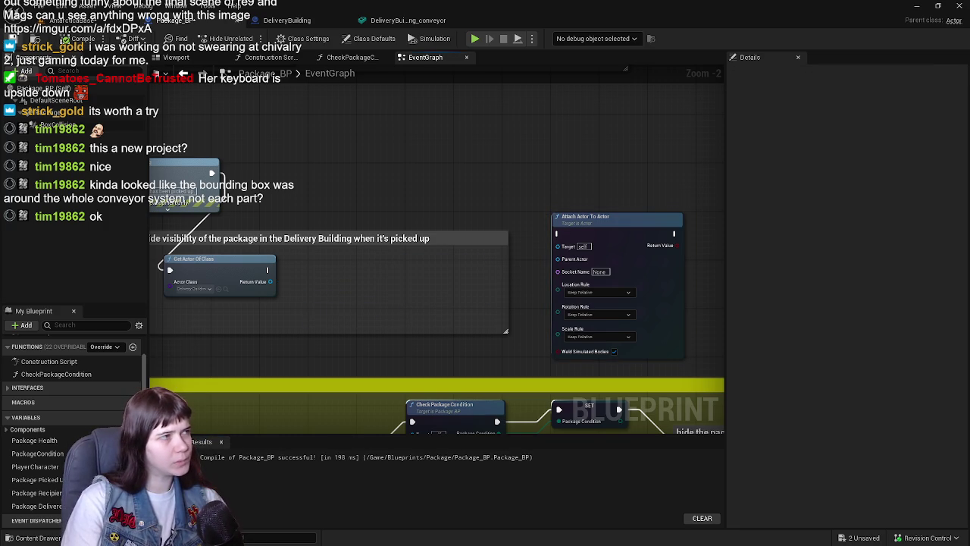
{"action": "key", "text": "ctrl+shift+s"}
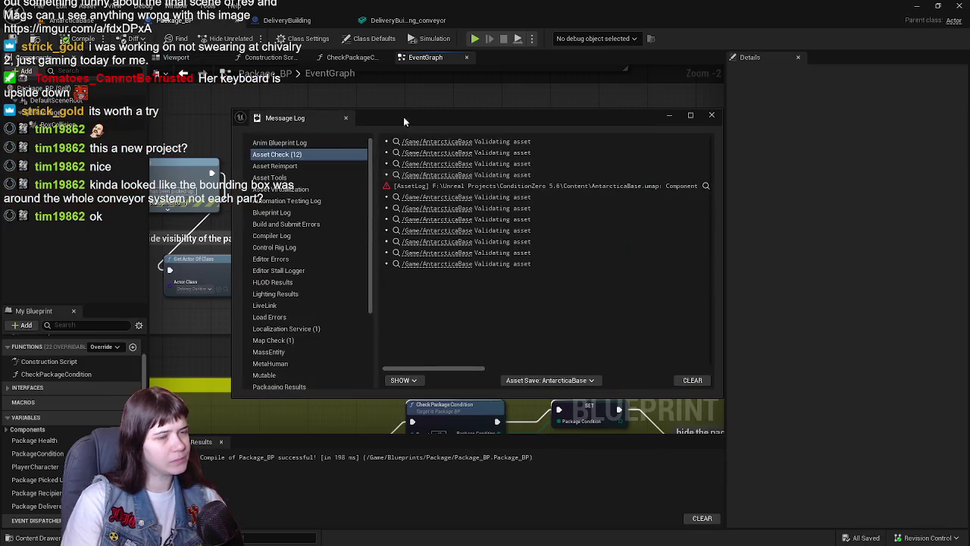
Step: Delete the Attach Actor To Actor node and break Print String's link to Get Actor Of Class
{"action": "left_click", "coordinate": [712, 115]}
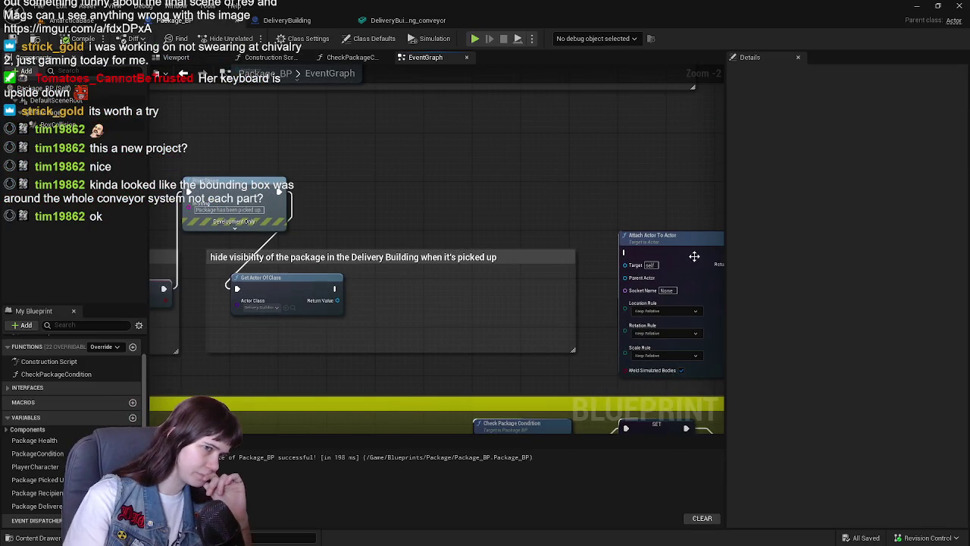
{"action": "scroll", "coordinate": [507, 184], "scroll_direction": "down", "scroll_amount": 3}
{"action": "scroll", "coordinate": [496, 207], "scroll_direction": "up", "scroll_amount": 3}
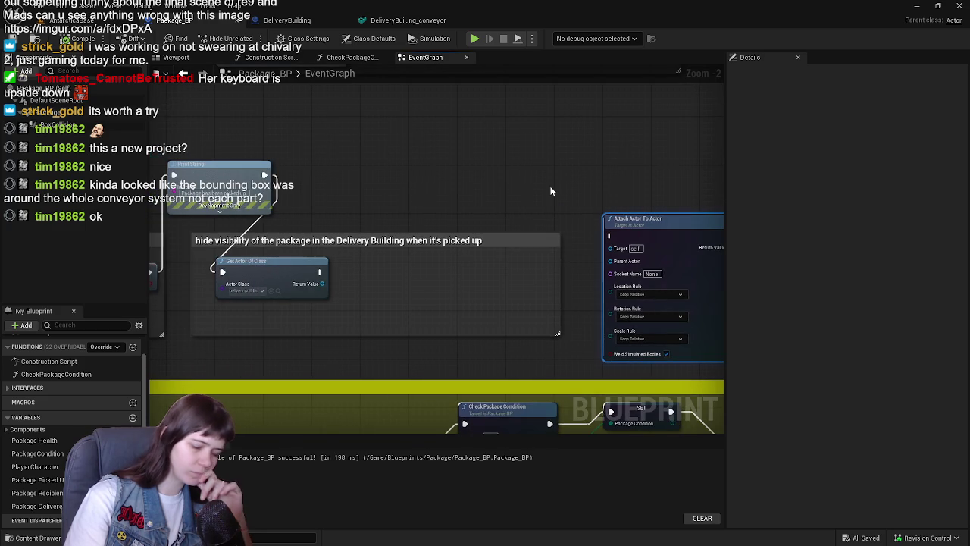
{"action": "key", "text": "Delete"}
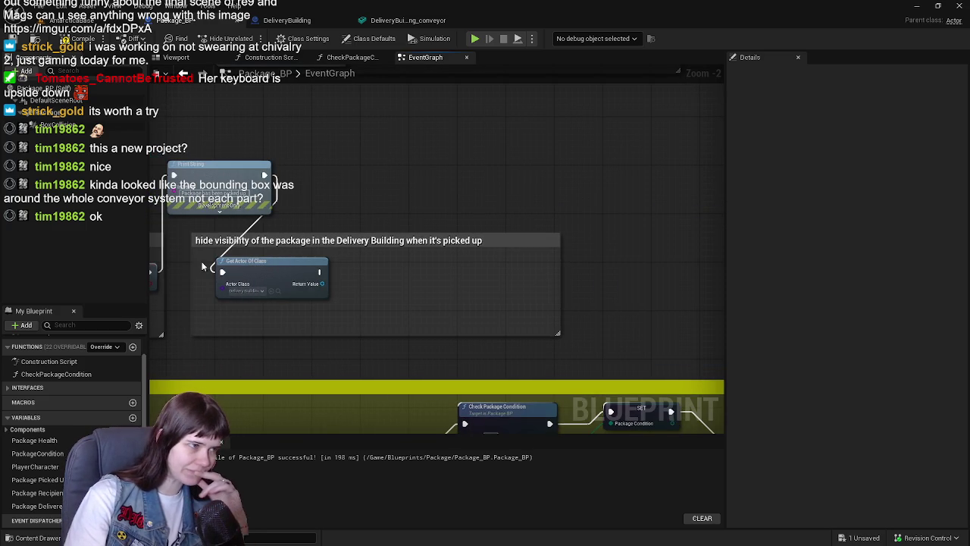
{"action": "left_click", "coordinate": [222, 272], "text": "alt"}
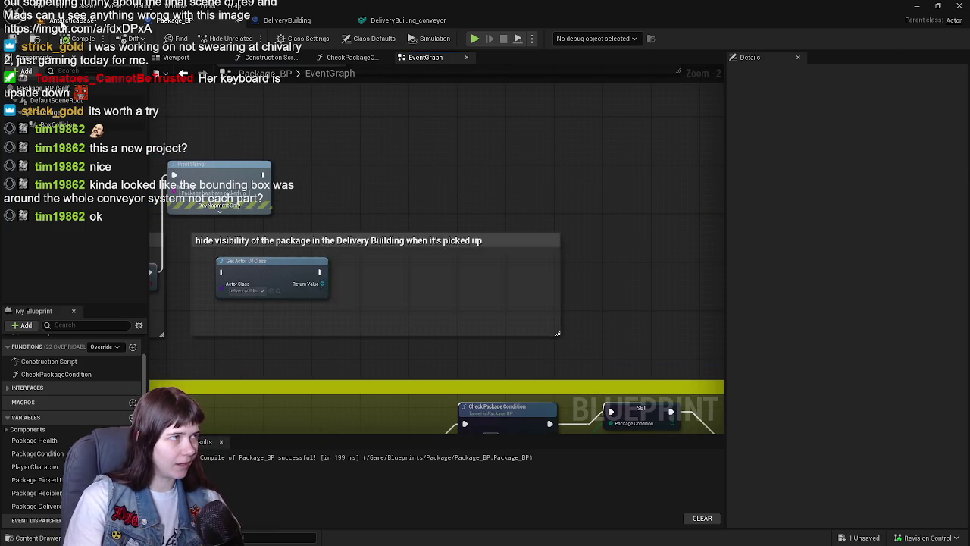
Step: Save everything from the level editor, dismiss the message log, and show the Outliner
{"action": "left_click", "coordinate": [53, 22]}
{"action": "key", "text": "ctrl+s"}
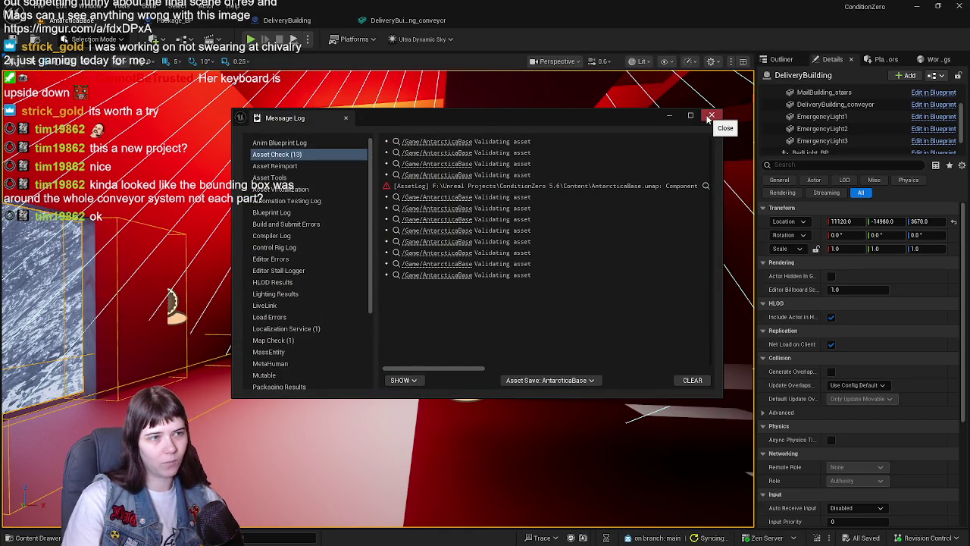
{"action": "left_click_drag", "start_coordinate": [475, 372], "coordinate": [726, 369]}
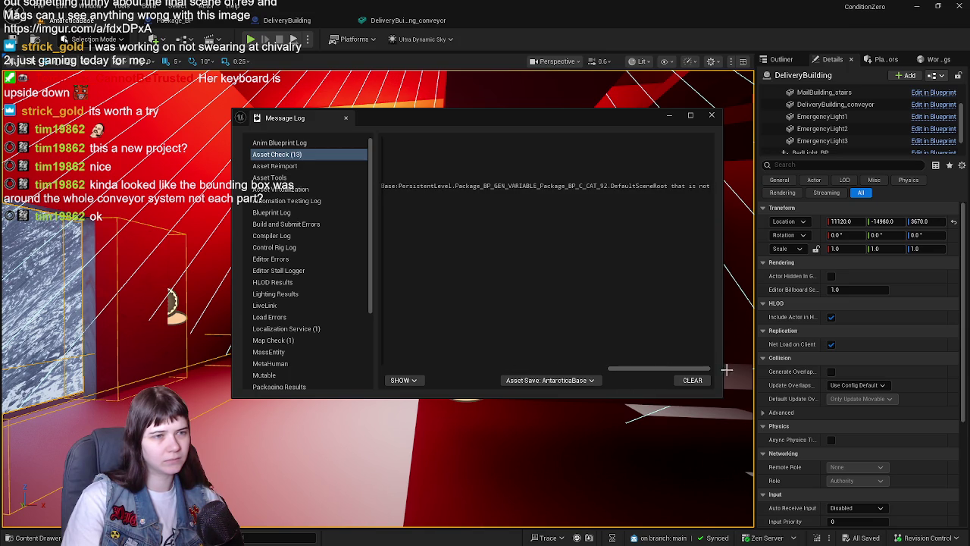
{"action": "left_click", "coordinate": [713, 116]}
{"action": "left_click", "coordinate": [781, 59]}
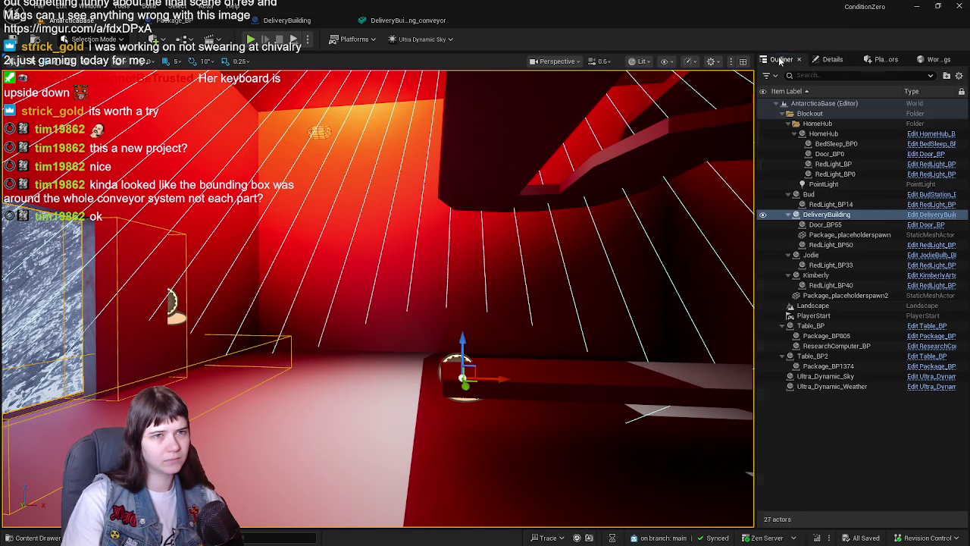
Step: Close the DeliveryBuilding blueprint tab and return to the AntarcticaBase level view
{"action": "left_click", "coordinate": [818, 447]}
{"action": "left_click_drag", "start_coordinate": [475, 259], "coordinate": [468, 257]}
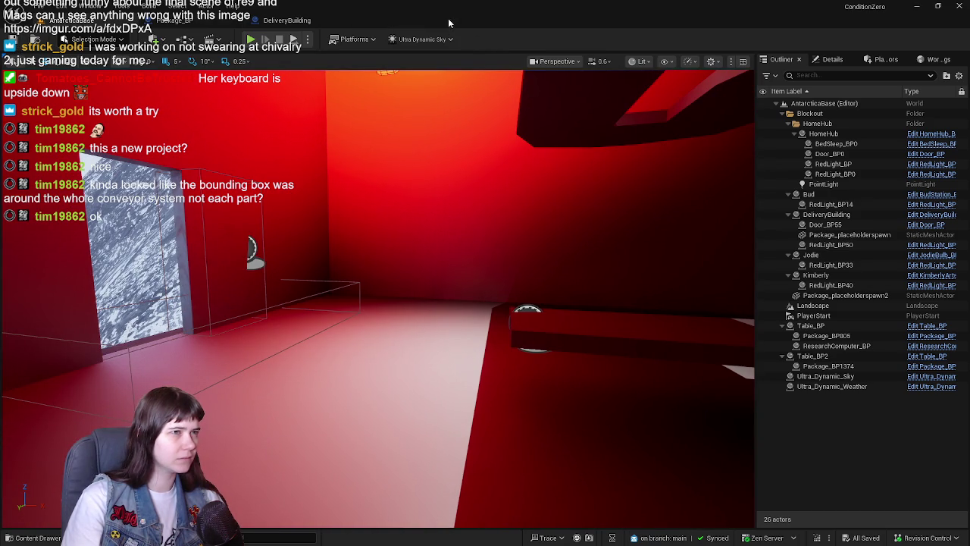
{"action": "left_click", "coordinate": [288, 19]}
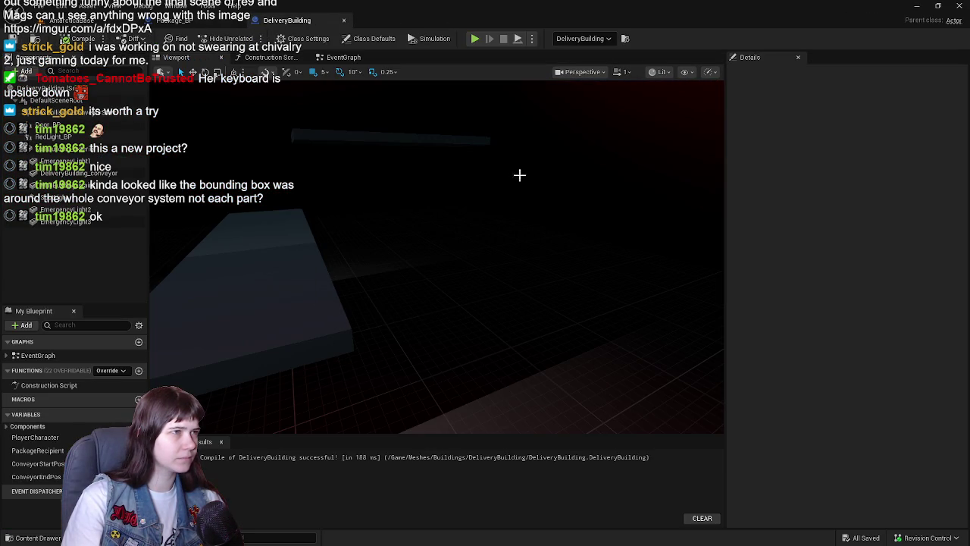
{"action": "left_click", "coordinate": [344, 21]}
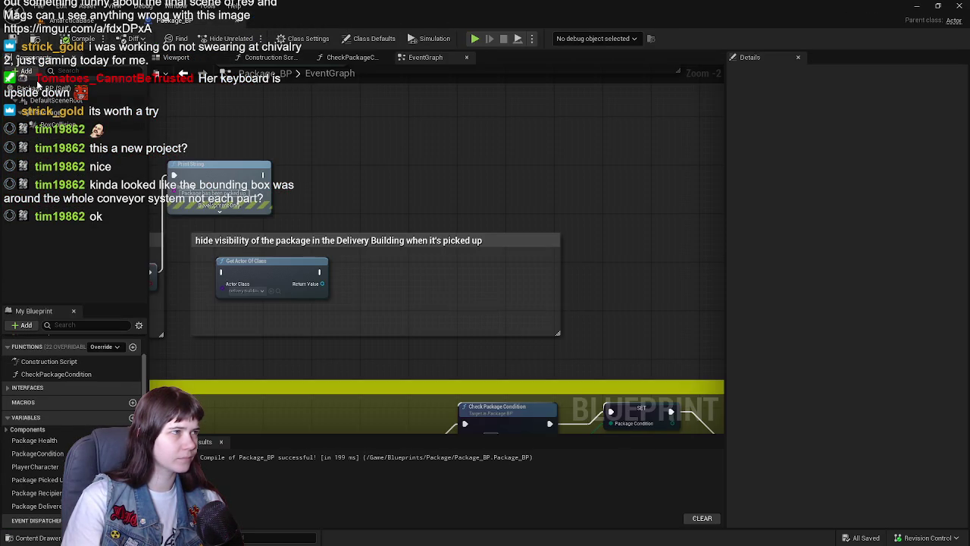
{"action": "left_click", "coordinate": [67, 21]}
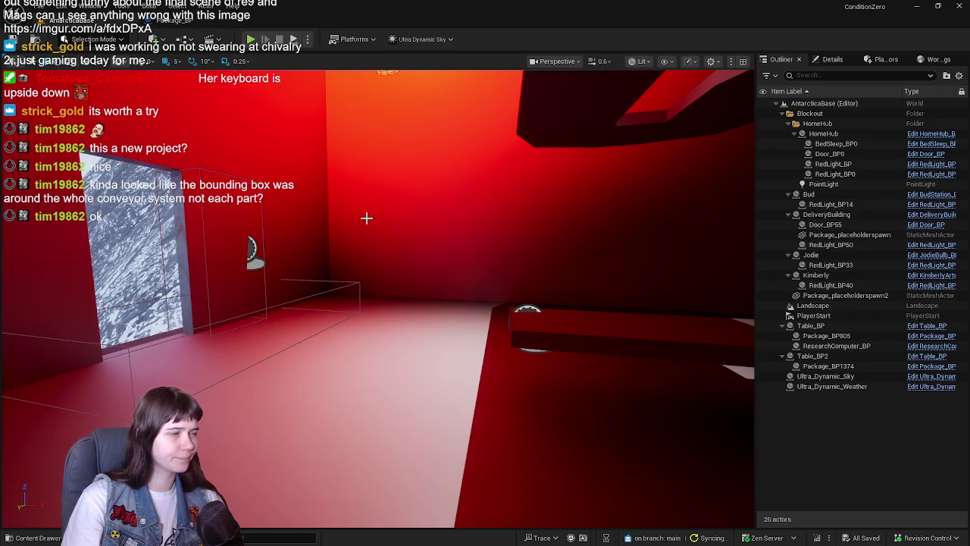
Step: Quit the Unreal Editor and relaunch Unreal Engine 5.6
{"action": "left_click_drag", "start_coordinate": [366, 217], "coordinate": [336, 219]}
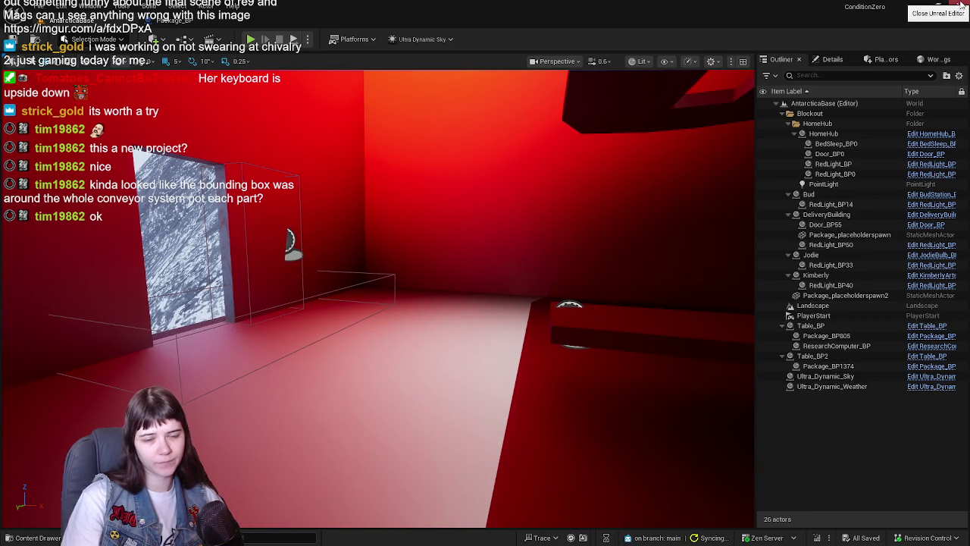
{"action": "left_click", "coordinate": [961, 6]}
{"action": "double_click", "coordinate": [903, 517]}
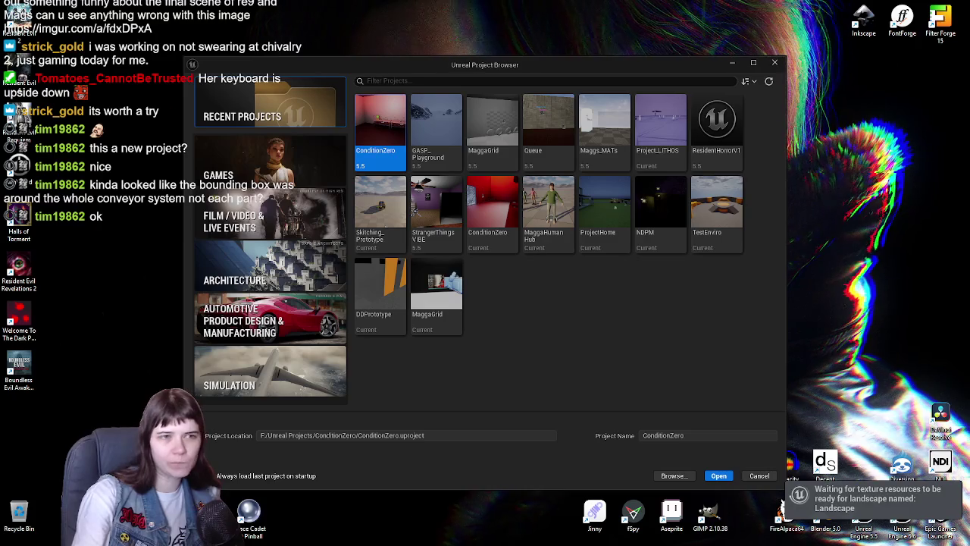
Step: Open the ConditionZero project that uses the current engine version
{"action": "double_click", "coordinate": [492, 209]}
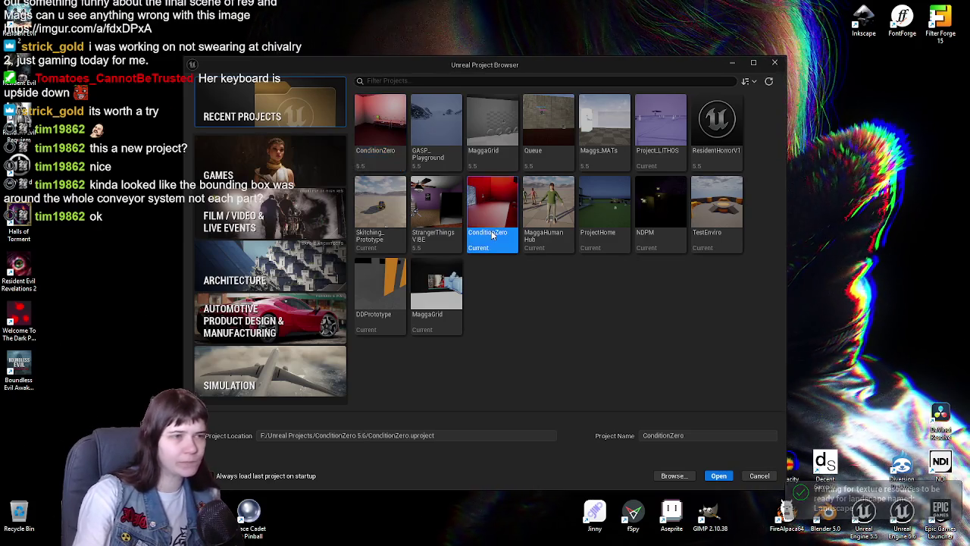
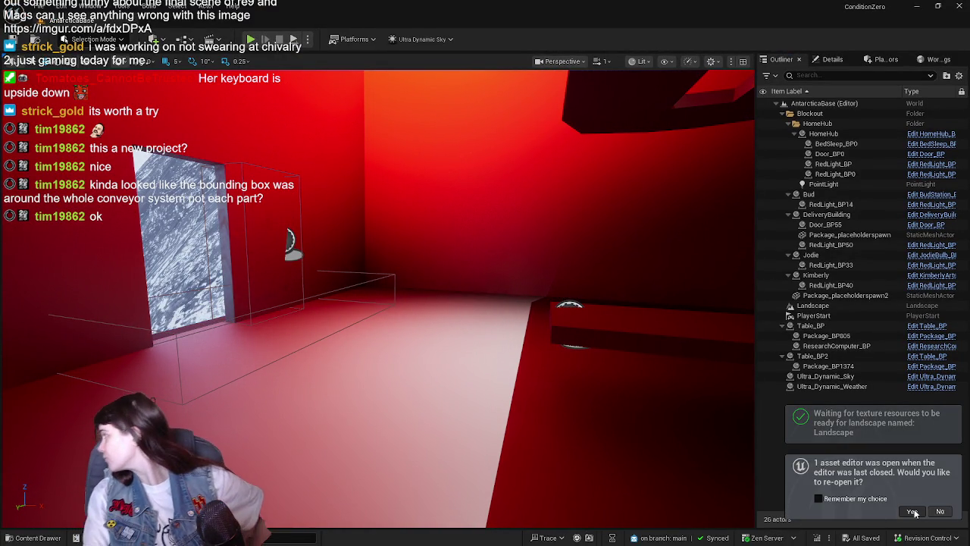
Step: Reopen the Package_BP Blueprint and look over its event graph after a brief look at the level viewport
{"action": "left_click", "coordinate": [912, 511]}
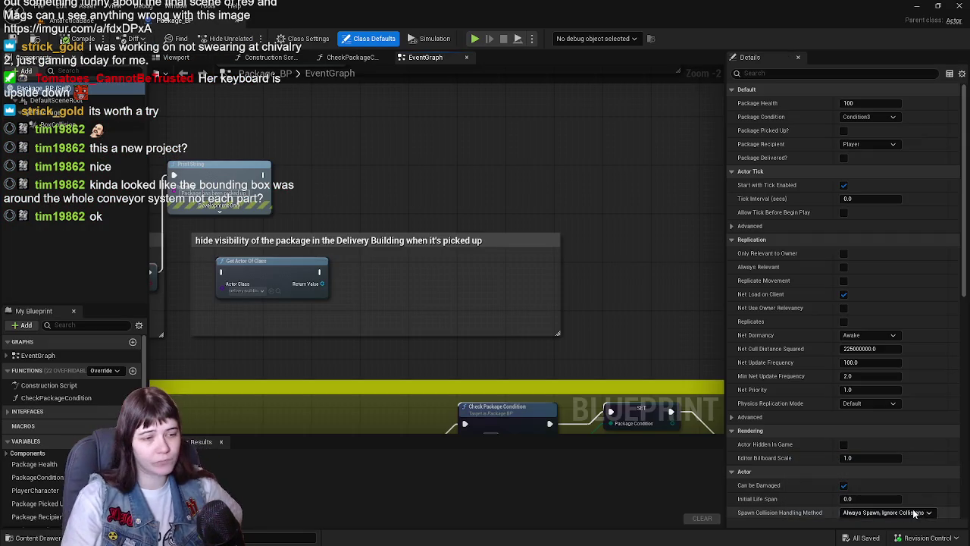
{"action": "mouse_move", "coordinate": [292, 162]}
{"action": "left_mouse_down"}
{"action": "mouse_move", "coordinate": [368, 178]}
{"action": "mouse_move", "coordinate": [604, 191]}
{"action": "left_mouse_up"}
{"action": "mouse_move", "coordinate": [397, 238]}
{"action": "left_mouse_down"}
{"action": "mouse_move", "coordinate": [412, 234]}
{"action": "mouse_move", "coordinate": [344, 228]}
{"action": "mouse_move", "coordinate": [561, 207]}
{"action": "mouse_move", "coordinate": [529, 188]}
{"action": "mouse_move", "coordinate": [271, 154]}
{"action": "mouse_move", "coordinate": [282, 162]}
{"action": "left_mouse_up"}
{"action": "left_click", "coordinate": [95, 20]}
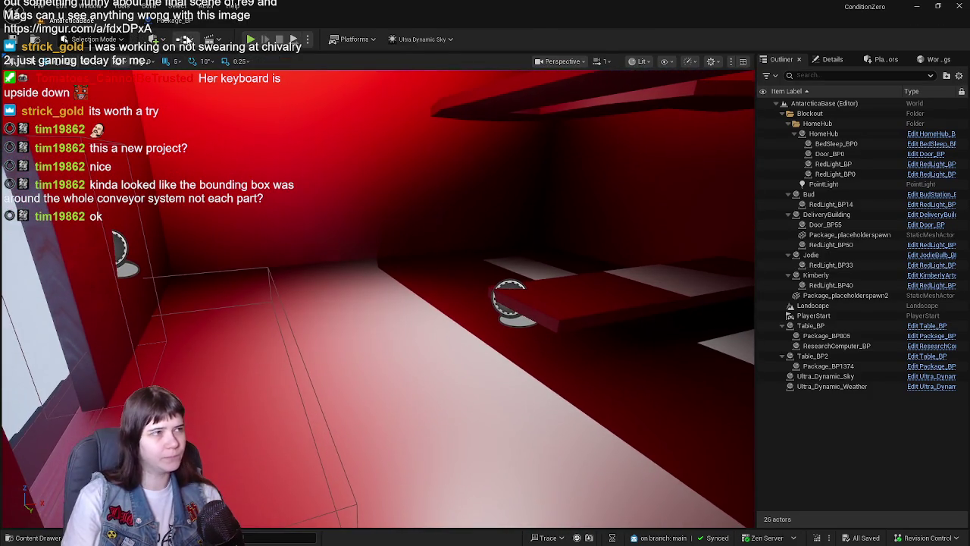
{"action": "left_click", "coordinate": [171, 20]}
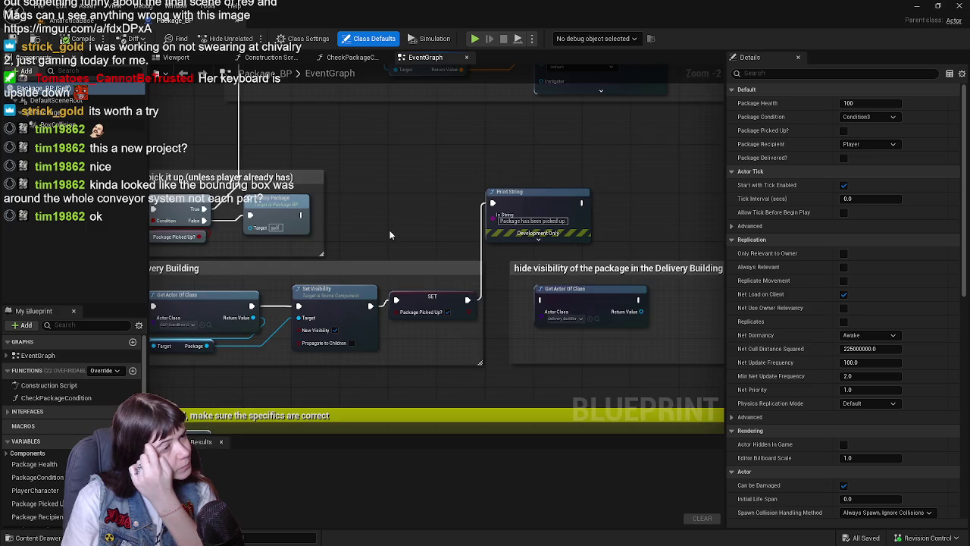
{"action": "left_click_drag", "start_coordinate": [389, 235], "coordinate": [527, 265]}
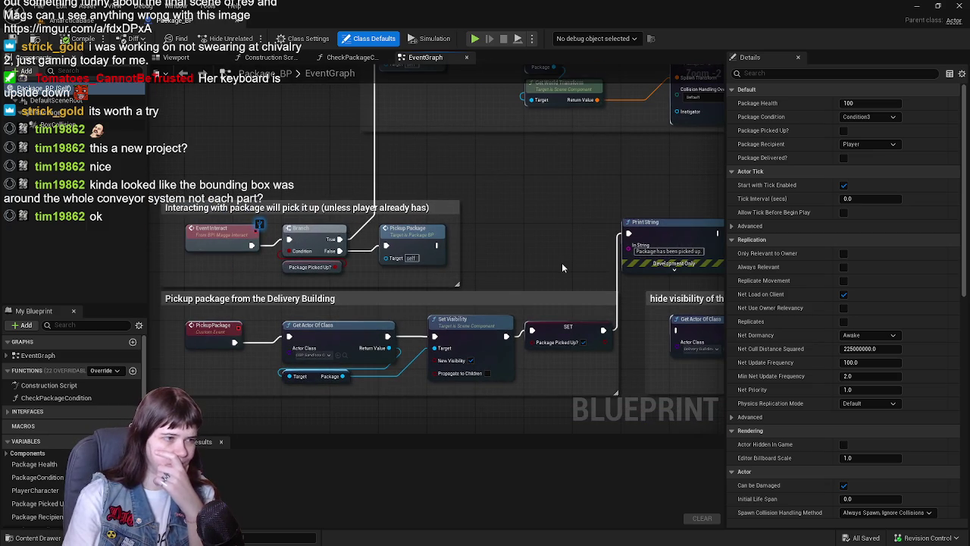
{"action": "left_click", "coordinate": [354, 328]}
{"action": "mouse_move", "coordinate": [548, 273]}
{"action": "left_mouse_down"}
{"action": "mouse_move", "coordinate": [405, 258]}
{"action": "mouse_move", "coordinate": [539, 280]}
{"action": "mouse_move", "coordinate": [533, 255]}
{"action": "mouse_move", "coordinate": [552, 258]}
{"action": "mouse_move", "coordinate": [542, 362]}
{"action": "left_mouse_up"}
{"action": "mouse_move", "coordinate": [607, 311]}
{"action": "left_mouse_down"}
{"action": "mouse_move", "coordinate": [410, 301]}
{"action": "mouse_move", "coordinate": [498, 350]}
{"action": "left_mouse_up"}
{"action": "mouse_move", "coordinate": [561, 366]}
{"action": "left_mouse_down"}
{"action": "mouse_move", "coordinate": [520, 368]}
{"action": "mouse_move", "coordinate": [475, 303]}
{"action": "mouse_move", "coordinate": [402, 318]}
{"action": "mouse_move", "coordinate": [341, 348]}
{"action": "mouse_move", "coordinate": [447, 370]}
{"action": "mouse_move", "coordinate": [429, 362]}
{"action": "mouse_move", "coordinate": [429, 255]}
{"action": "mouse_move", "coordinate": [554, 270]}
{"action": "mouse_move", "coordinate": [423, 335]}
{"action": "mouse_move", "coordinate": [236, 350]}
{"action": "mouse_move", "coordinate": [478, 383]}
{"action": "left_mouse_up"}
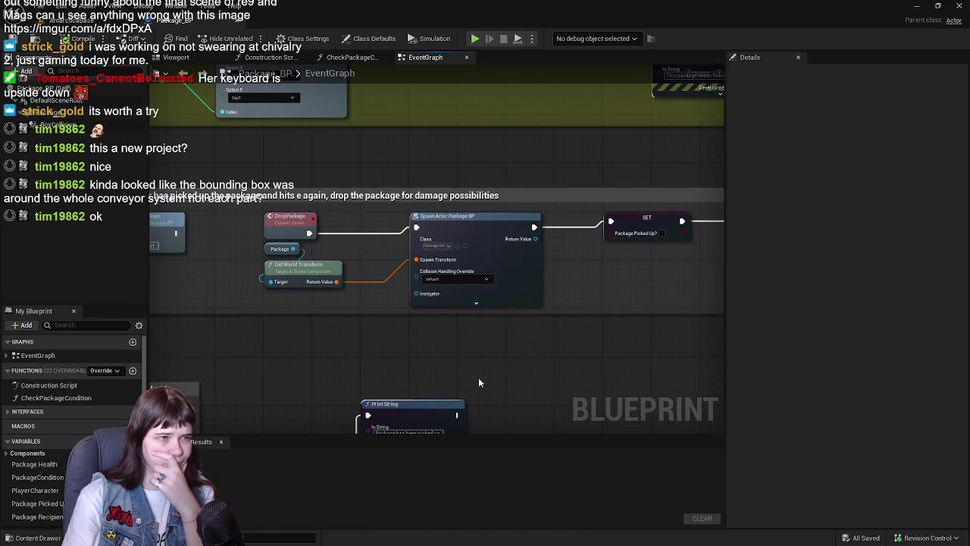
{"action": "mouse_move", "coordinate": [394, 385]}
{"action": "left_mouse_down"}
{"action": "mouse_move", "coordinate": [396, 366]}
{"action": "mouse_move", "coordinate": [425, 350]}
{"action": "left_mouse_up"}
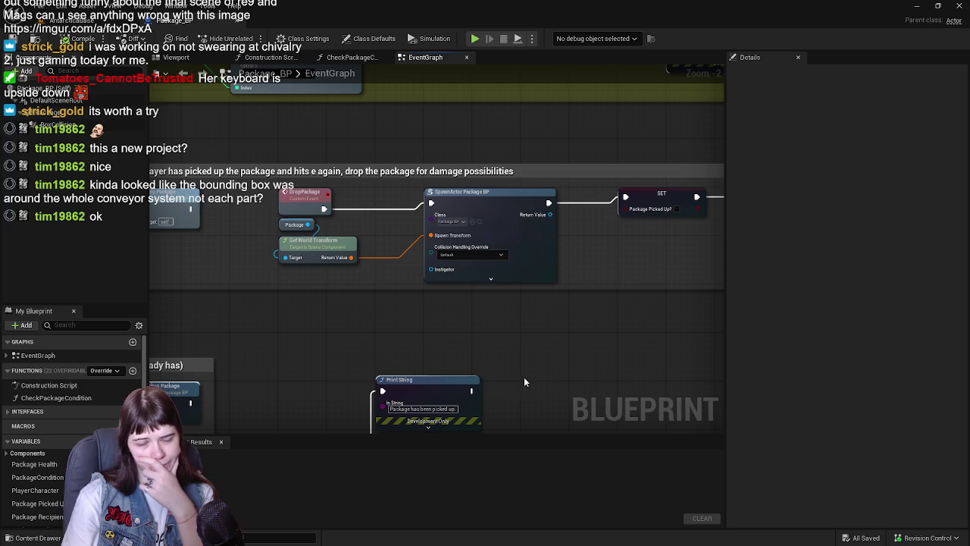
{"action": "left_click_drag", "start_coordinate": [475, 334], "coordinate": [536, 331]}
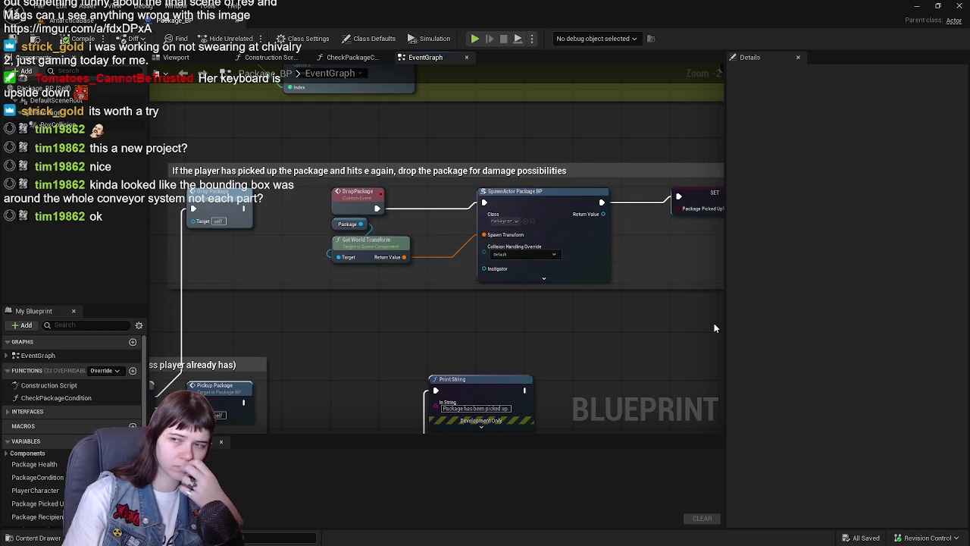
{"action": "mouse_move", "coordinate": [417, 322]}
{"action": "left_mouse_down"}
{"action": "mouse_move", "coordinate": [535, 342]}
{"action": "mouse_move", "coordinate": [466, 318]}
{"action": "mouse_move", "coordinate": [550, 191]}
{"action": "mouse_move", "coordinate": [625, 148]}
{"action": "mouse_move", "coordinate": [515, 182]}
{"action": "mouse_move", "coordinate": [310, 154]}
{"action": "left_mouse_up"}
{"action": "left_click_drag", "start_coordinate": [565, 203], "coordinate": [399, 163]}
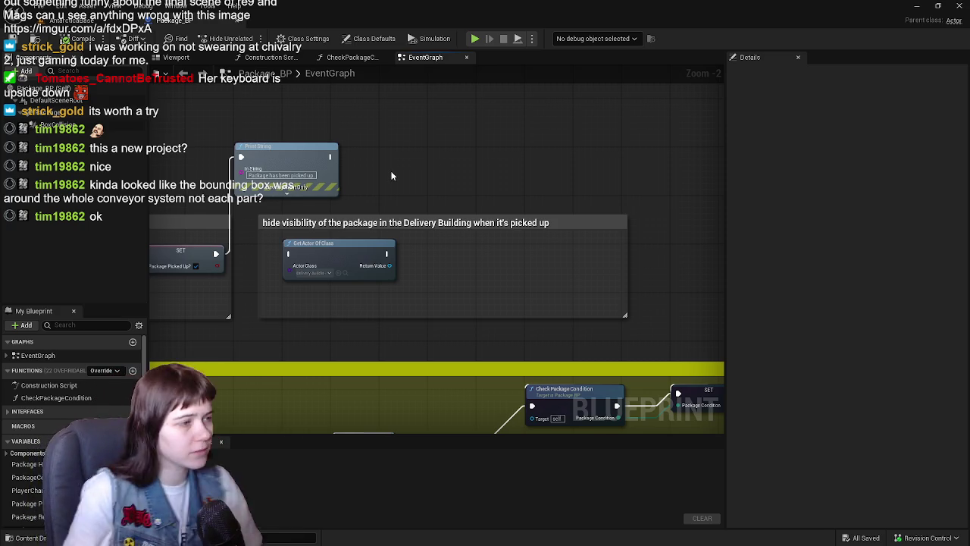
{"action": "mouse_move", "coordinate": [381, 203]}
{"action": "left_mouse_down"}
{"action": "mouse_move", "coordinate": [639, 231]}
{"action": "mouse_move", "coordinate": [665, 256]}
{"action": "mouse_move", "coordinate": [545, 229]}
{"action": "left_mouse_up"}
{"action": "mouse_move", "coordinate": [413, 207]}
{"action": "left_mouse_down"}
{"action": "mouse_move", "coordinate": [557, 214]}
{"action": "mouse_move", "coordinate": [530, 218]}
{"action": "mouse_move", "coordinate": [538, 210]}
{"action": "mouse_move", "coordinate": [528, 200]}
{"action": "mouse_move", "coordinate": [455, 168]}
{"action": "mouse_move", "coordinate": [576, 203]}
{"action": "left_mouse_up"}
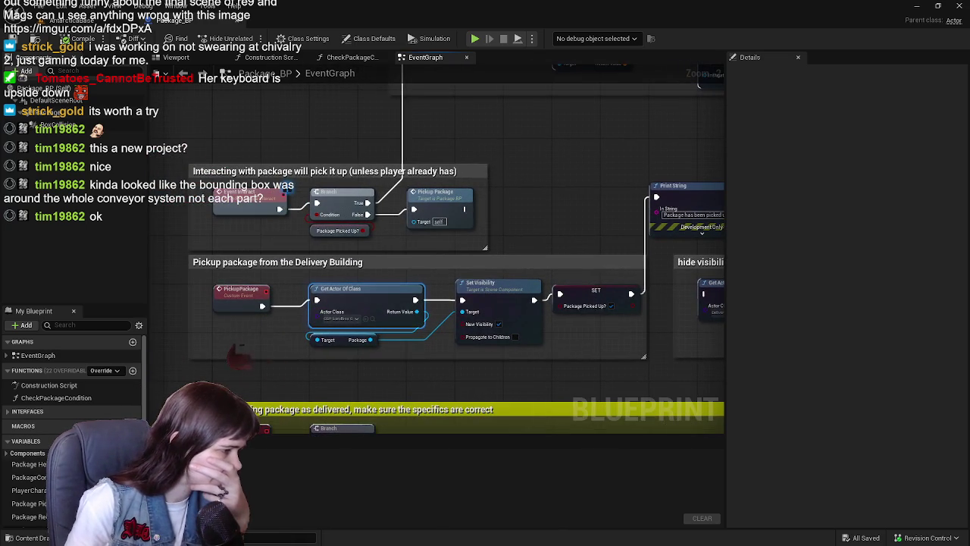
{"action": "mouse_move", "coordinate": [576, 252]}
{"action": "left_mouse_down"}
{"action": "mouse_move", "coordinate": [389, 225]}
{"action": "mouse_move", "coordinate": [428, 248]}
{"action": "mouse_move", "coordinate": [362, 244]}
{"action": "left_mouse_up"}
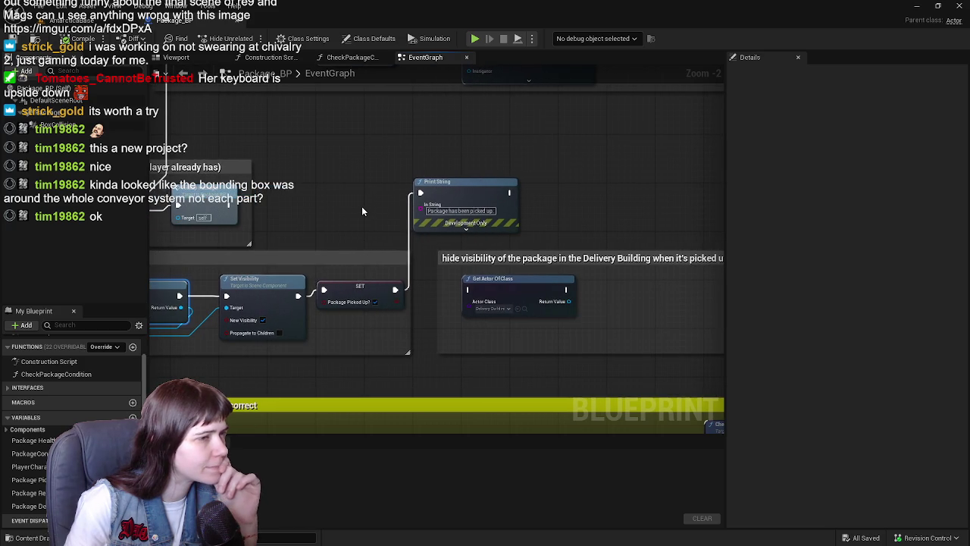
{"action": "mouse_move", "coordinate": [457, 187]}
{"action": "left_mouse_down"}
{"action": "mouse_move", "coordinate": [492, 184]}
{"action": "mouse_move", "coordinate": [453, 189]}
{"action": "mouse_move", "coordinate": [457, 197]}
{"action": "left_mouse_up"}
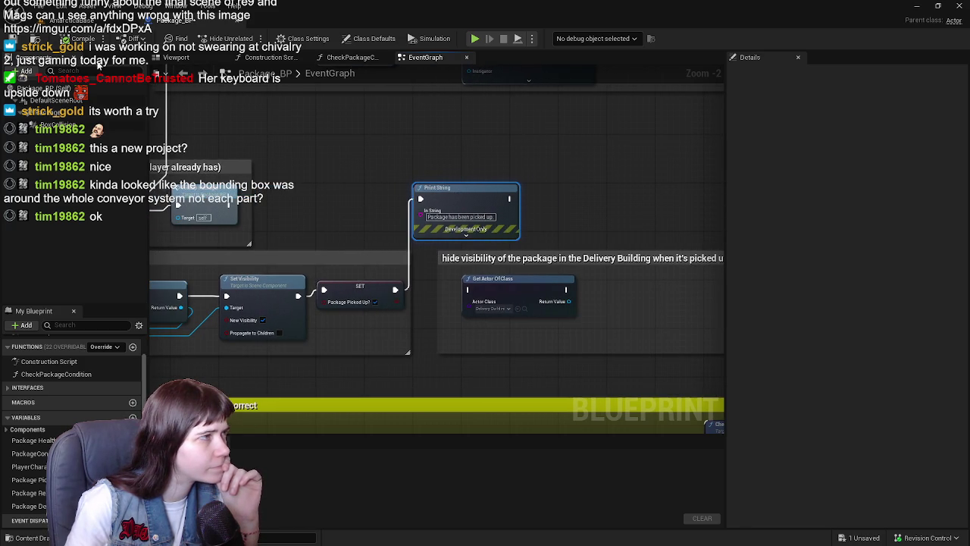
{"action": "mouse_move", "coordinate": [551, 206]}
{"action": "left_mouse_down"}
{"action": "mouse_move", "coordinate": [455, 187]}
{"action": "mouse_move", "coordinate": [372, 187]}
{"action": "mouse_move", "coordinate": [473, 182]}
{"action": "left_mouse_up"}
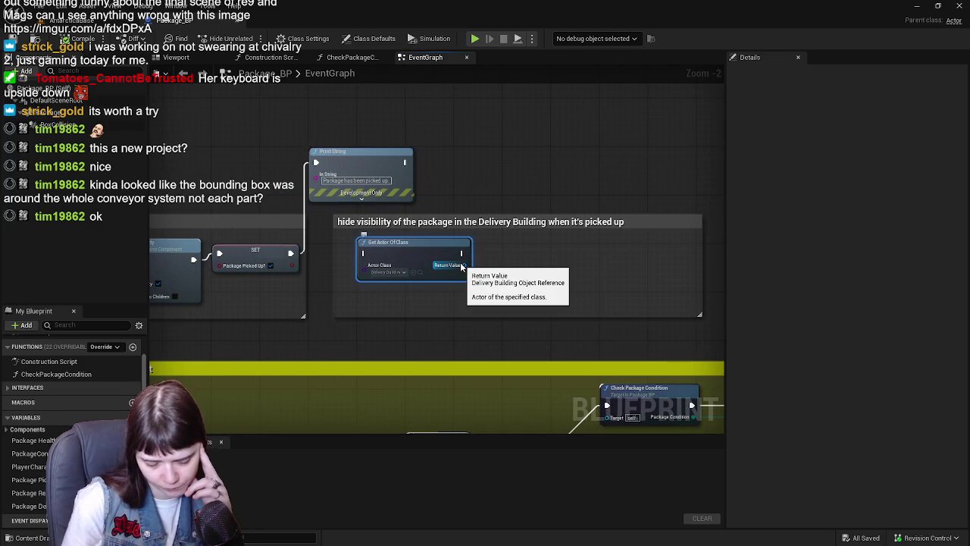
Step: Delete the unfinished Get Actor Of Class node and the hide-visibility comment, then compile and save
{"action": "key", "text": "Delete"}
{"action": "left_click", "coordinate": [532, 250]}
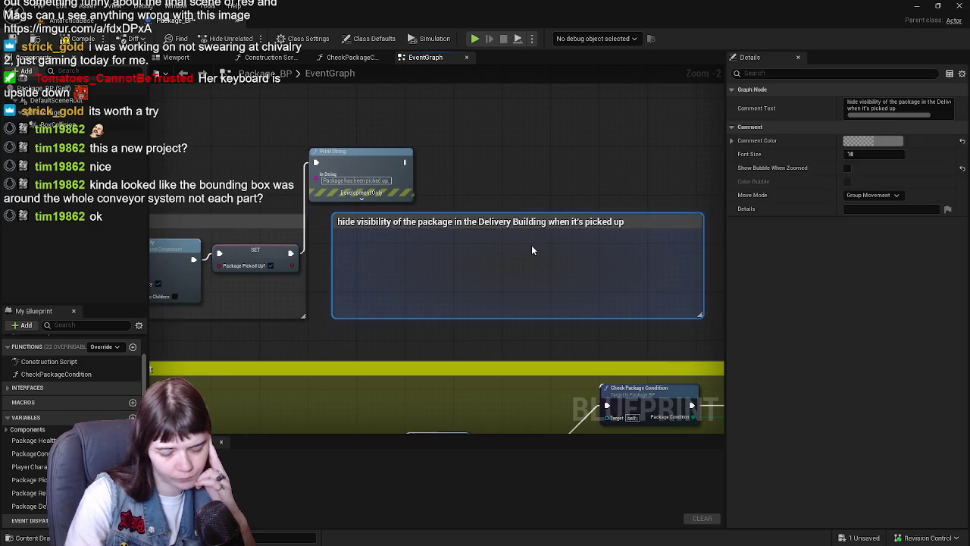
{"action": "key", "text": "Delete"}
{"action": "left_click_drag", "start_coordinate": [385, 240], "coordinate": [545, 245]}
{"action": "mouse_move", "coordinate": [532, 168]}
{"action": "left_mouse_down"}
{"action": "mouse_move", "coordinate": [539, 247]}
{"action": "mouse_move", "coordinate": [530, 222]}
{"action": "left_mouse_up"}
{"action": "left_click", "coordinate": [80, 39]}
{"action": "left_click", "coordinate": [36, 39]}
{"action": "left_click", "coordinate": [65, 20]}
{"action": "left_click", "coordinate": [151, 21]}
Step: Add a Get Actor Of Class node with Actor Class set to the package class
{"action": "mouse_move", "coordinate": [427, 178]}
{"action": "left_mouse_down"}
{"action": "mouse_move", "coordinate": [599, 186]}
{"action": "mouse_move", "coordinate": [599, 178]}
{"action": "mouse_move", "coordinate": [570, 190]}
{"action": "left_mouse_up"}
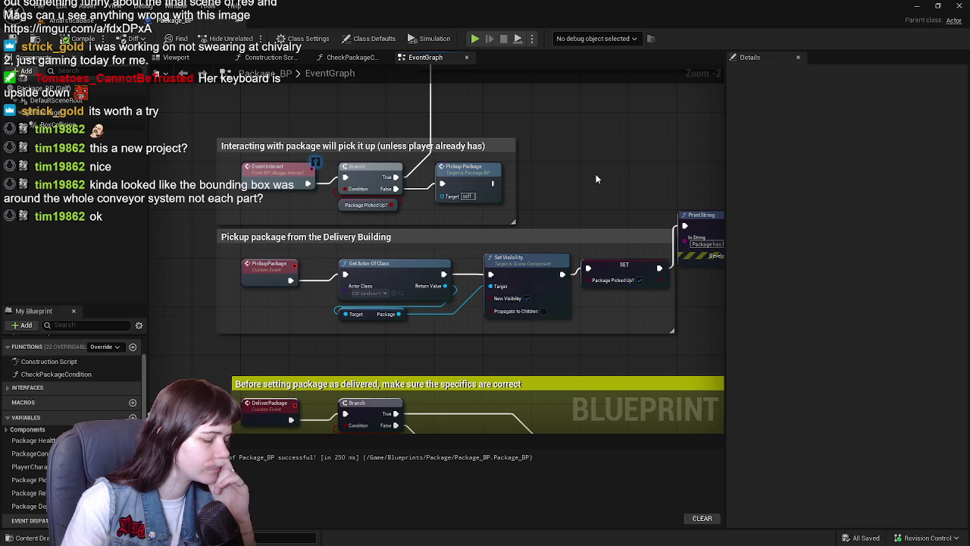
{"action": "mouse_move", "coordinate": [596, 179]}
{"action": "left_mouse_down"}
{"action": "mouse_move", "coordinate": [486, 182]}
{"action": "mouse_move", "coordinate": [371, 156]}
{"action": "left_mouse_up"}
{"action": "left_click_drag", "start_coordinate": [518, 228], "coordinate": [518, 187]}
{"action": "right_click", "coordinate": [467, 232]}
{"action": "type", "text": "get actor of class"}
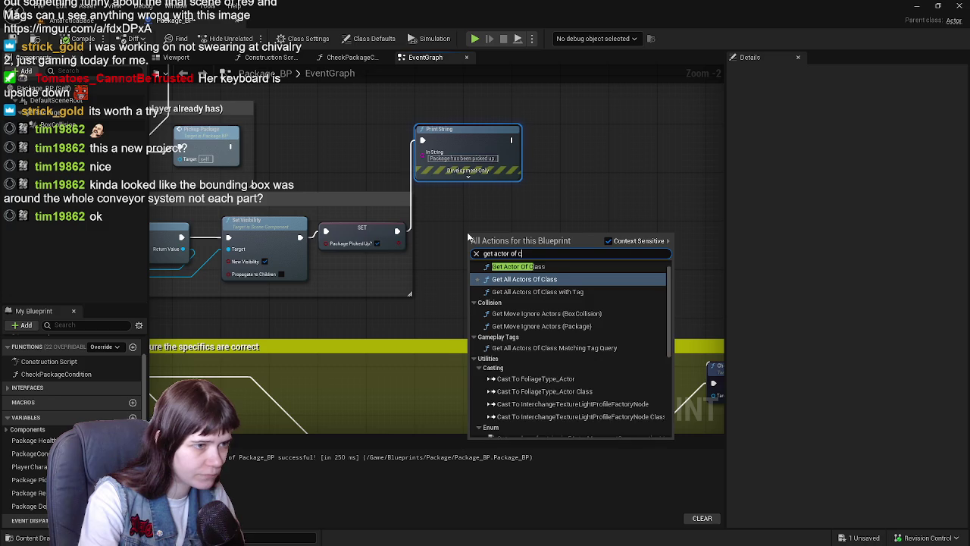
{"action": "key", "text": "Return"}
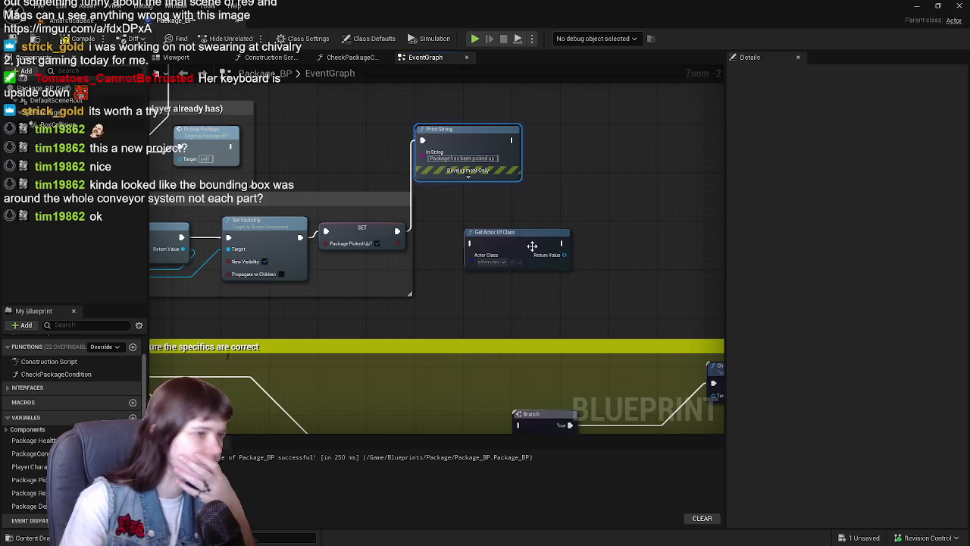
{"action": "left_click", "coordinate": [491, 257]}
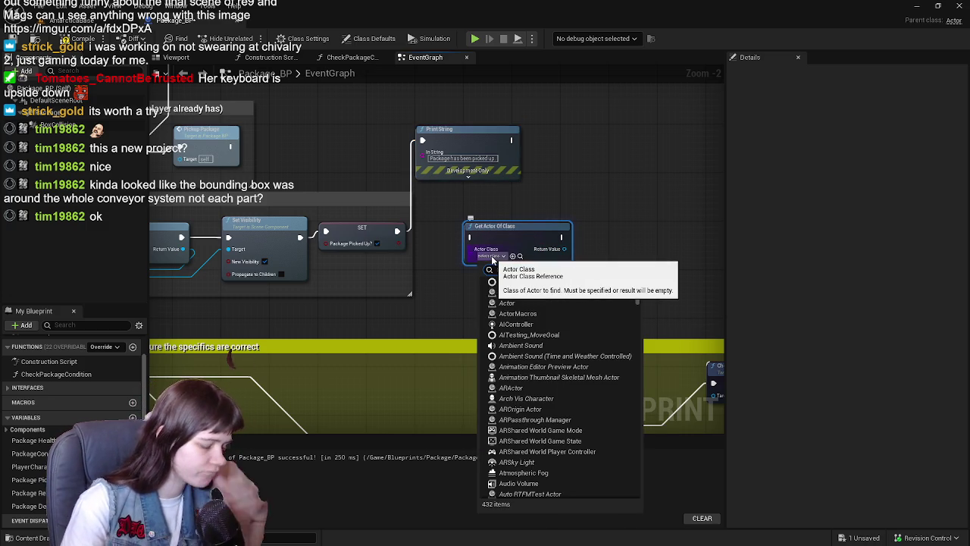
{"action": "type", "text": "package"}
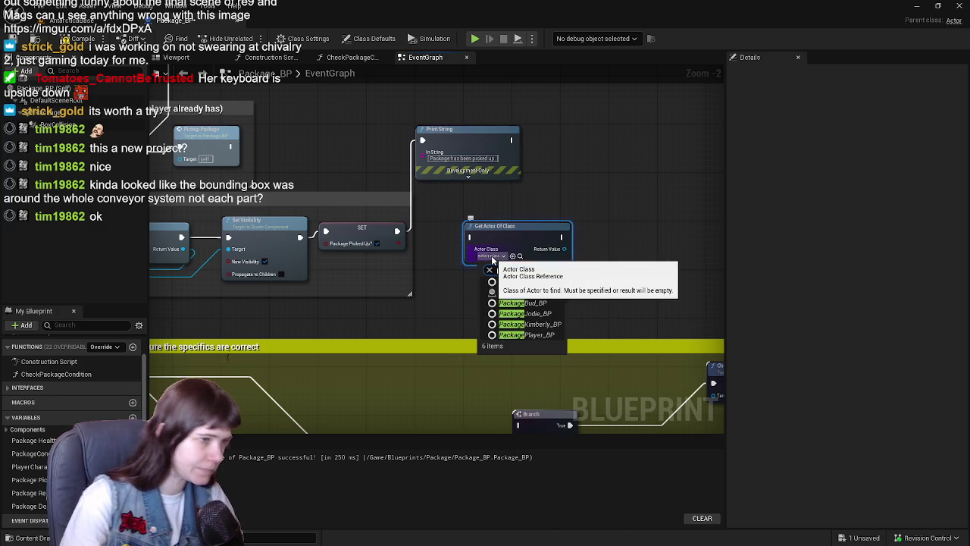
{"action": "left_click", "coordinate": [523, 297]}
{"action": "left_click_drag", "start_coordinate": [623, 265], "coordinate": [526, 279]}
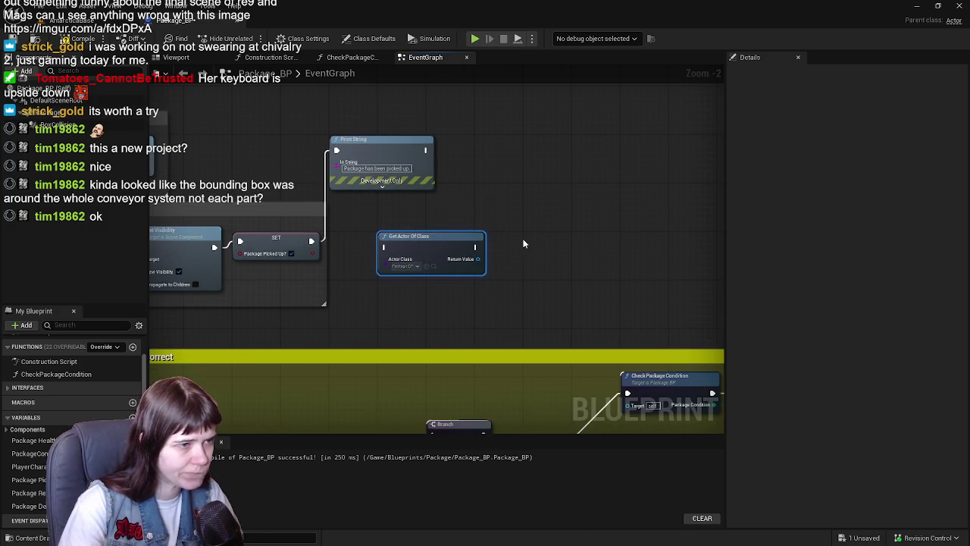
Step: Add an Attach Actor To Actor node and arrange it near Print String
{"action": "right_click", "coordinate": [523, 243]}
{"action": "type", "text": "attach"}
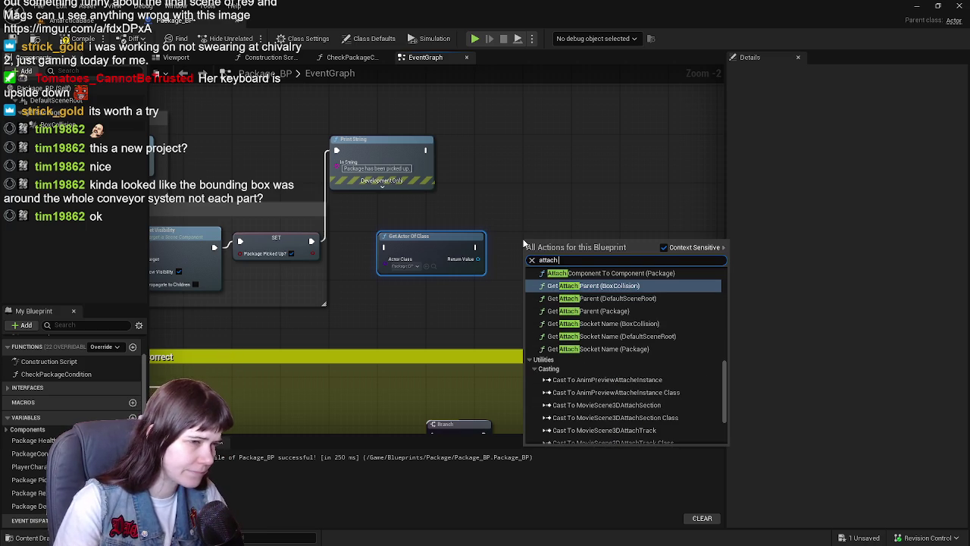
{"action": "type", "text": " to"}
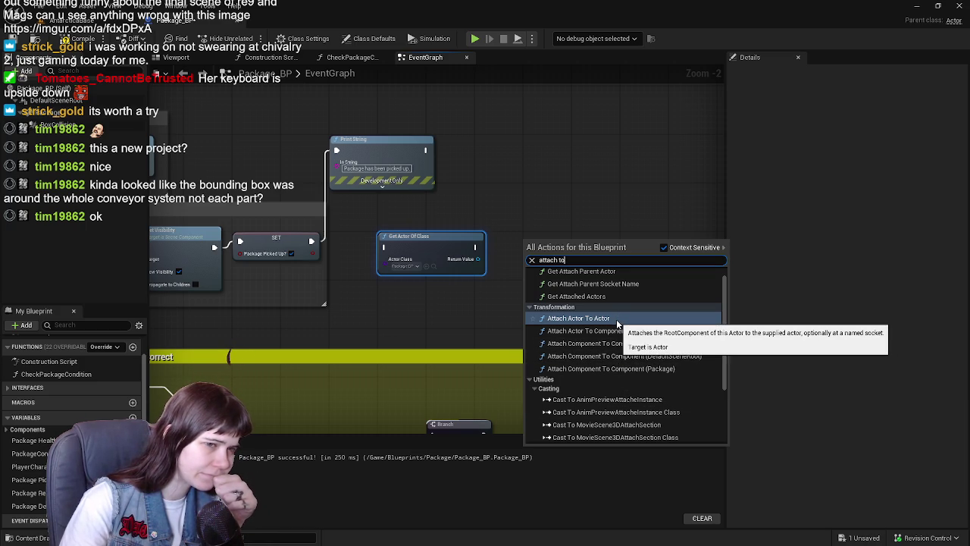
{"action": "left_click", "coordinate": [617, 322]}
{"action": "left_click_drag", "start_coordinate": [573, 264], "coordinate": [575, 160]}
{"action": "mouse_move", "coordinate": [442, 212]}
{"action": "left_mouse_down"}
{"action": "mouse_move", "coordinate": [503, 260]}
{"action": "mouse_move", "coordinate": [386, 308]}
{"action": "left_mouse_up"}
{"action": "left_click", "coordinate": [493, 292]}
{"action": "mouse_move", "coordinate": [314, 252]}
{"action": "left_mouse_down"}
{"action": "mouse_move", "coordinate": [658, 252]}
{"action": "mouse_move", "coordinate": [624, 187]}
{"action": "mouse_move", "coordinate": [675, 191]}
{"action": "mouse_move", "coordinate": [341, 182]}
{"action": "mouse_move", "coordinate": [275, 200]}
{"action": "mouse_move", "coordinate": [497, 249]}
{"action": "mouse_move", "coordinate": [423, 219]}
{"action": "left_mouse_up"}
{"action": "left_click_drag", "start_coordinate": [333, 218], "coordinate": [405, 171]}
{"action": "left_click", "coordinate": [323, 156]}
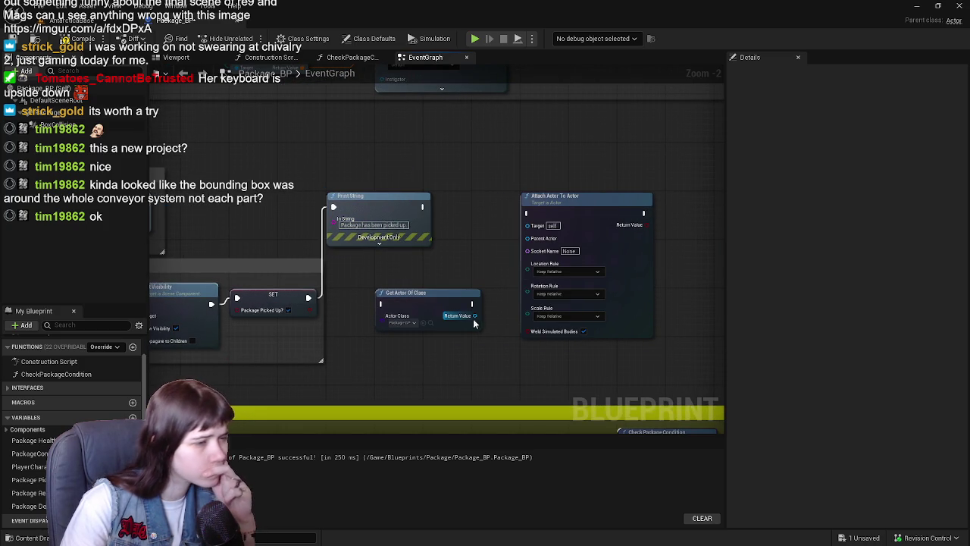
Step: Chain Print String into Get Actor Of Class, then into Attach Actor To Actor, and wrap both in a comment
{"action": "mouse_move", "coordinate": [423, 207]}
{"action": "left_mouse_down"}
{"action": "mouse_move", "coordinate": [379, 282]}
{"action": "mouse_move", "coordinate": [381, 303]}
{"action": "left_mouse_up"}
{"action": "left_click_drag", "start_coordinate": [473, 303], "coordinate": [527, 213]}
{"action": "mouse_move", "coordinate": [590, 214]}
{"action": "left_mouse_down"}
{"action": "mouse_move", "coordinate": [654, 213]}
{"action": "mouse_move", "coordinate": [636, 214]}
{"action": "left_mouse_up"}
{"action": "mouse_move", "coordinate": [261, 316]}
{"action": "left_mouse_down"}
{"action": "mouse_move", "coordinate": [343, 302]}
{"action": "mouse_move", "coordinate": [358, 315]}
{"action": "left_mouse_up"}
{"action": "mouse_move", "coordinate": [479, 222]}
{"action": "left_mouse_down"}
{"action": "mouse_move", "coordinate": [581, 216]}
{"action": "mouse_move", "coordinate": [574, 222]}
{"action": "left_mouse_up"}
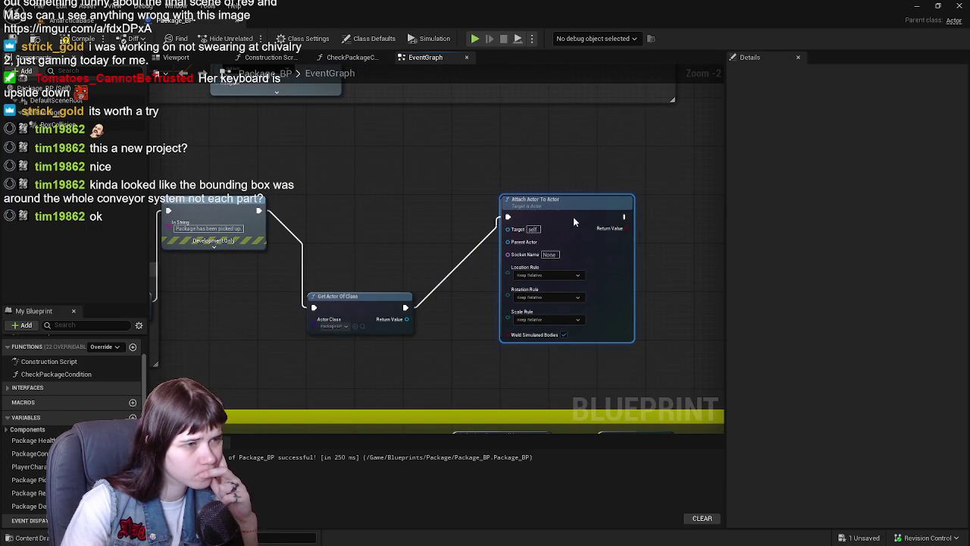
{"action": "mouse_move", "coordinate": [376, 313]}
{"action": "left_mouse_down"}
{"action": "mouse_move", "coordinate": [409, 221]}
{"action": "mouse_move", "coordinate": [423, 216]}
{"action": "left_mouse_up"}
{"action": "left_click_drag", "start_coordinate": [373, 171], "coordinate": [554, 269]}
{"action": "type", "text": "ca"}
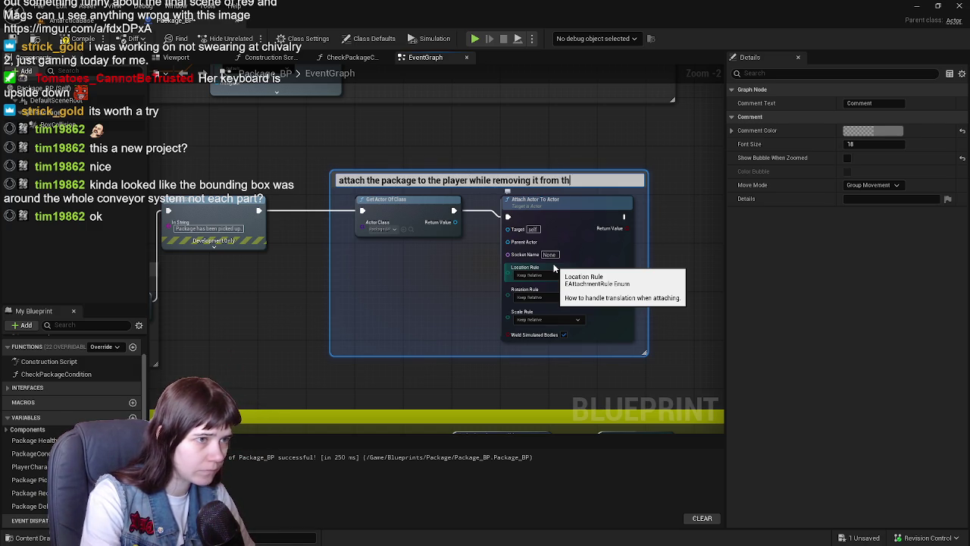
Step: Finish the comment title ending in 'itself', widen the box to fit, and recompile
{"action": "type", "text": "itself"}
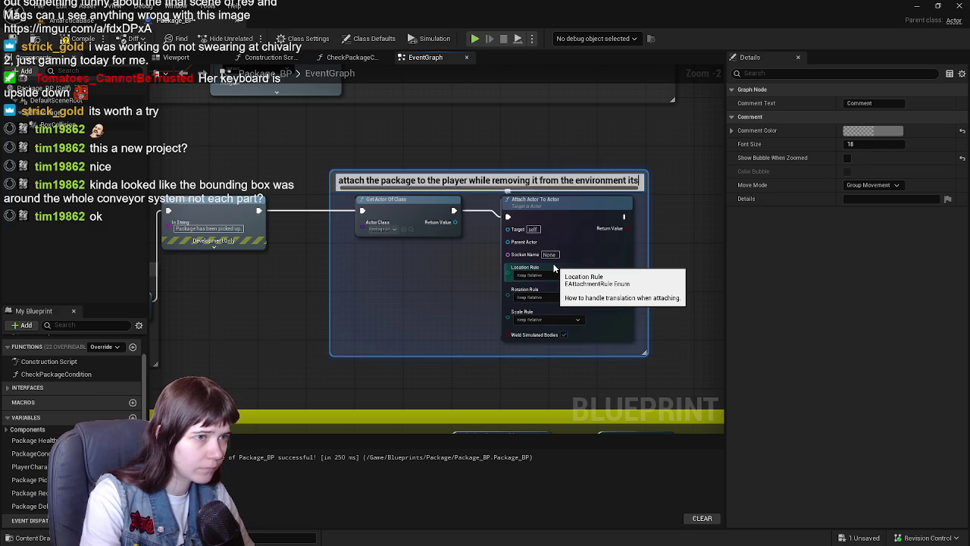
{"action": "key", "text": "Return"}
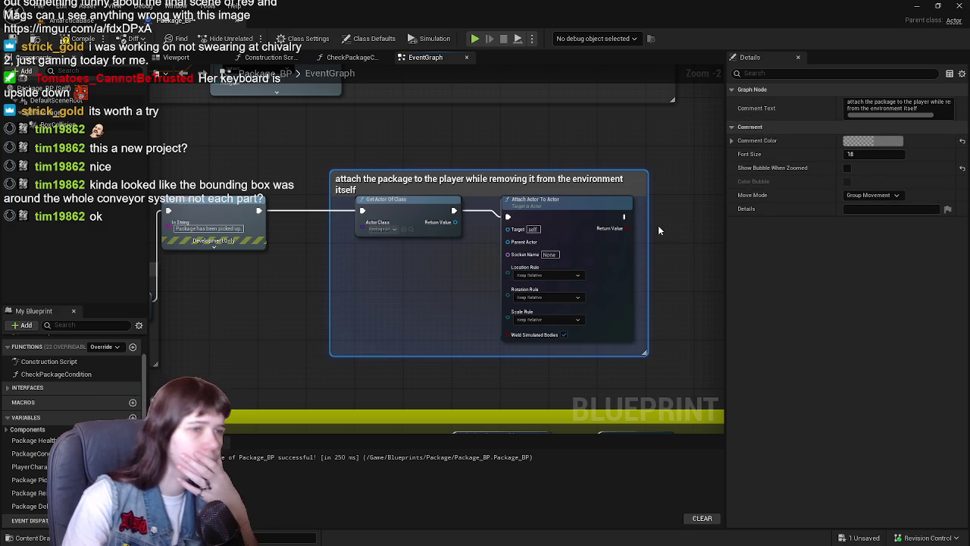
{"action": "left_click", "coordinate": [649, 229]}
{"action": "left_click_drag", "start_coordinate": [649, 230], "coordinate": [663, 234]}
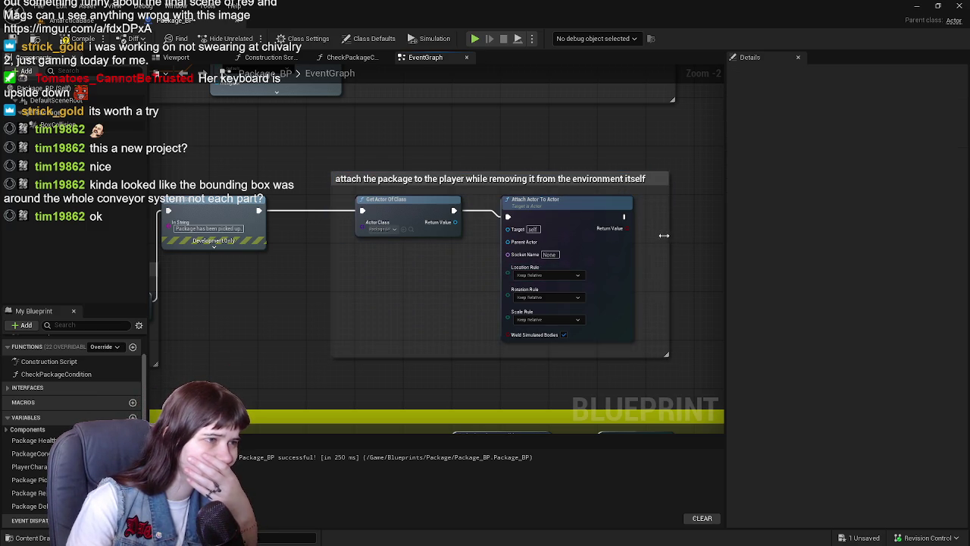
{"action": "left_click", "coordinate": [80, 38]}
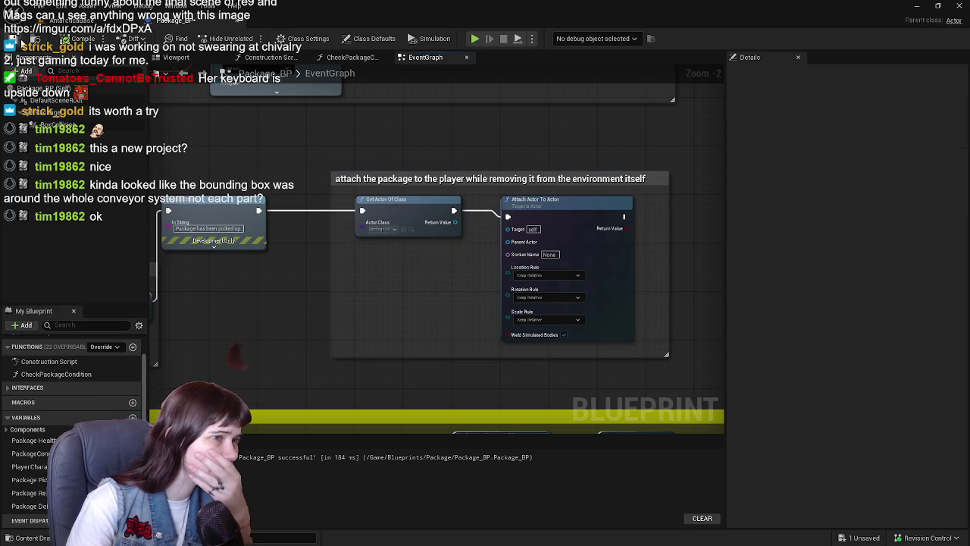
Step: Wire the found package into Attach Actor To Actor's Target, then recompile and save Package_BP
{"action": "mouse_move", "coordinate": [420, 244]}
{"action": "left_mouse_down"}
{"action": "mouse_move", "coordinate": [496, 260]}
{"action": "mouse_move", "coordinate": [478, 253]}
{"action": "left_mouse_up"}
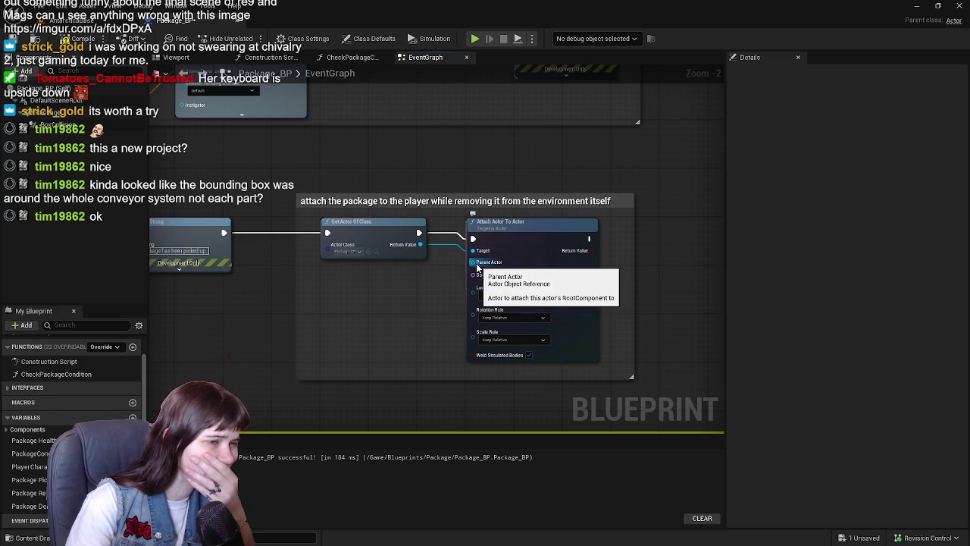
{"action": "left_click", "coordinate": [118, 112]}
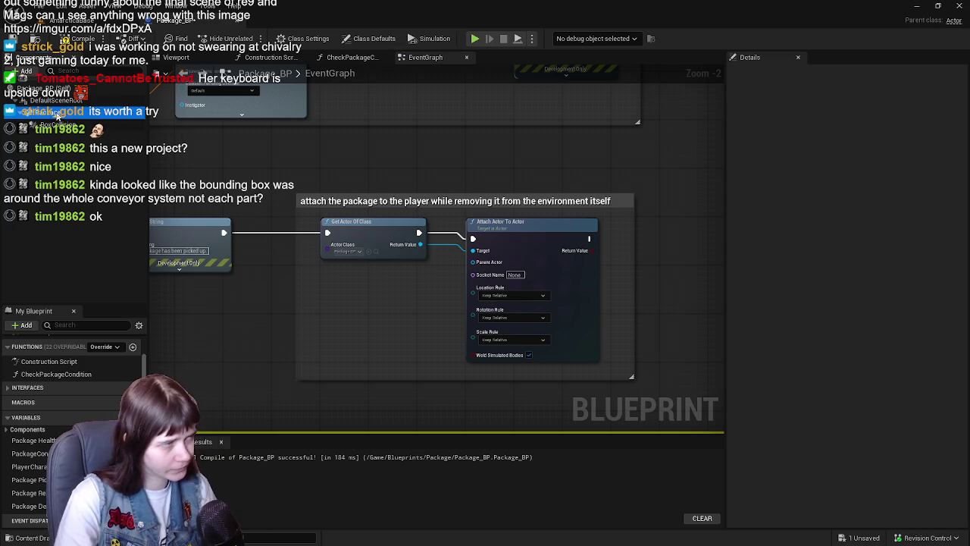
{"action": "left_click", "coordinate": [80, 39]}
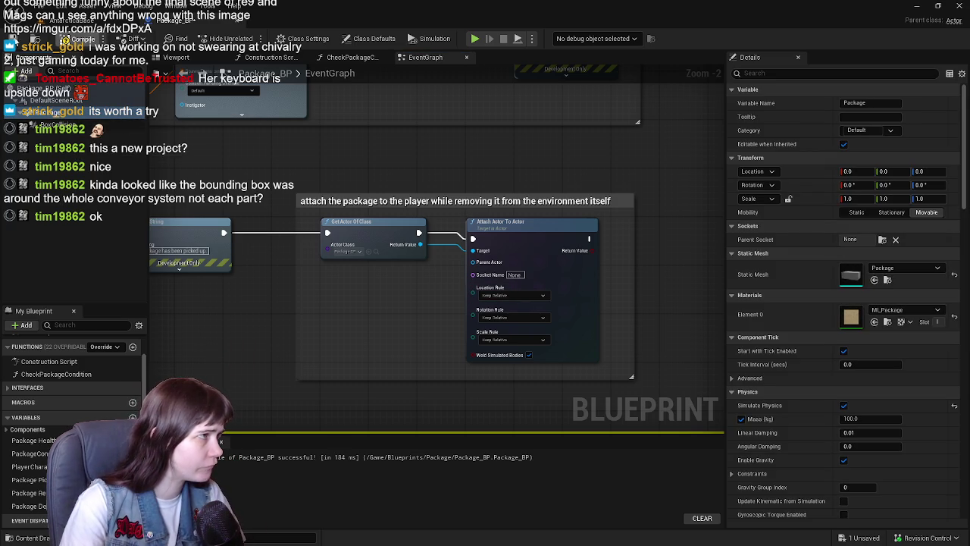
{"action": "left_click", "coordinate": [13, 39]}
{"action": "left_click", "coordinate": [125, 21]}
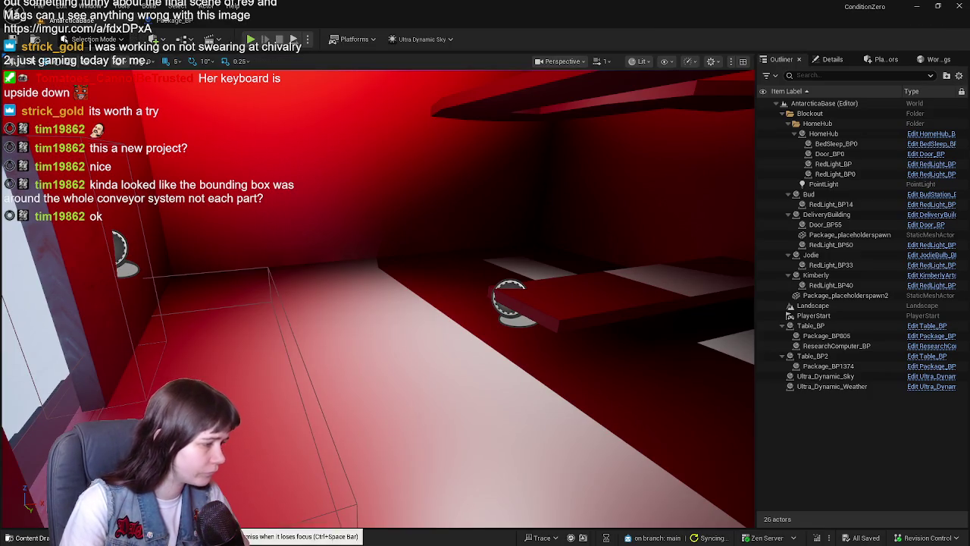
Step: Open CBP_SandboxCharacter from Content > Blueprints, view its Item Interact nodes, then return to Package_BP
{"action": "left_click", "coordinate": [27, 537]}
{"action": "left_click", "coordinate": [411, 319]}
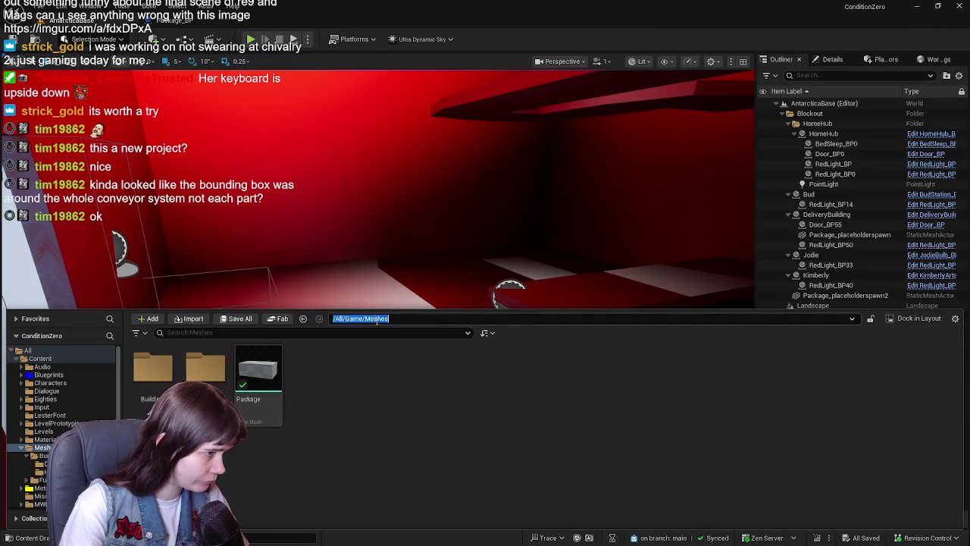
{"action": "left_click", "coordinate": [371, 319]}
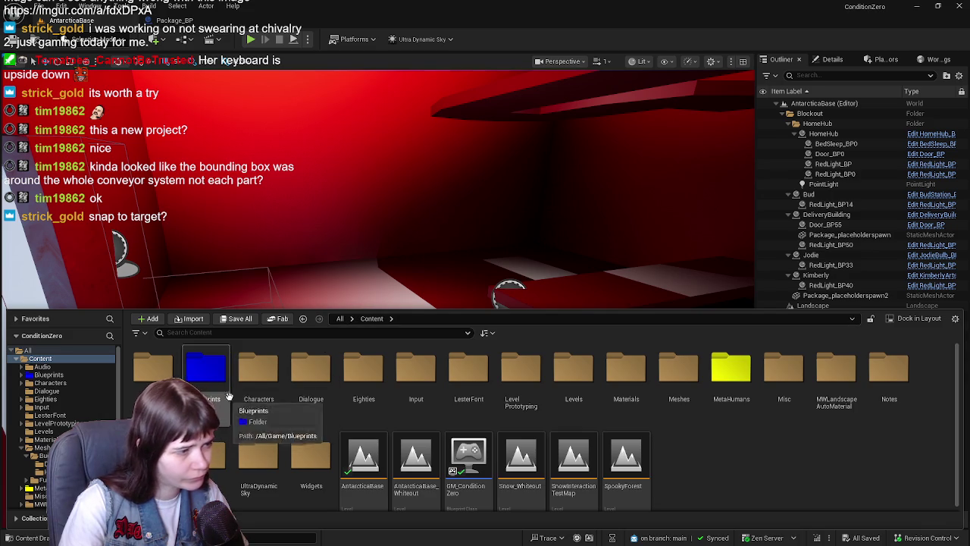
{"action": "double_click", "coordinate": [259, 371]}
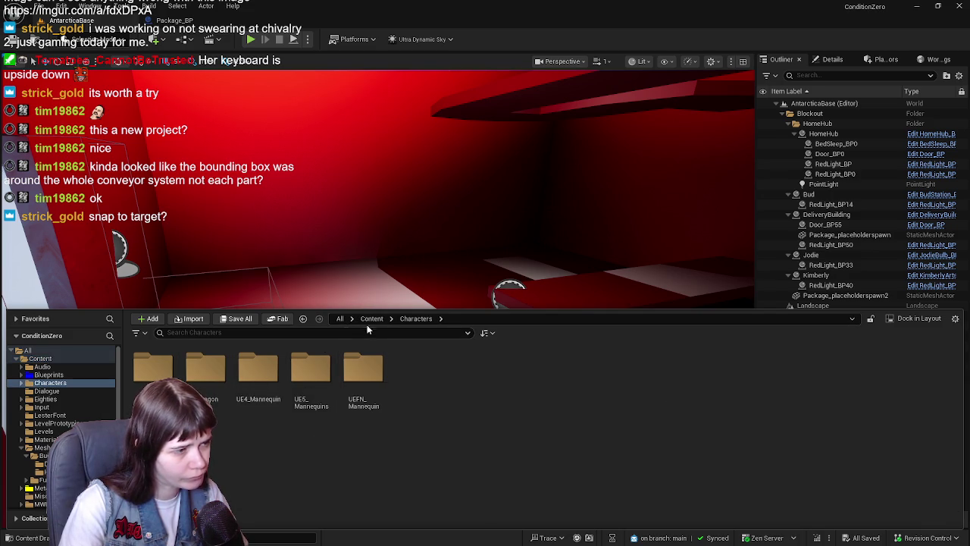
{"action": "left_click", "coordinate": [372, 318]}
{"action": "double_click", "coordinate": [375, 383]}
{"action": "double_click", "coordinate": [626, 371]}
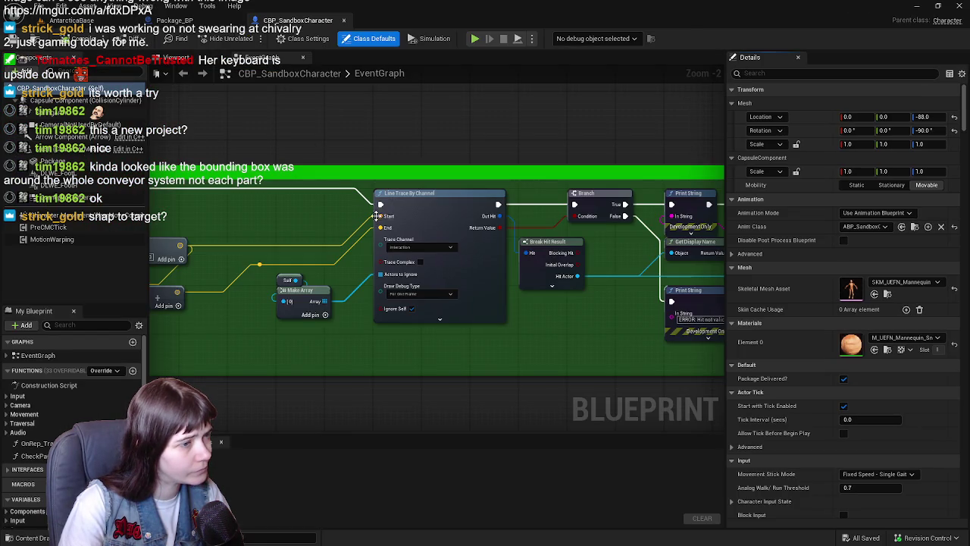
{"action": "mouse_move", "coordinate": [189, 250]}
{"action": "left_mouse_down"}
{"action": "mouse_move", "coordinate": [623, 250]}
{"action": "mouse_move", "coordinate": [511, 250]}
{"action": "left_mouse_up"}
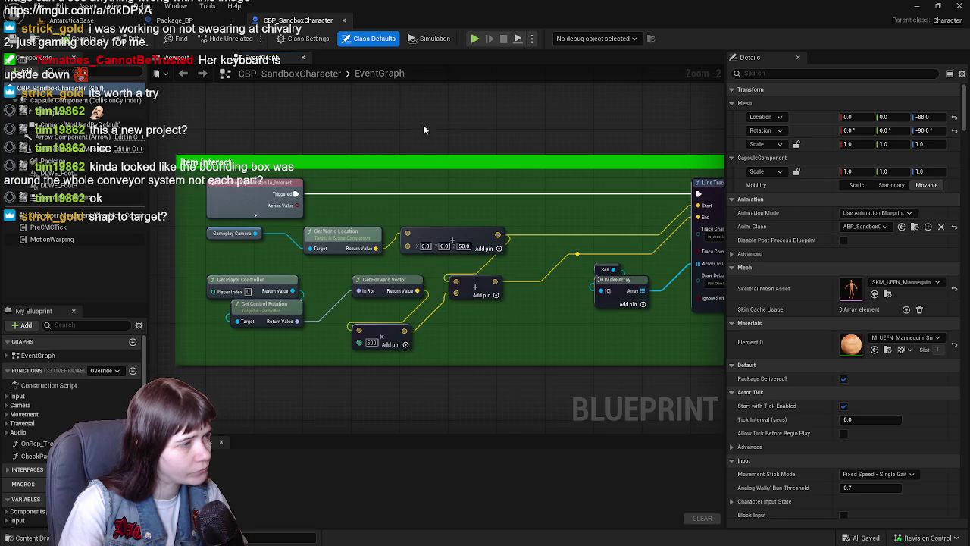
{"action": "left_click", "coordinate": [215, 23]}
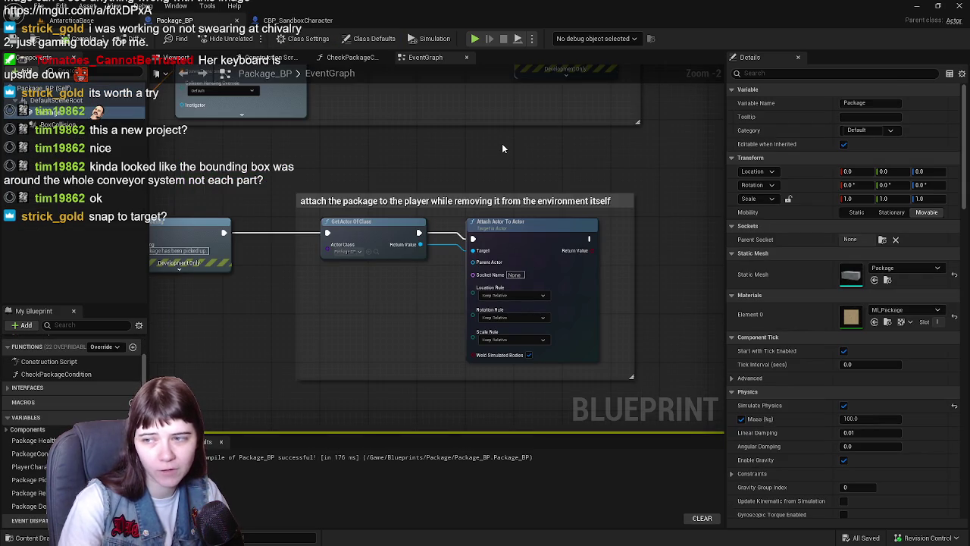
Step: Try feeding the found actor into the attach Target, then disconnect it so Target stays self
{"action": "left_click_drag", "start_coordinate": [502, 148], "coordinate": [654, 329]}
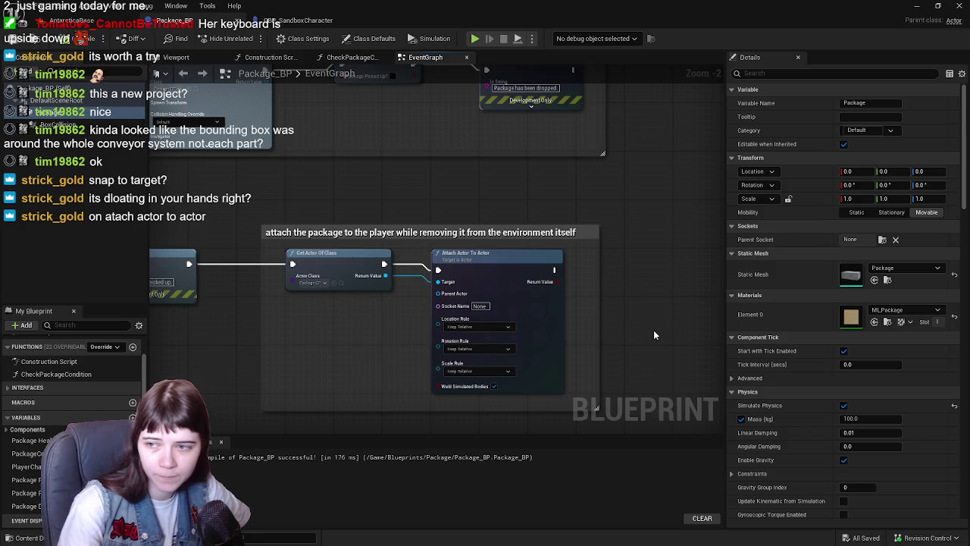
{"action": "left_click_drag", "start_coordinate": [362, 302], "coordinate": [406, 298]}
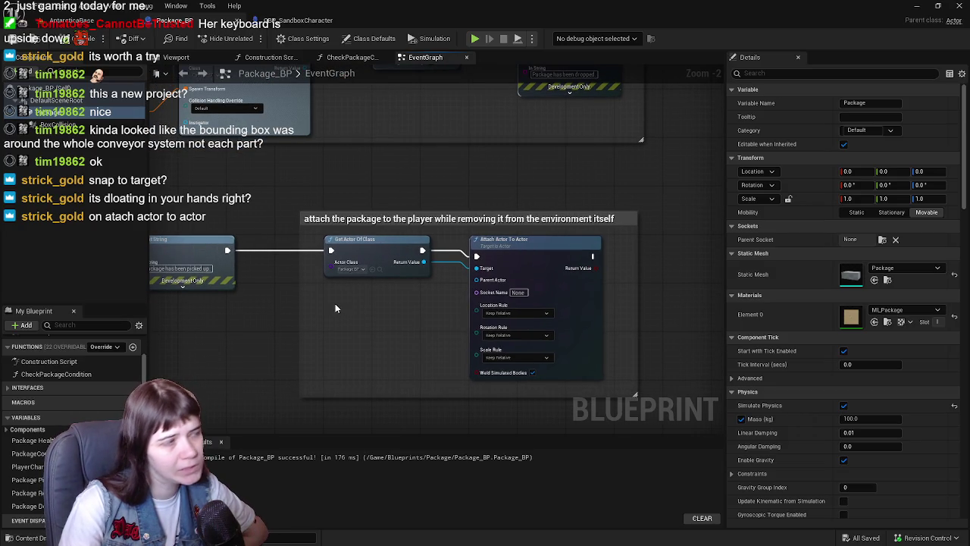
{"action": "mouse_move", "coordinate": [359, 305]}
{"action": "left_mouse_down"}
{"action": "mouse_move", "coordinate": [450, 316]}
{"action": "mouse_move", "coordinate": [475, 305]}
{"action": "mouse_move", "coordinate": [454, 310]}
{"action": "left_mouse_up"}
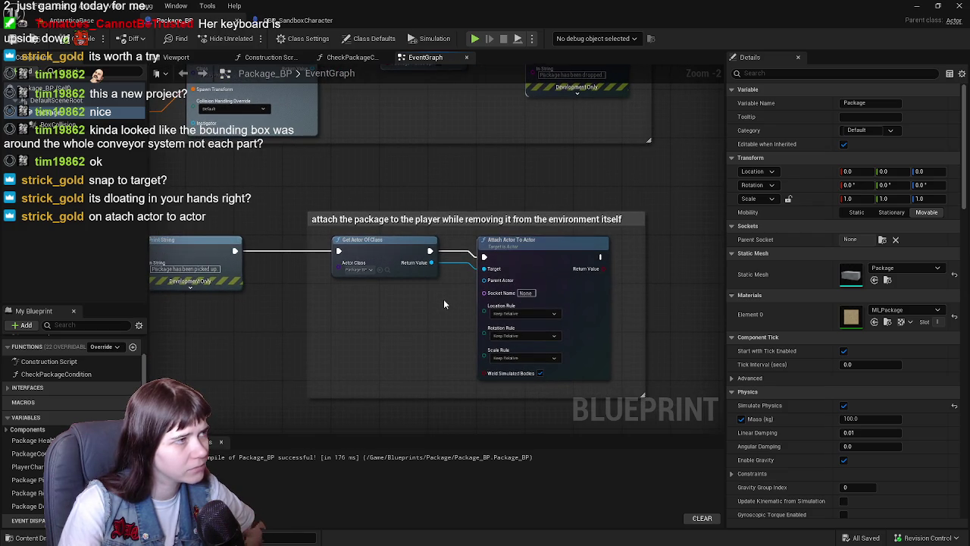
{"action": "left_click_drag", "start_coordinate": [431, 263], "coordinate": [485, 268]}
{"action": "left_click_drag", "start_coordinate": [374, 254], "coordinate": [374, 332]}
{"action": "left_click", "coordinate": [429, 341], "text": "alt"}
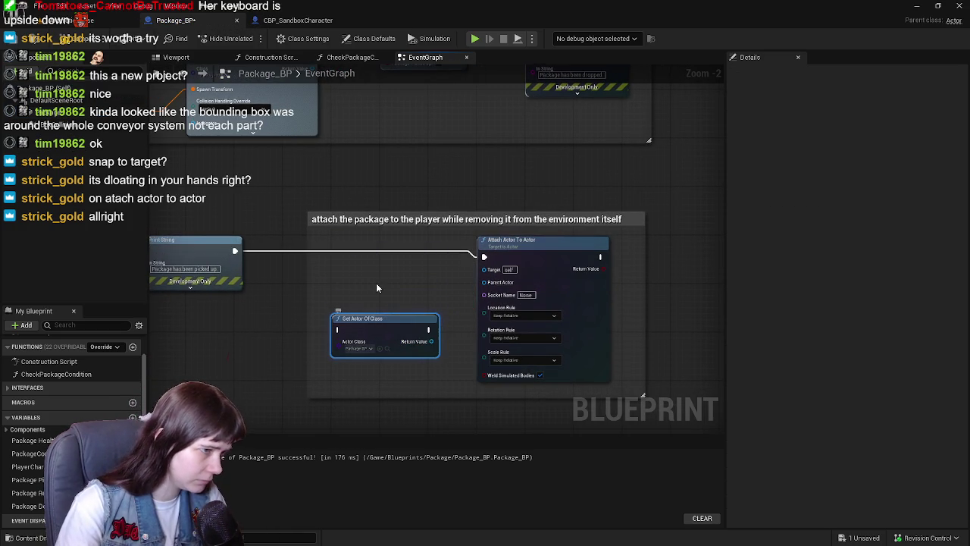
{"action": "left_click", "coordinate": [76, 112]}
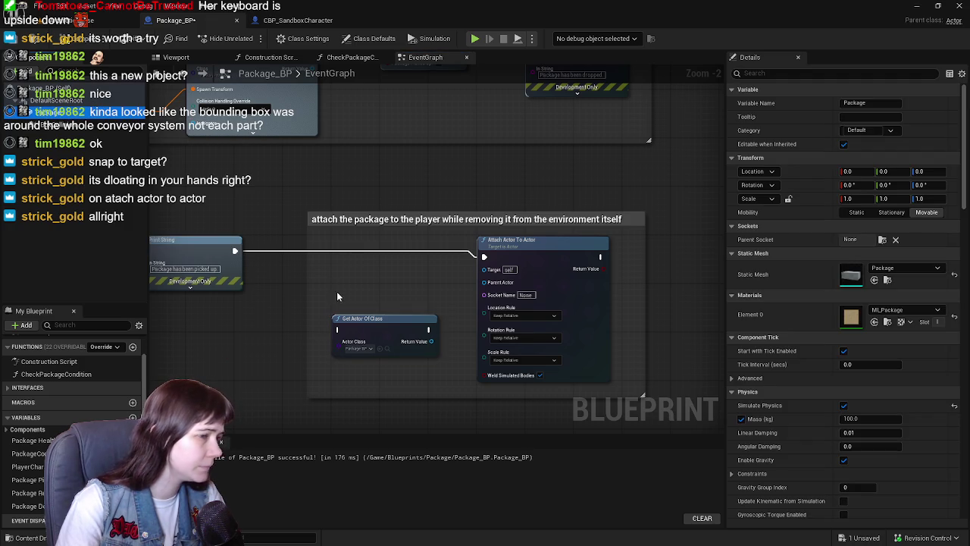
{"action": "left_click_drag", "start_coordinate": [388, 330], "coordinate": [384, 297]}
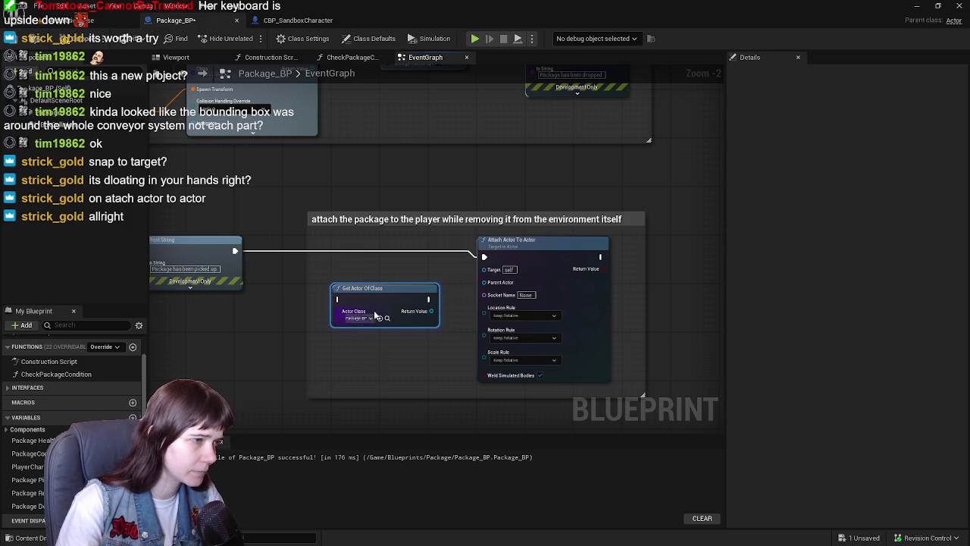
Step: Make Get Actor Of Class find CBP_SandboxCharacter and feed Parent Actor; rewire execution and recompile
{"action": "left_click", "coordinate": [363, 317]}
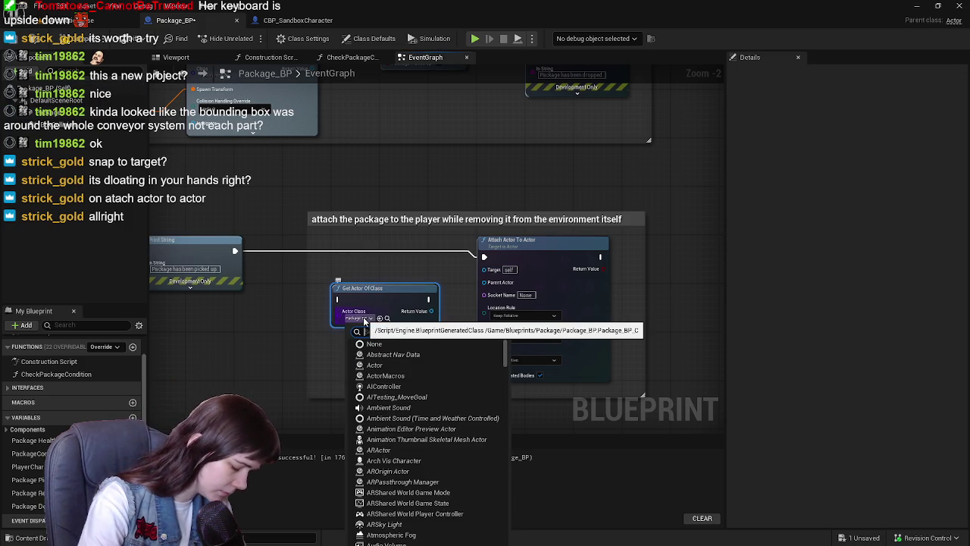
{"action": "type", "text": "cbp"}
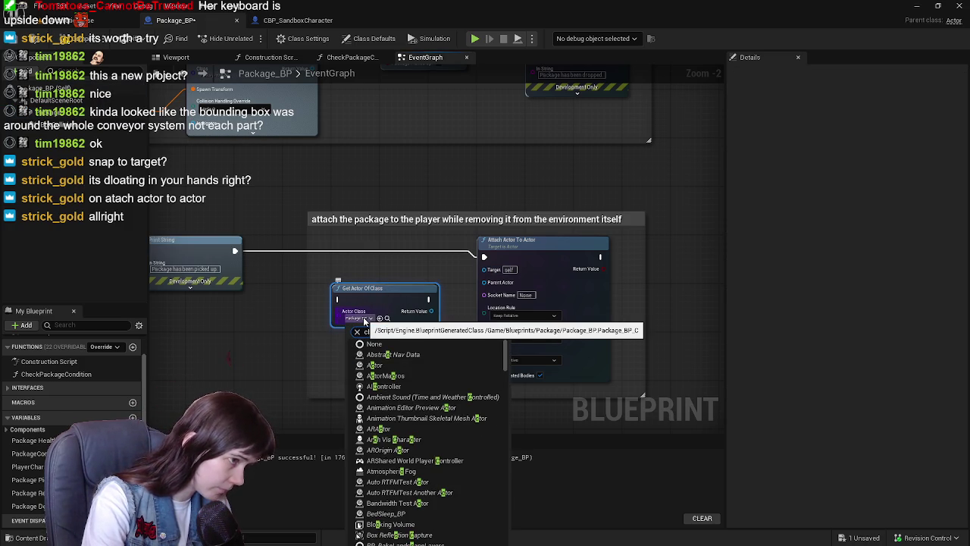
{"action": "left_click", "coordinate": [454, 361]}
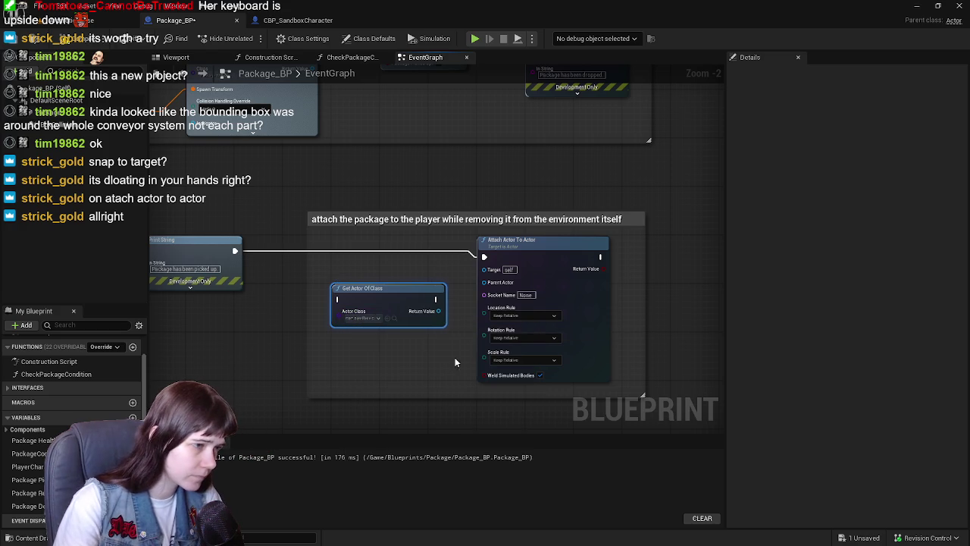
{"action": "left_click_drag", "start_coordinate": [439, 311], "coordinate": [485, 284]}
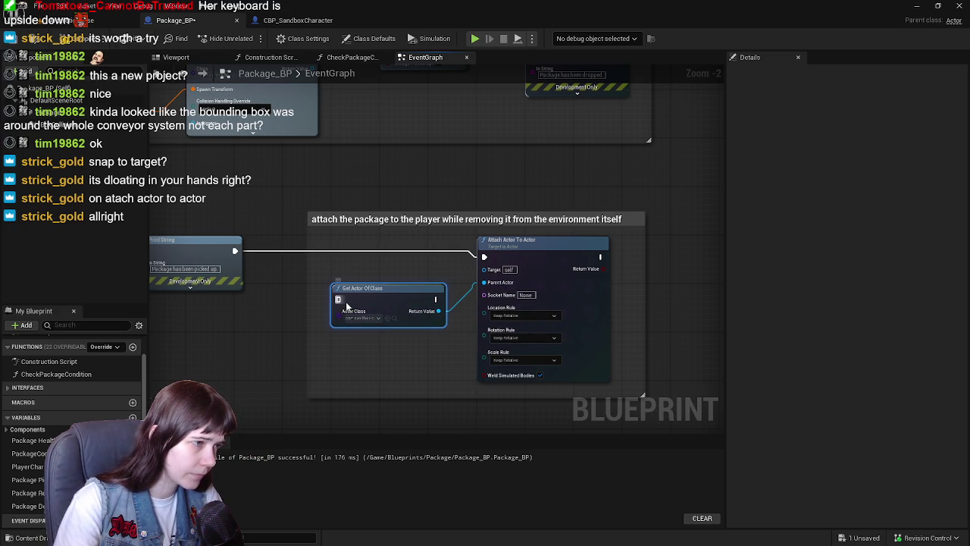
{"action": "left_click_drag", "start_coordinate": [235, 251], "coordinate": [338, 300]}
{"action": "left_click_drag", "start_coordinate": [436, 299], "coordinate": [483, 256]}
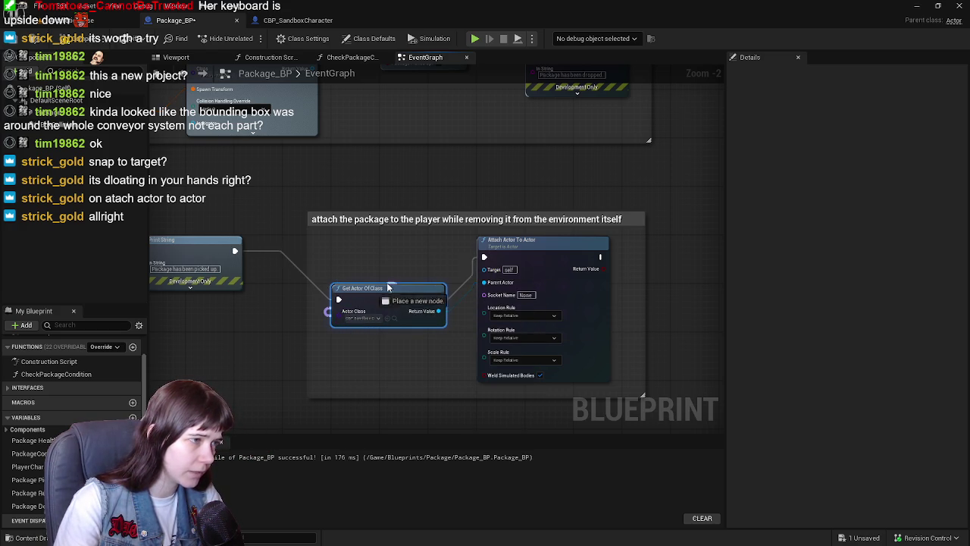
{"action": "left_click", "coordinate": [72, 38]}
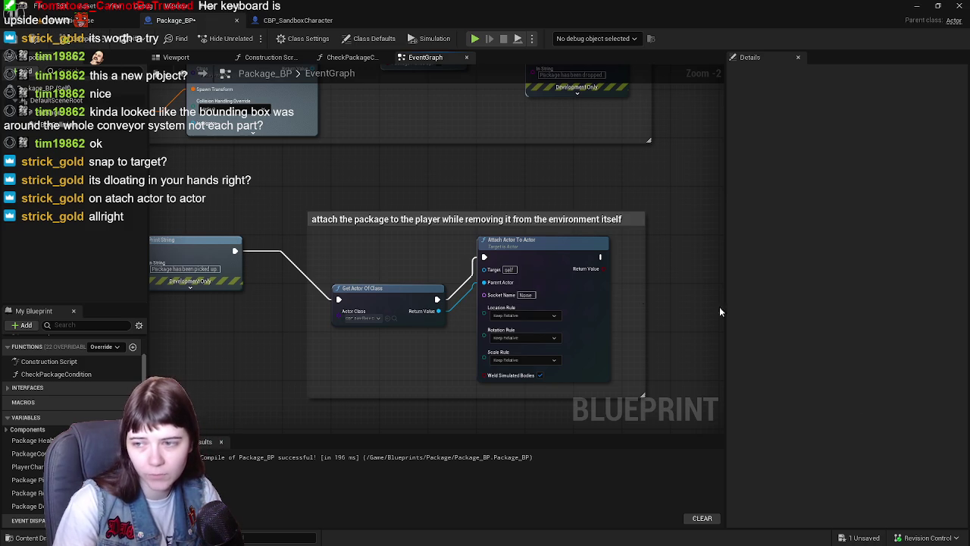
{"action": "left_click_drag", "start_coordinate": [382, 289], "coordinate": [378, 244]}
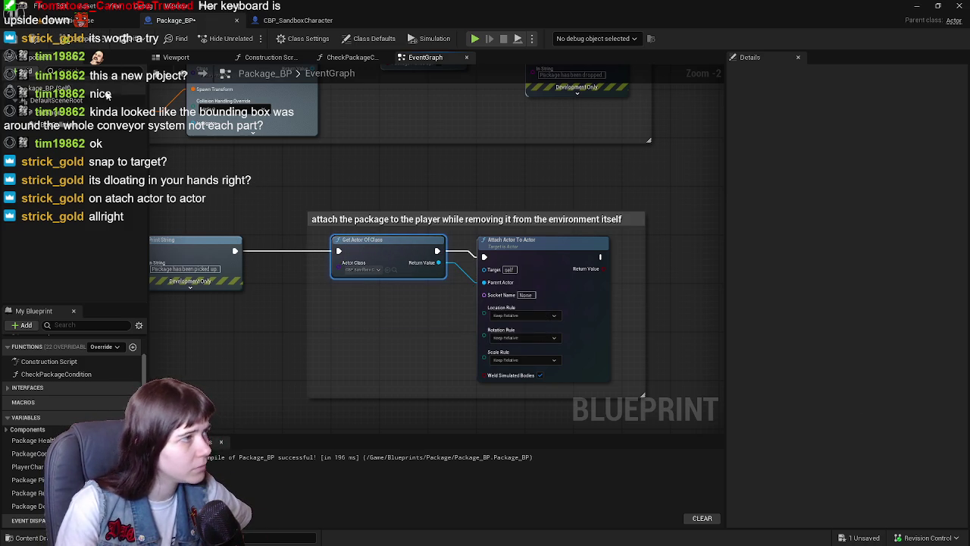
{"action": "left_click_drag", "start_coordinate": [537, 315], "coordinate": [456, 302]}
{"action": "mouse_move", "coordinate": [525, 249]}
{"action": "left_mouse_down"}
{"action": "mouse_move", "coordinate": [560, 254]}
{"action": "mouse_move", "coordinate": [548, 285]}
{"action": "left_mouse_up"}
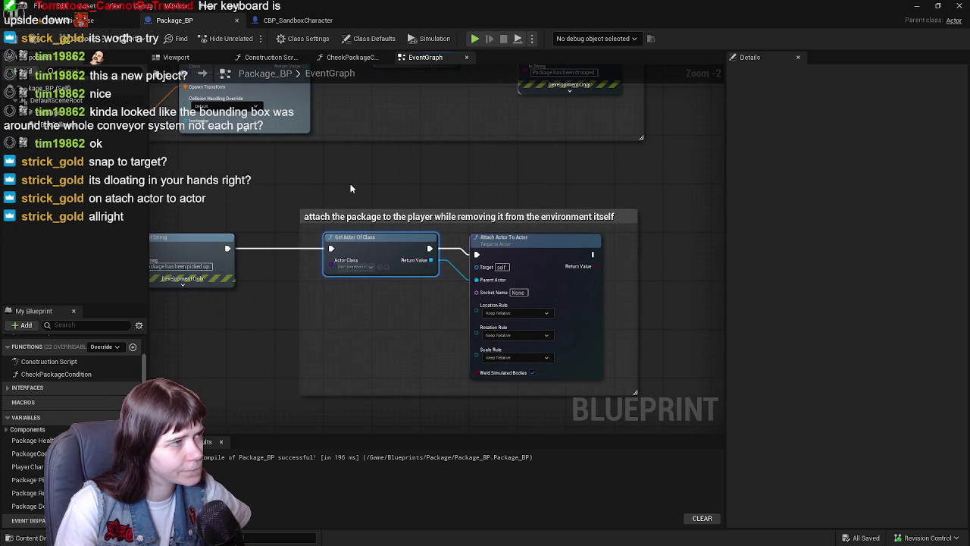
{"action": "left_click", "coordinate": [307, 21]}
Step: Select the character's Mesh component in the viewport and locate its skeletal mesh asset
{"action": "left_click", "coordinate": [176, 57]}
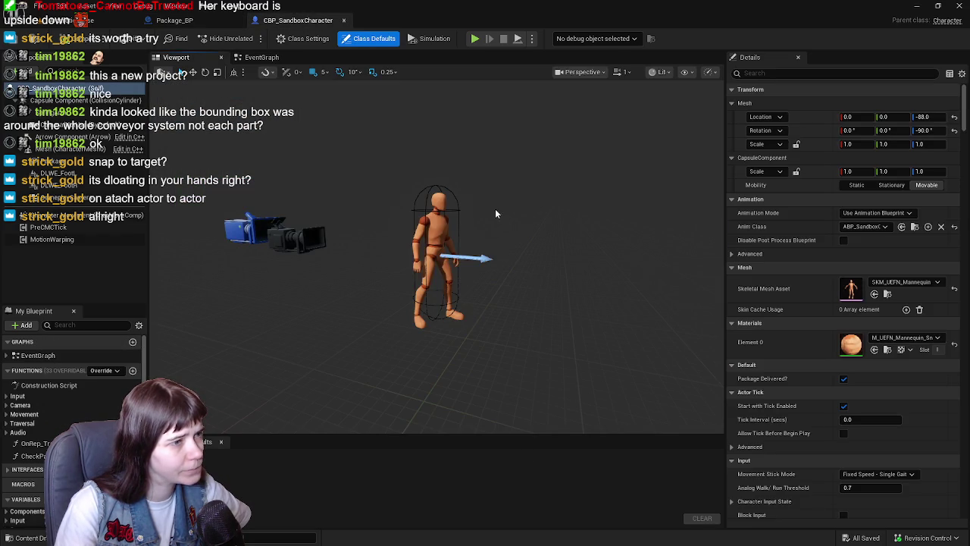
{"action": "left_click", "coordinate": [83, 149]}
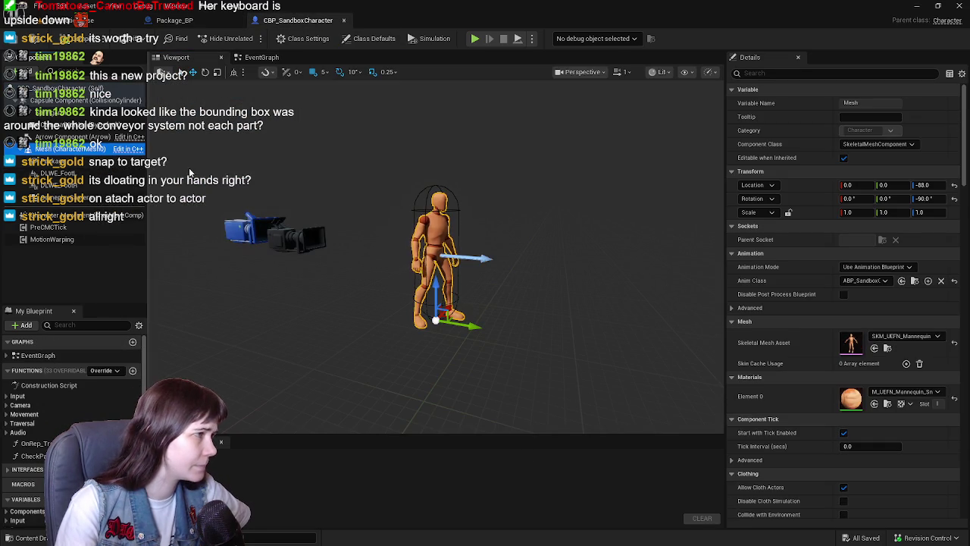
{"action": "left_click", "coordinate": [889, 348]}
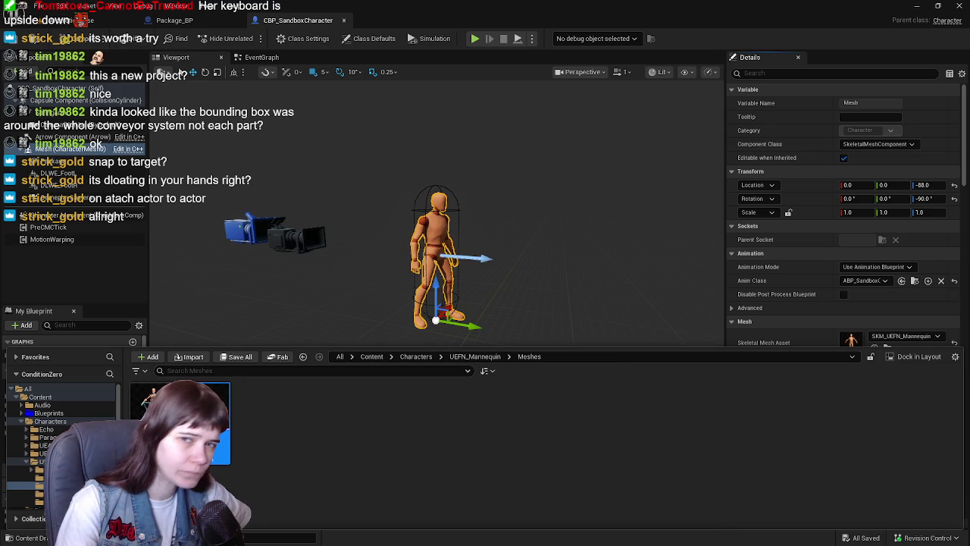
Step: Check the mannequin's arm and index bones in the Skeleton Tree to confirm the right-hand bone is hand_r
{"action": "left_click_drag", "start_coordinate": [618, 22], "coordinate": [616, 24]}
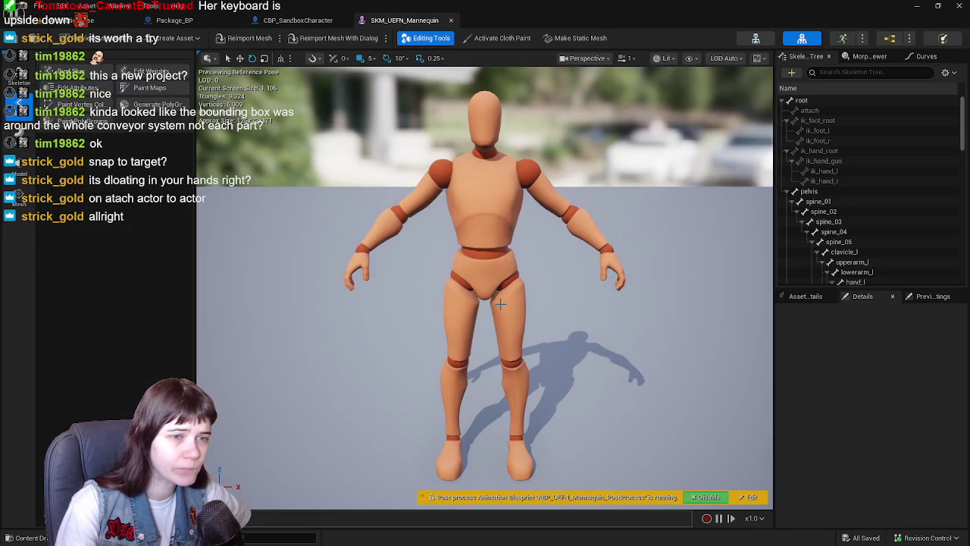
{"action": "scroll", "coordinate": [883, 187], "scroll_direction": "down", "scroll_amount": 10}
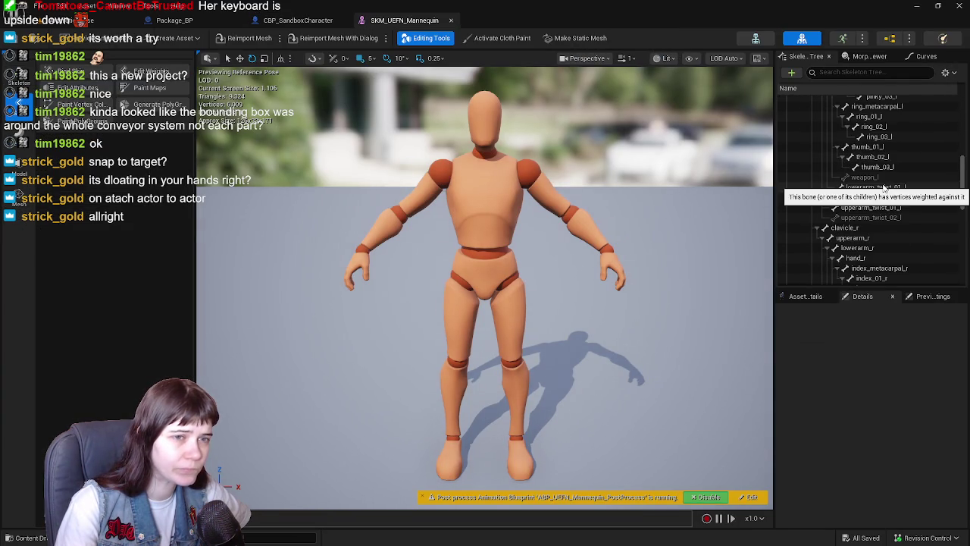
{"action": "scroll", "coordinate": [883, 189], "scroll_direction": "up", "scroll_amount": 5}
{"action": "left_click", "coordinate": [879, 196]}
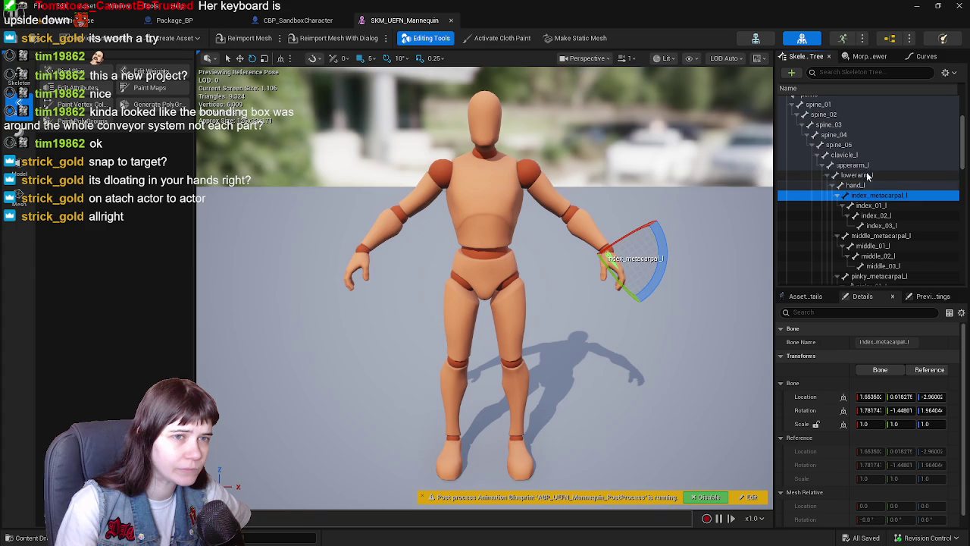
{"action": "left_click", "coordinate": [862, 164]}
{"action": "scroll", "coordinate": [871, 182], "scroll_direction": "down", "scroll_amount": 5}
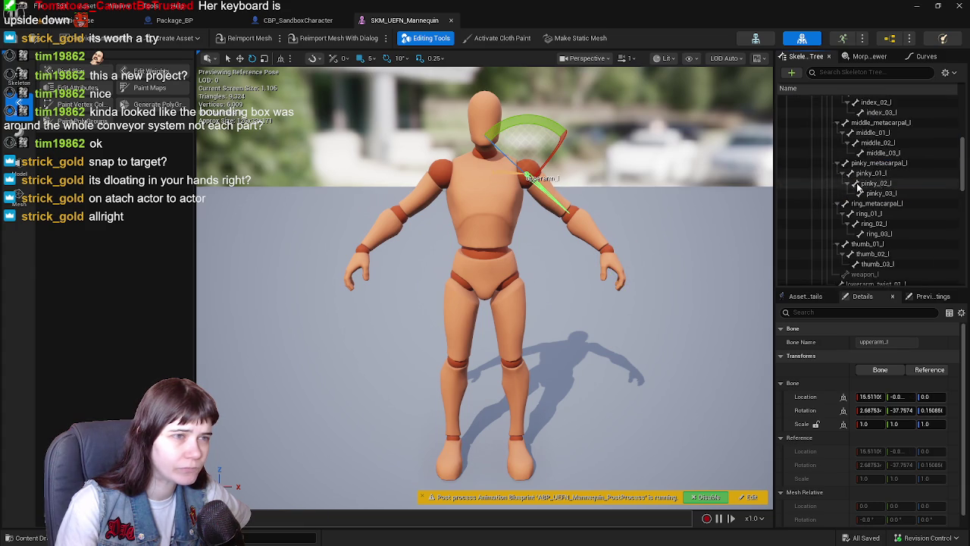
{"action": "left_click", "coordinate": [879, 198]}
{"action": "scroll", "coordinate": [884, 206], "scroll_direction": "down", "scroll_amount": 1}
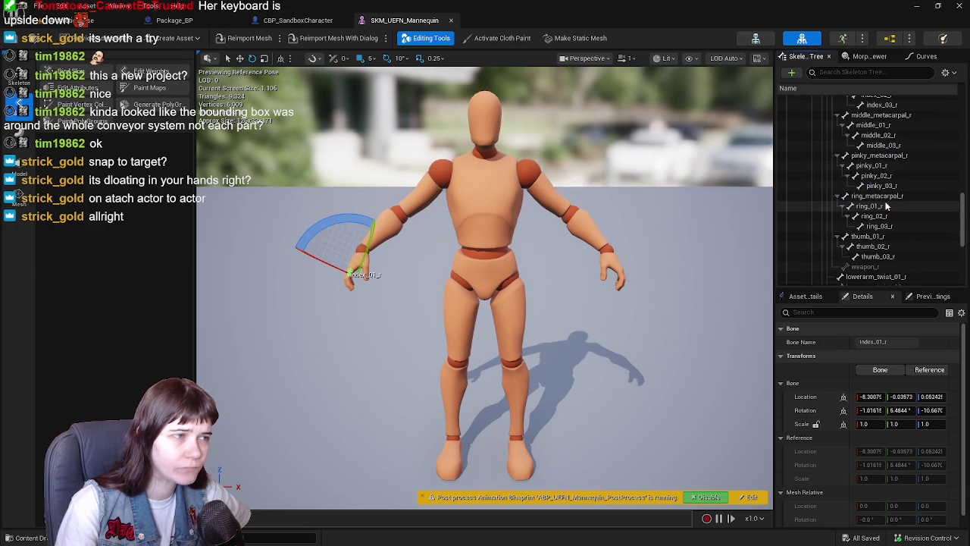
{"action": "left_click", "coordinate": [886, 162]}
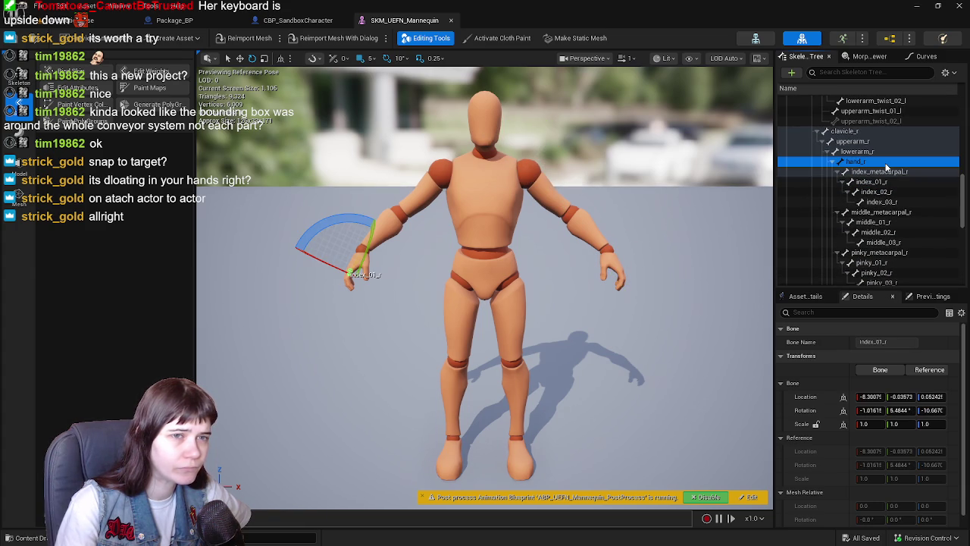
{"action": "left_click", "coordinate": [886, 172]}
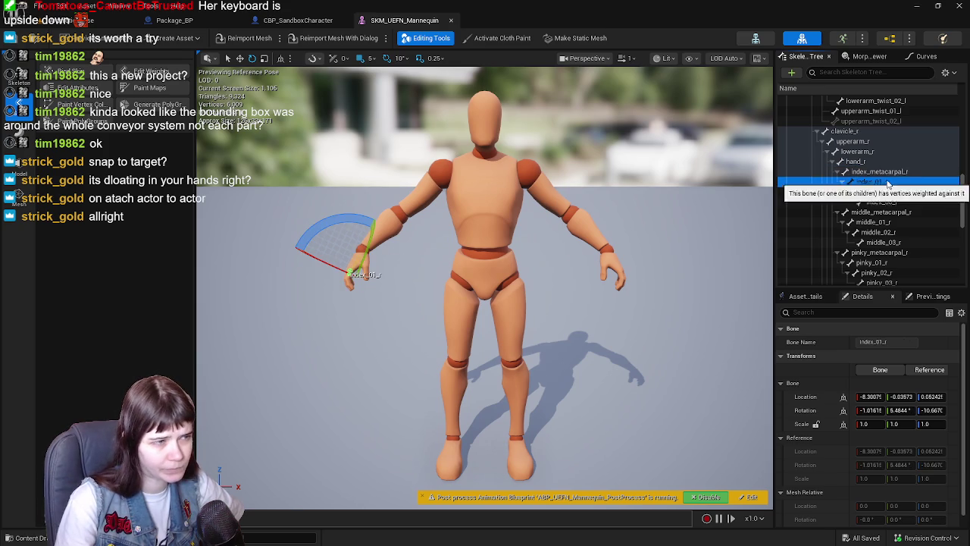
{"action": "left_click_drag", "start_coordinate": [591, 315], "coordinate": [591, 316]}
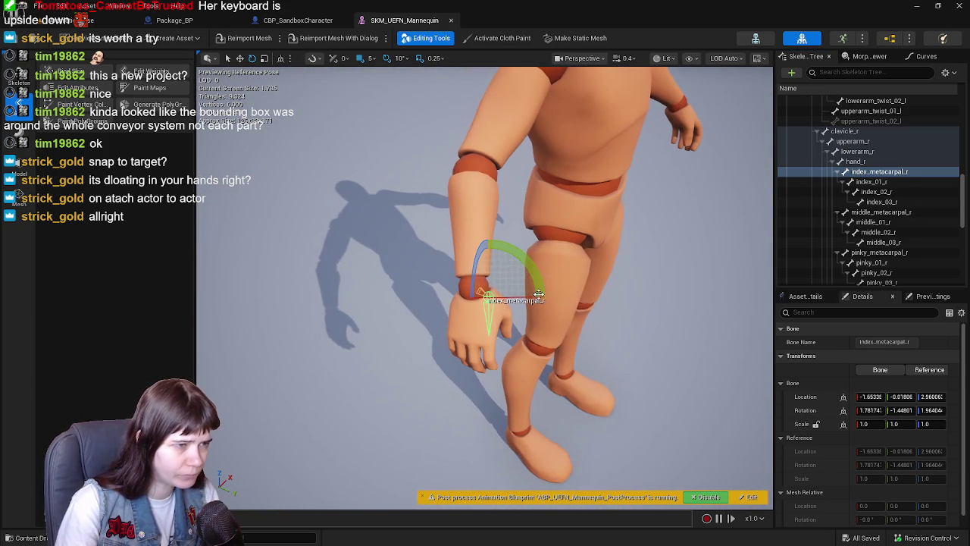
{"action": "left_click", "coordinate": [859, 160]}
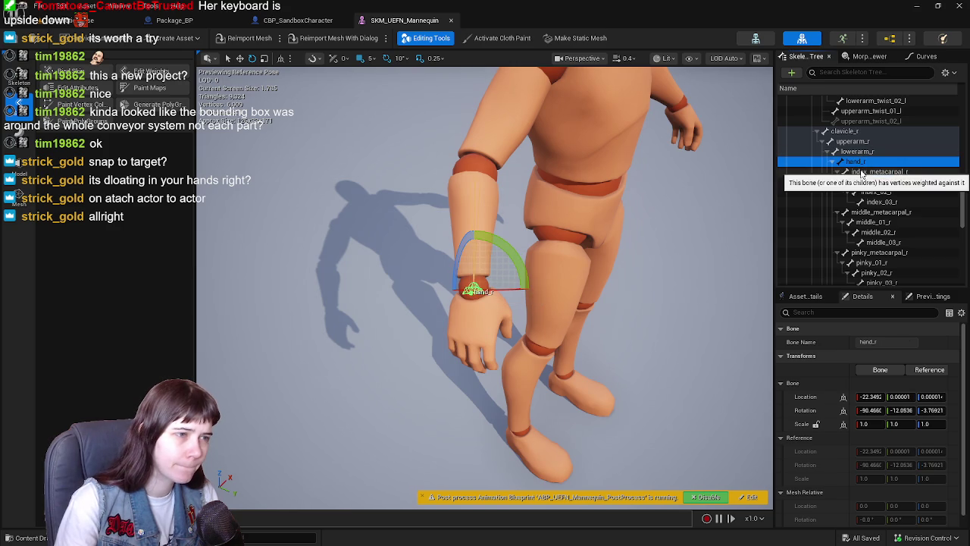
{"action": "scroll", "coordinate": [871, 223], "scroll_direction": "down", "scroll_amount": 2}
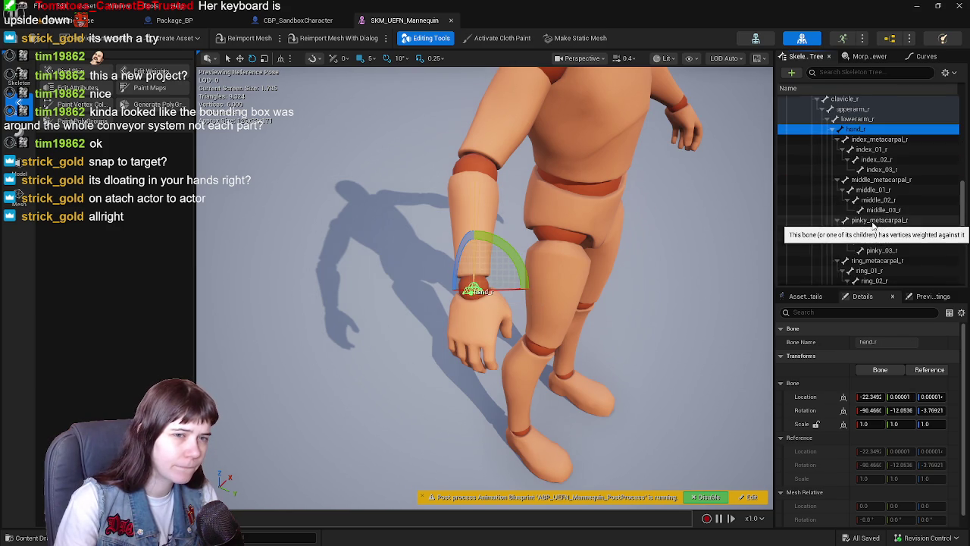
{"action": "scroll", "coordinate": [873, 227], "scroll_direction": "up", "scroll_amount": 2}
{"action": "left_click", "coordinate": [292, 18]}
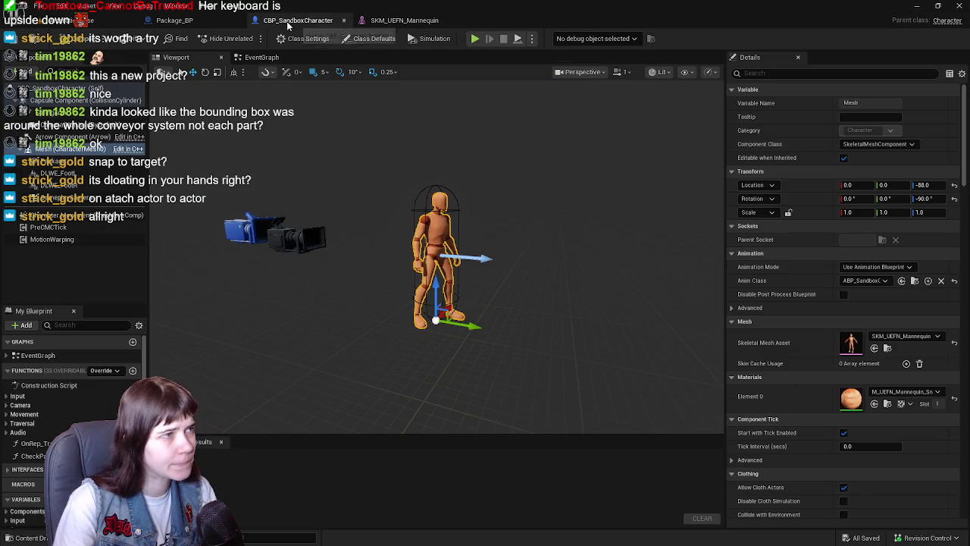
Step: Place a Branch node next to Attach Actor To Actor in Package_BP's event graph
{"action": "left_click", "coordinate": [220, 23]}
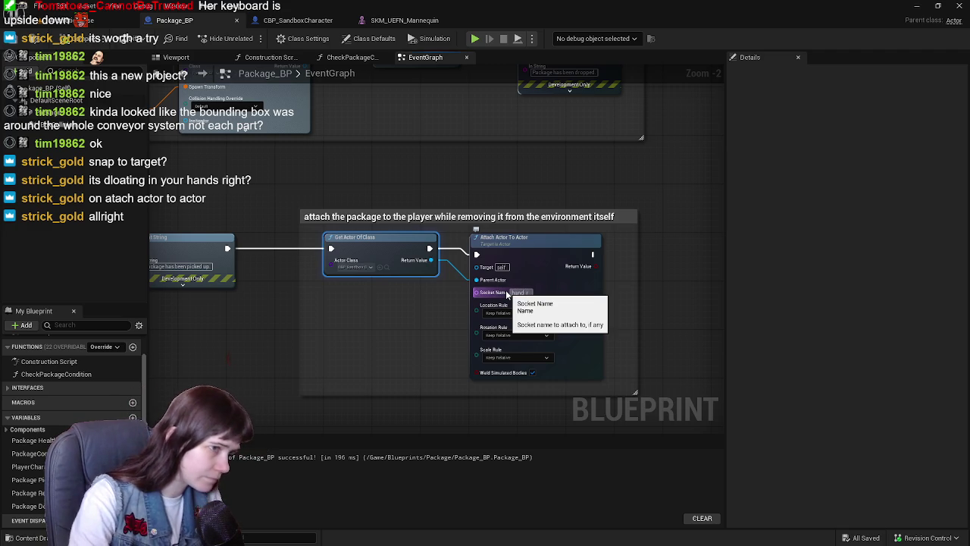
{"action": "left_click_drag", "start_coordinate": [507, 294], "coordinate": [398, 274]}
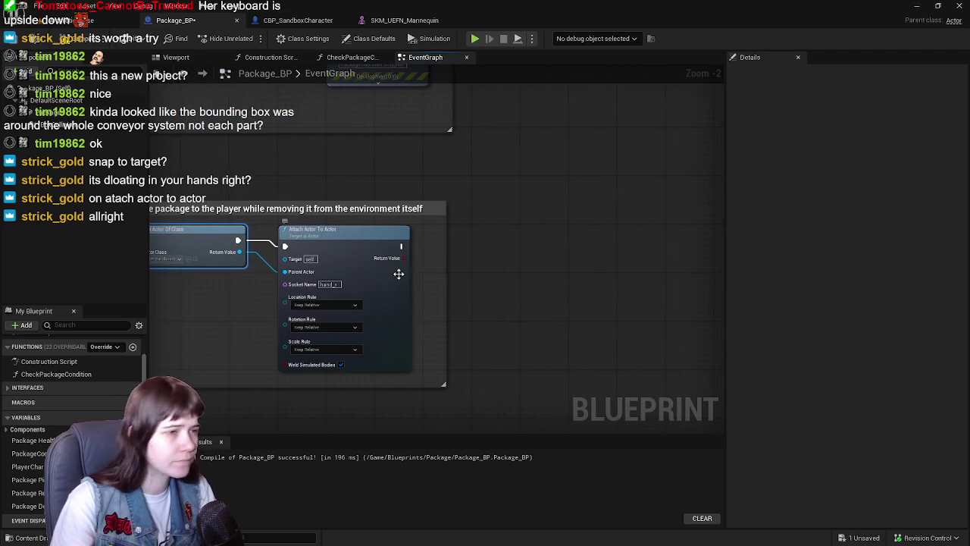
{"action": "left_click", "coordinate": [486, 248]}
{"action": "left_click_drag", "start_coordinate": [523, 250], "coordinate": [507, 231]}
Step: Feed the attach result into the Branch and print "Package was attached to character's grip." on True
{"action": "mouse_move", "coordinate": [403, 258]}
{"action": "left_mouse_down"}
{"action": "mouse_move", "coordinate": [496, 258]}
{"action": "mouse_move", "coordinate": [478, 252]}
{"action": "mouse_move", "coordinate": [482, 241]}
{"action": "mouse_move", "coordinate": [606, 227]}
{"action": "mouse_move", "coordinate": [593, 216]}
{"action": "left_mouse_up"}
{"action": "type", "text": "print"}
{"action": "key", "text": "Return"}
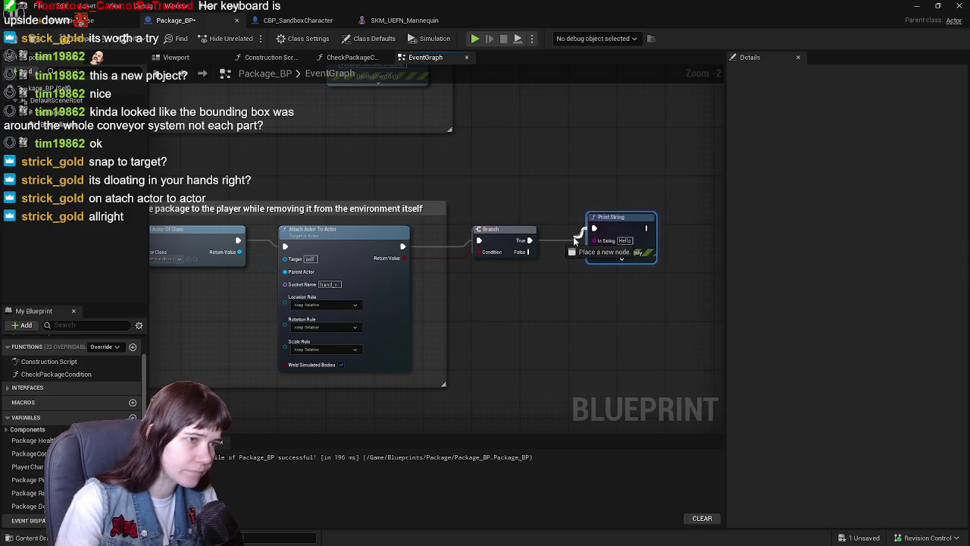
{"action": "left_click_drag", "start_coordinate": [619, 229], "coordinate": [600, 241]}
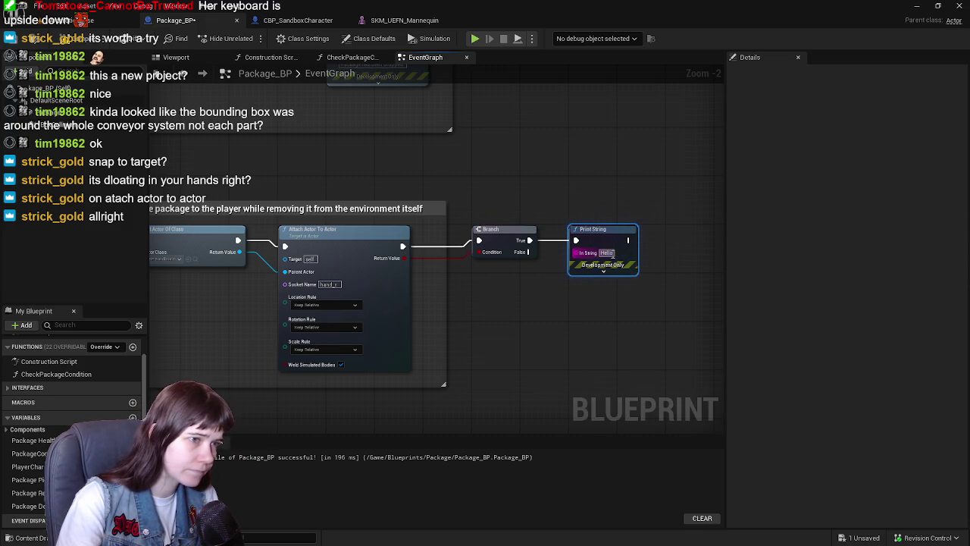
{"action": "type", "text": "Package"}
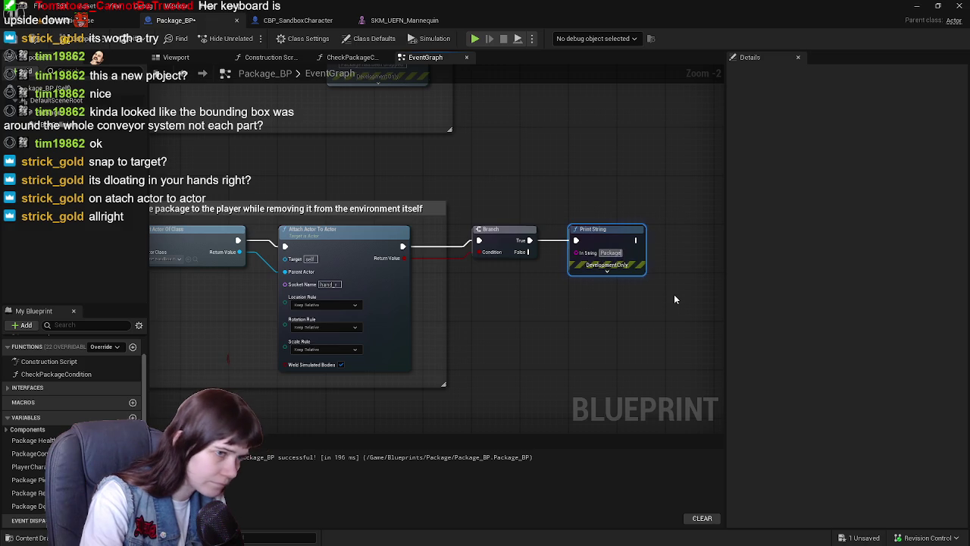
{"action": "type", "text": " was attache"}
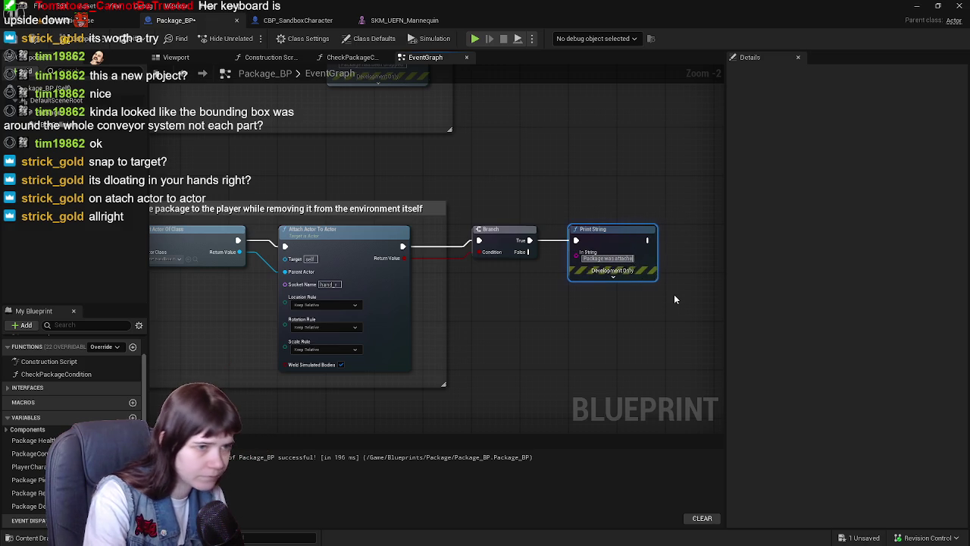
{"action": "type", "text": "d to chara"}
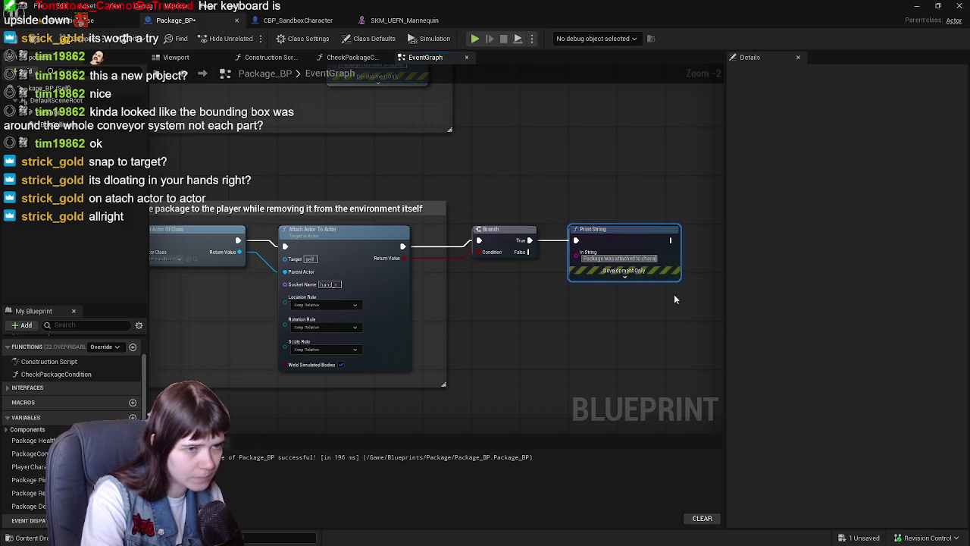
{"action": "type", "text": "cter's grip."}
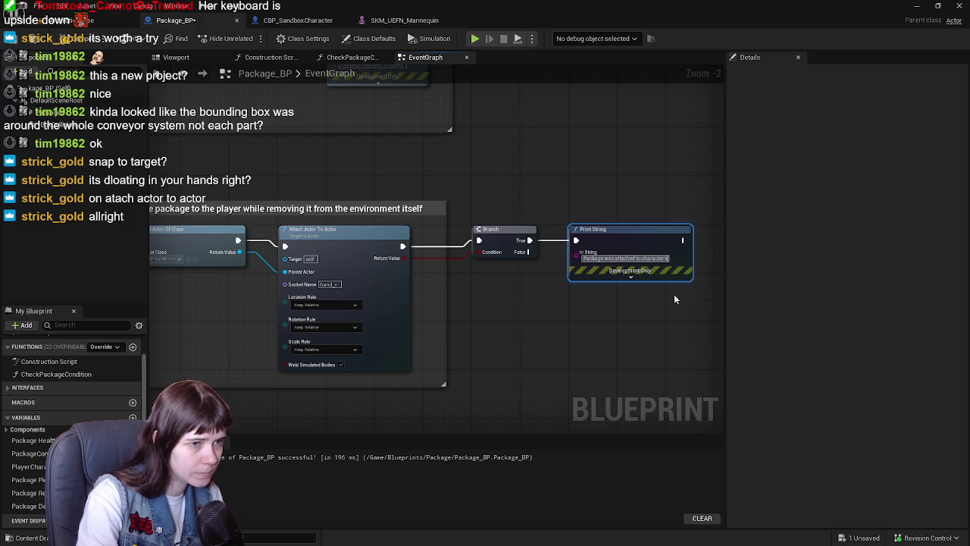
{"action": "mouse_move", "coordinate": [644, 283]}
{"action": "left_mouse_down"}
{"action": "mouse_move", "coordinate": [574, 272]}
{"action": "mouse_move", "coordinate": [611, 235]}
{"action": "left_mouse_up"}
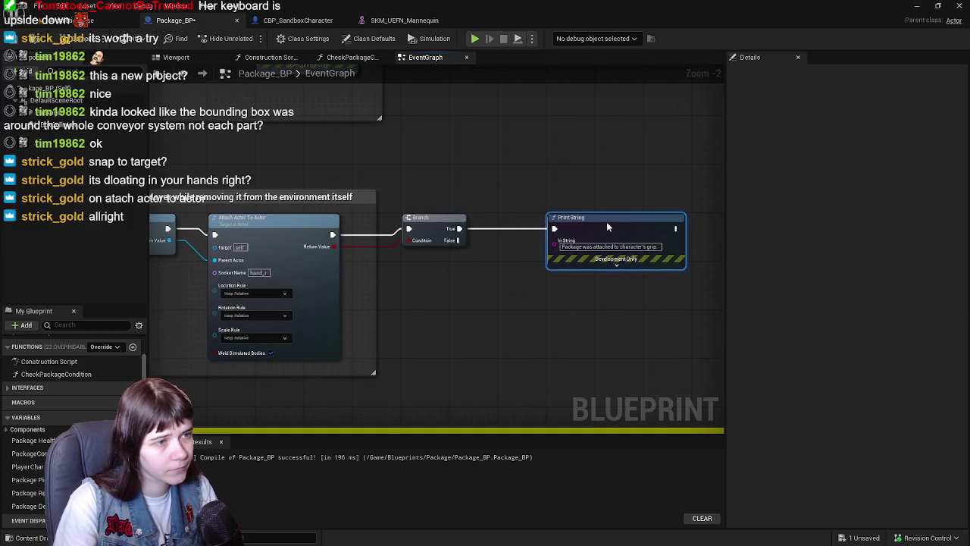
Step: Duplicate Print String onto the Branch False path with "Error! Package could not be attached to character's grip."
{"action": "key", "text": "ctrl+d"}
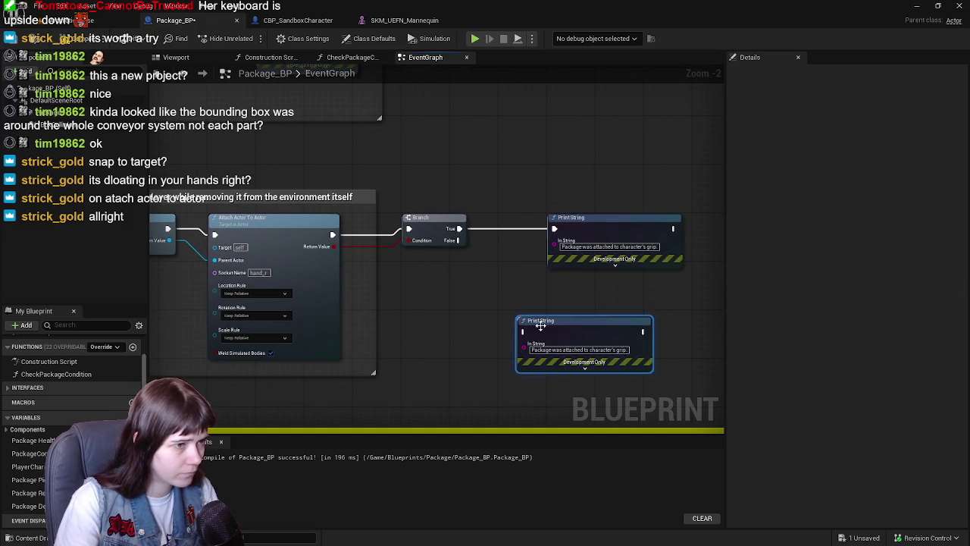
{"action": "left_click_drag", "start_coordinate": [542, 324], "coordinate": [524, 310]}
{"action": "mouse_move", "coordinate": [459, 240]}
{"action": "left_mouse_down"}
{"action": "mouse_move", "coordinate": [565, 333]}
{"action": "mouse_move", "coordinate": [504, 319]}
{"action": "mouse_move", "coordinate": [588, 326]}
{"action": "mouse_move", "coordinate": [583, 279]}
{"action": "mouse_move", "coordinate": [618, 312]}
{"action": "mouse_move", "coordinate": [622, 350]}
{"action": "left_mouse_up"}
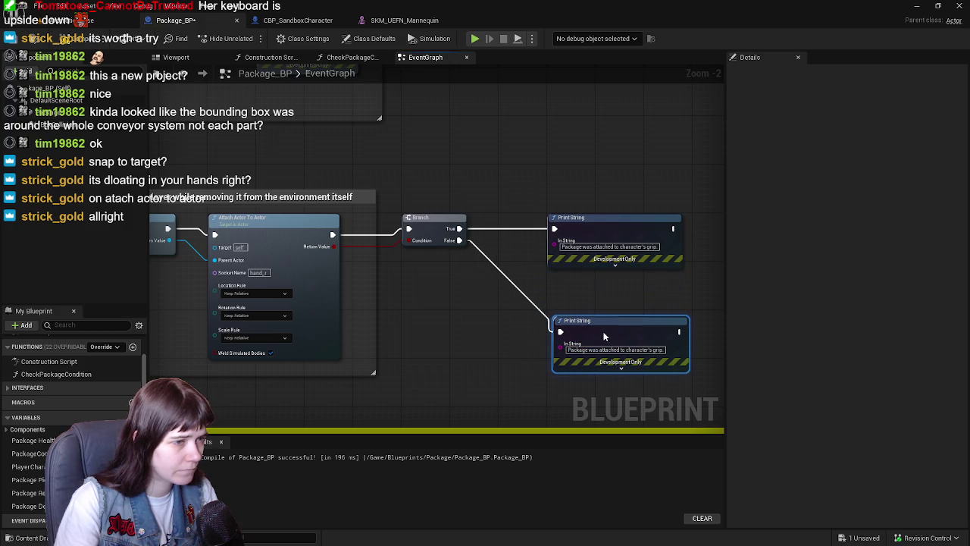
{"action": "left_click", "coordinate": [612, 344]}
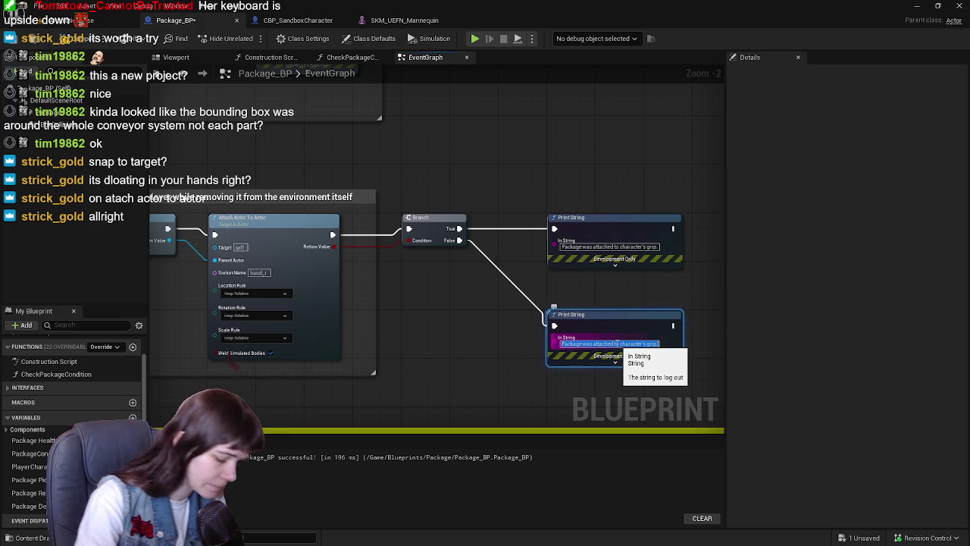
{"action": "type", "text": "Error!"}
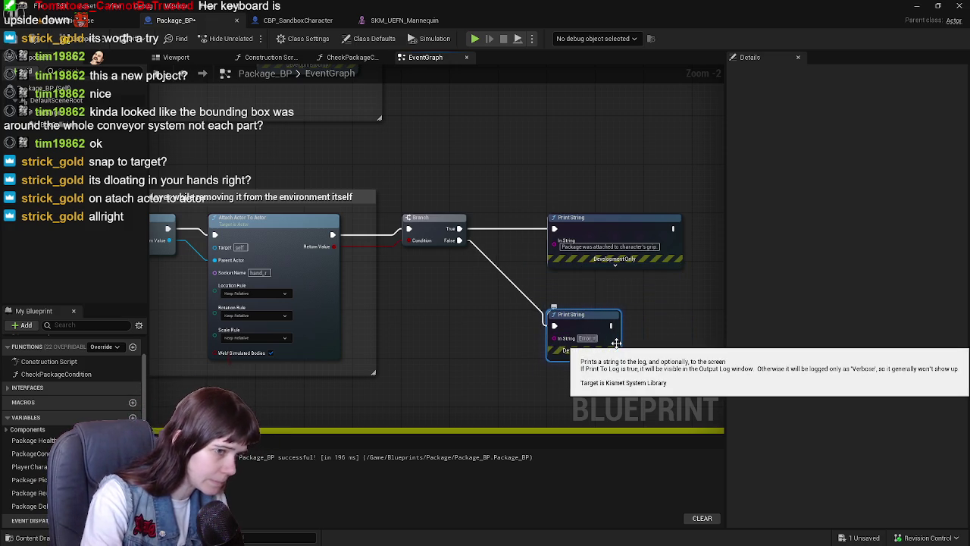
{"action": "key", "text": "ctrl+z"}
{"action": "type", "text": "Error"}
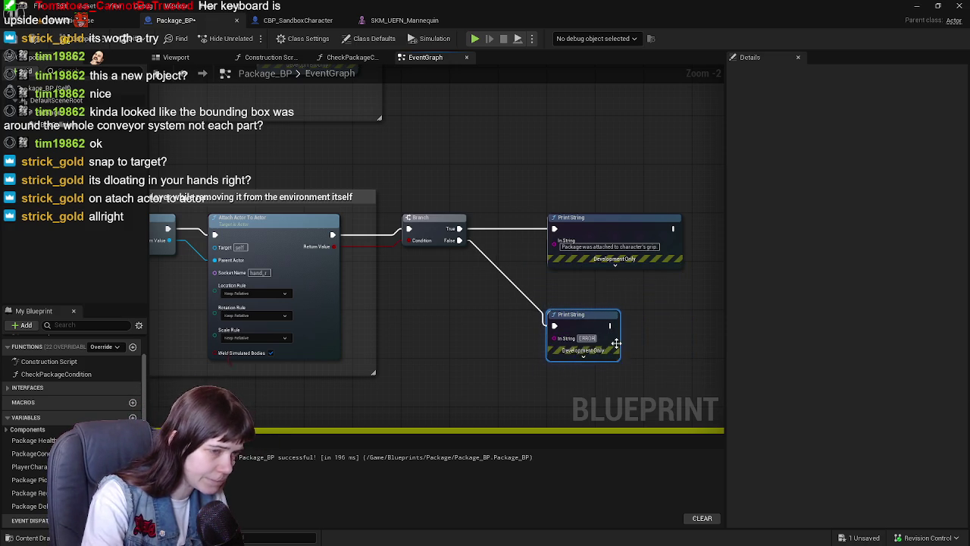
{"action": "type", "text": "!"}
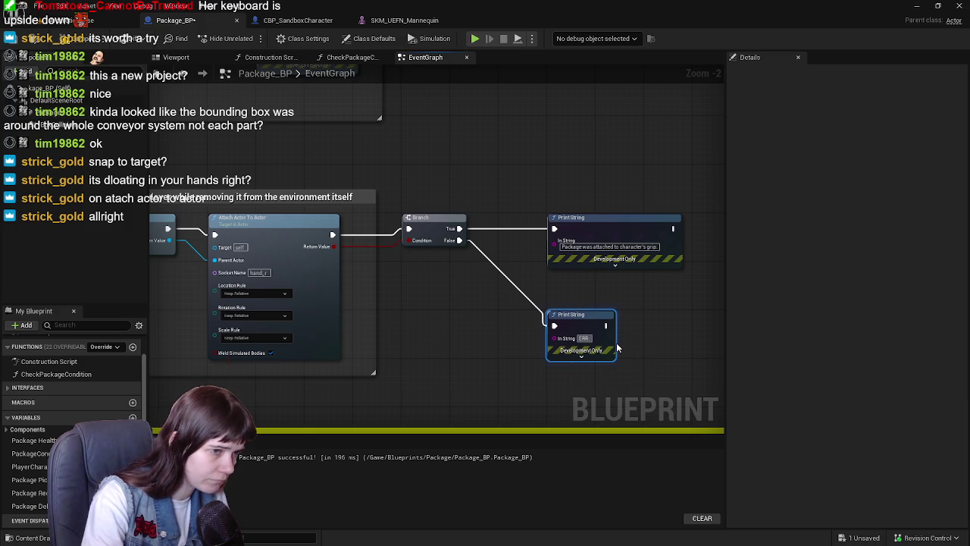
{"action": "type", "text": " Package could"}
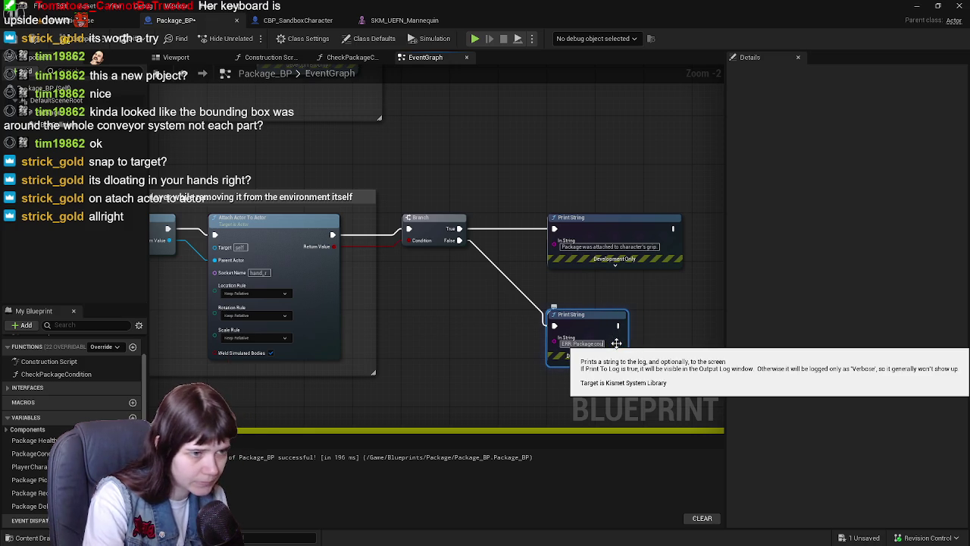
{"action": "type", "text": " not be attached to charact"}
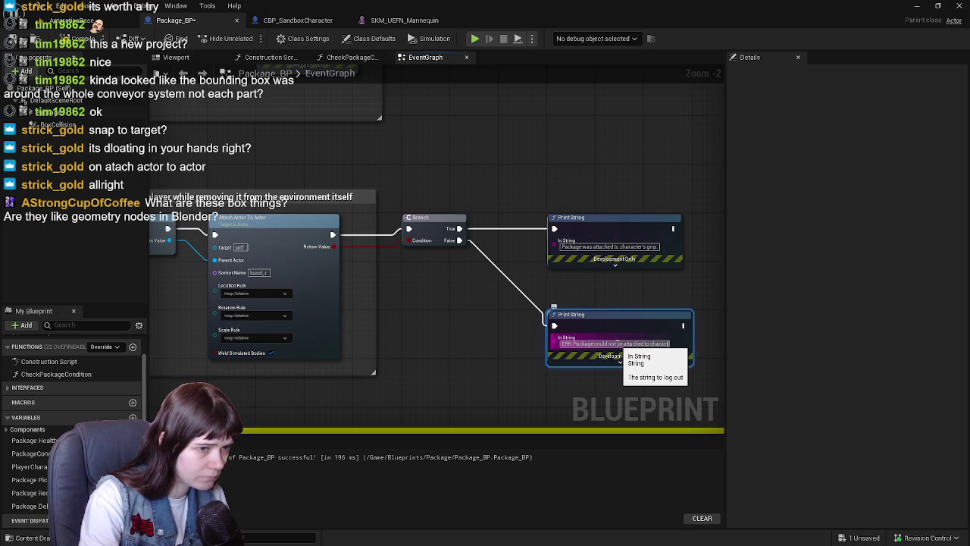
{"action": "type", "text": "er's grip."}
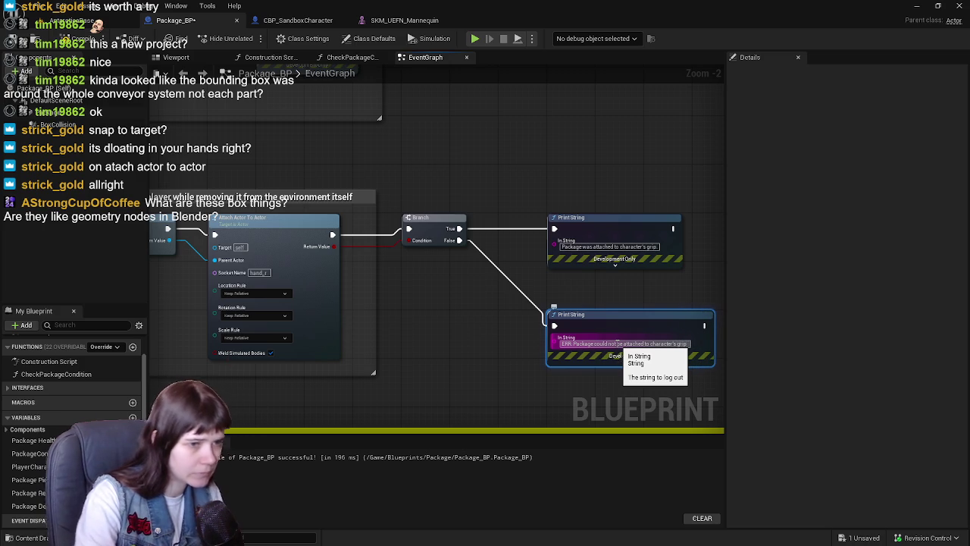
{"action": "left_click", "coordinate": [582, 327]}
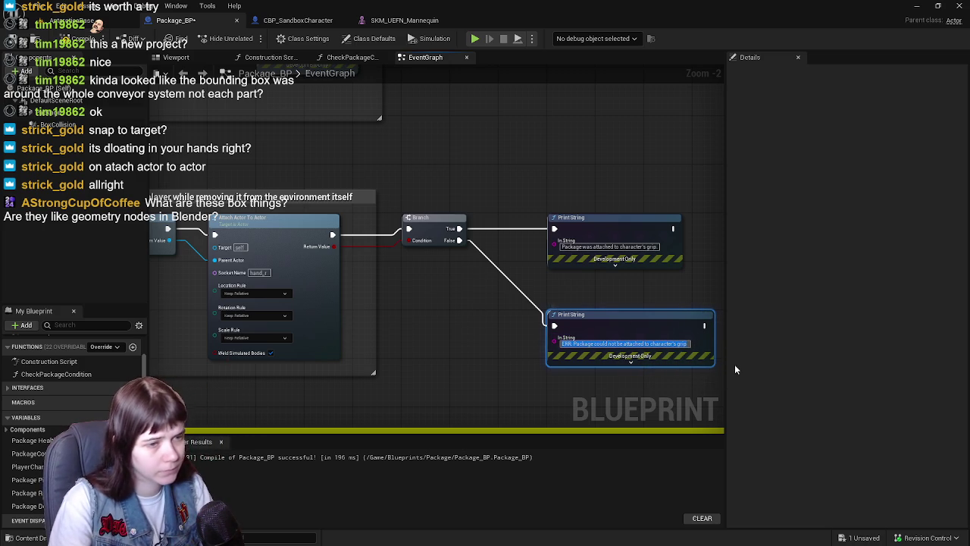
{"action": "key", "text": "BackSpace"}
{"action": "key", "text": "BackSpace"}
{"action": "key", "text": "BackSpace"}
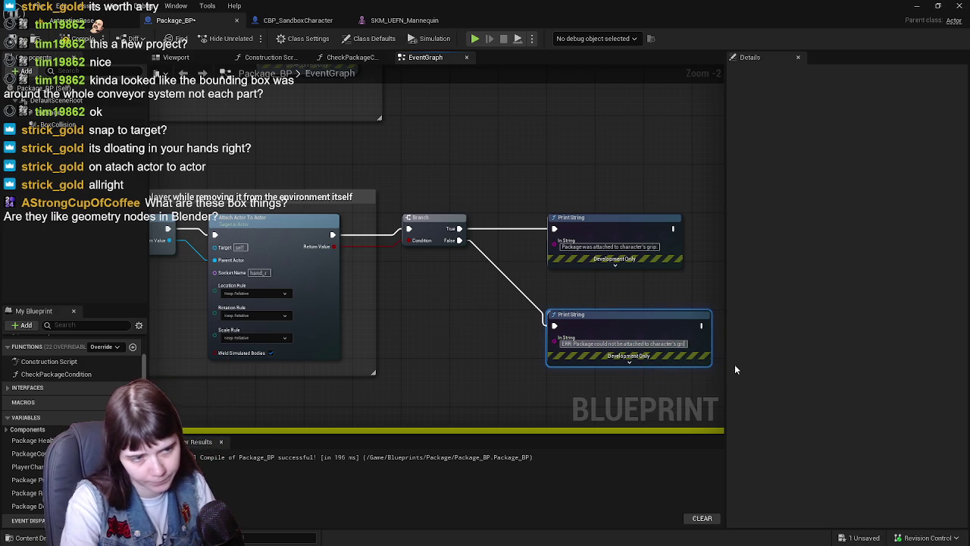
{"action": "type", "text": "ip."}
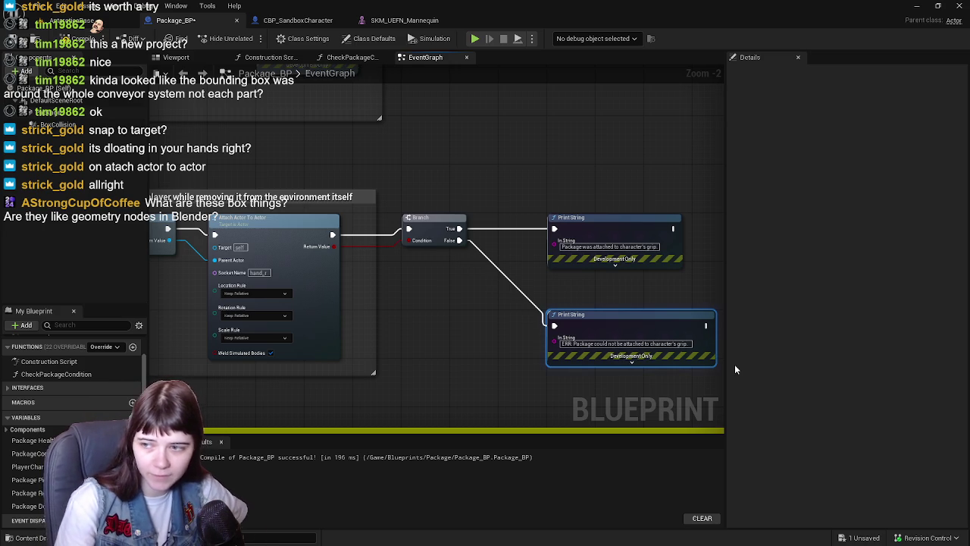
Step: Compile and save Package_BP, then go back to the AntarcticaBase level
{"action": "left_click_drag", "start_coordinate": [576, 288], "coordinate": [464, 275]}
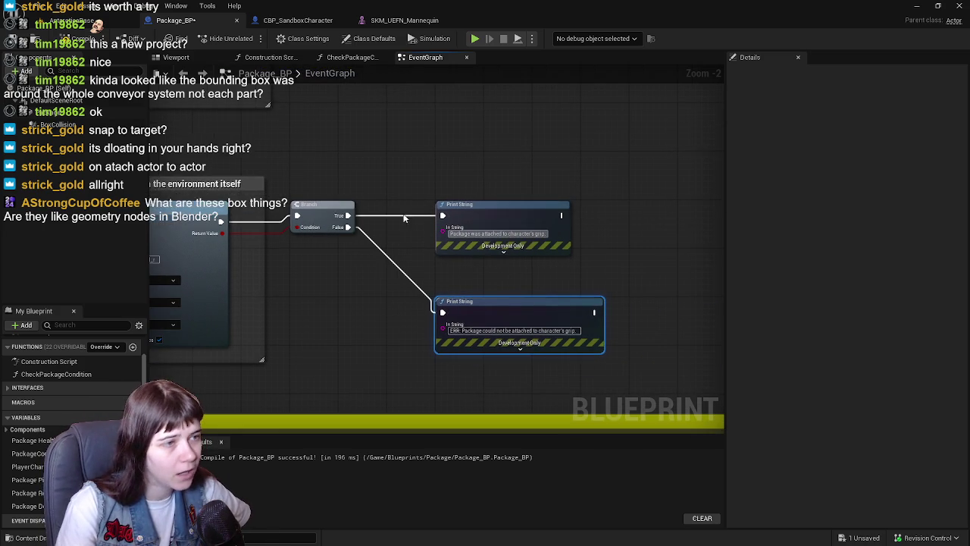
{"action": "left_click", "coordinate": [64, 40]}
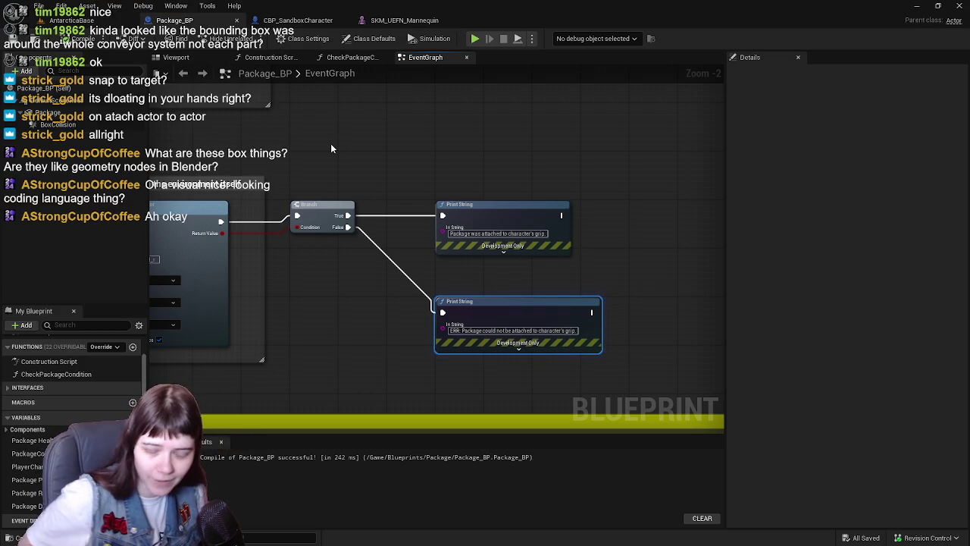
{"action": "left_click", "coordinate": [70, 20]}
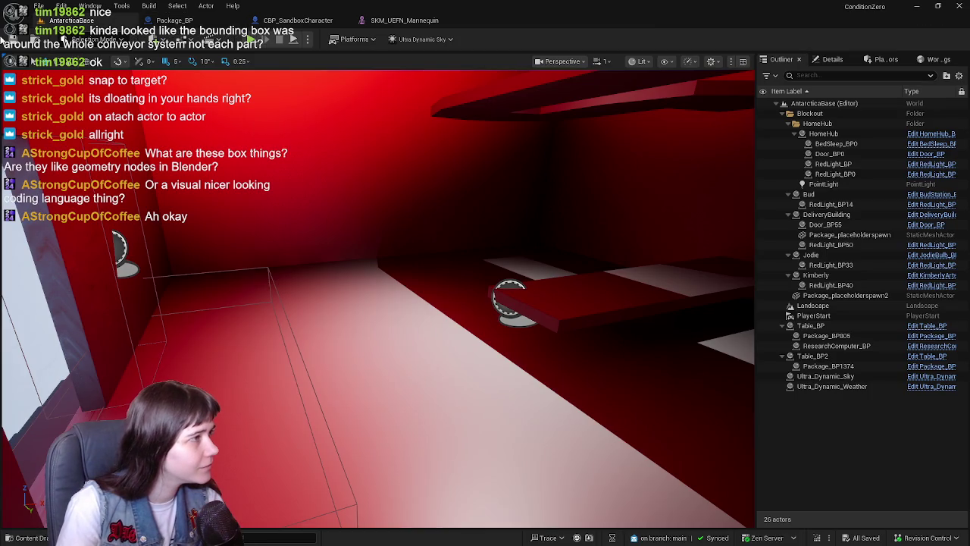
Step: Play from a spot in the level, walk the character to pick up the package, then stop
{"action": "right_click", "coordinate": [248, 430]}
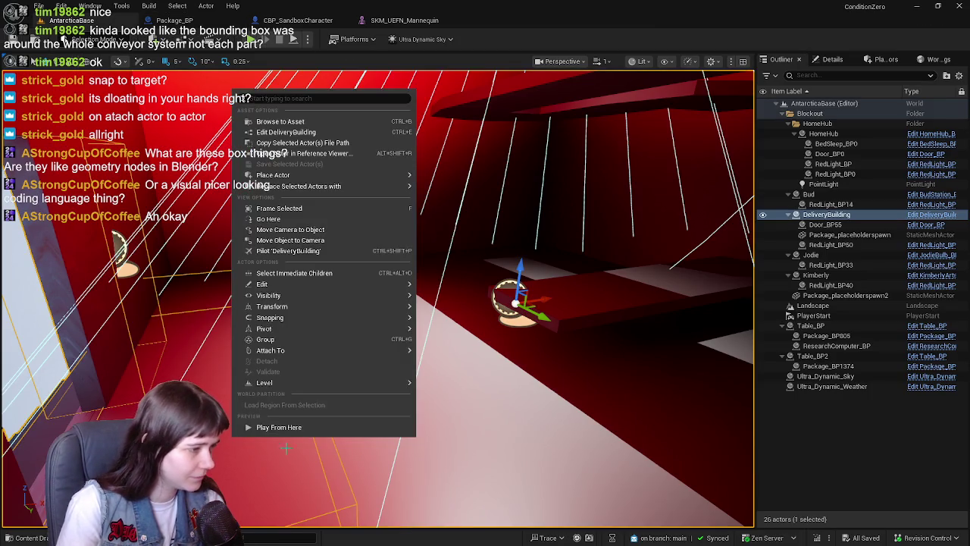
{"action": "left_click", "coordinate": [261, 428]}
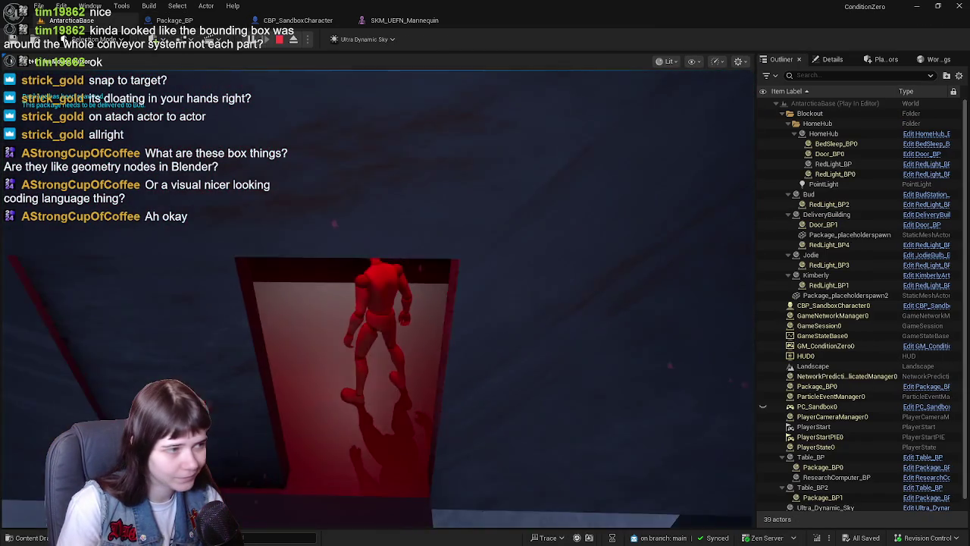
{"action": "key", "text": "w"}
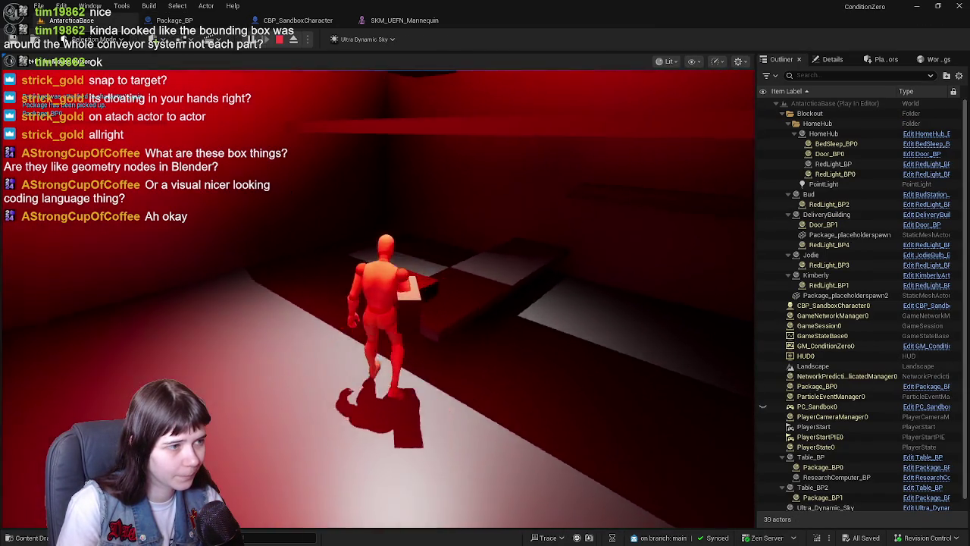
{"action": "key", "text": "w"}
{"action": "key", "text": "Escape"}
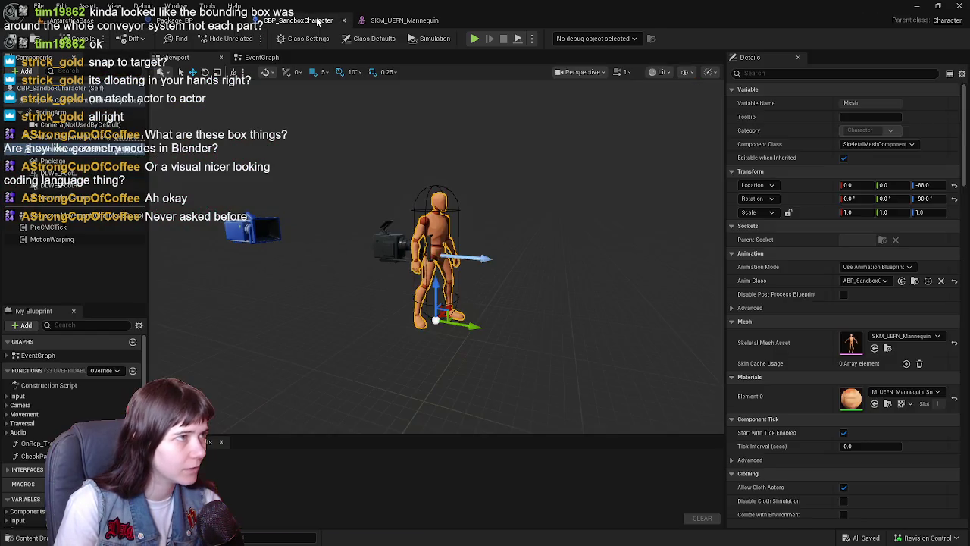
Step: Add a breakpoint to the Branch node in Package_BP's event graph
{"action": "left_click", "coordinate": [174, 20]}
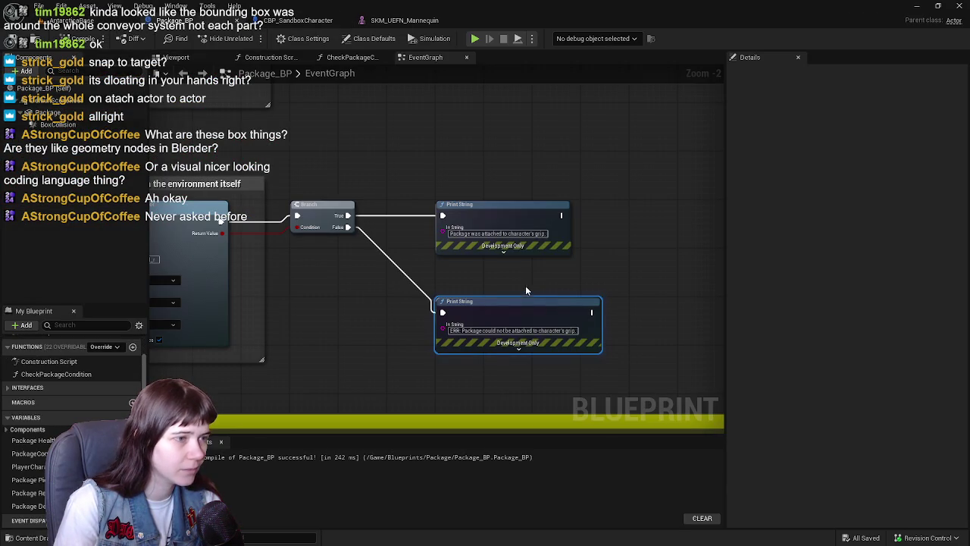
{"action": "right_click", "coordinate": [317, 220]}
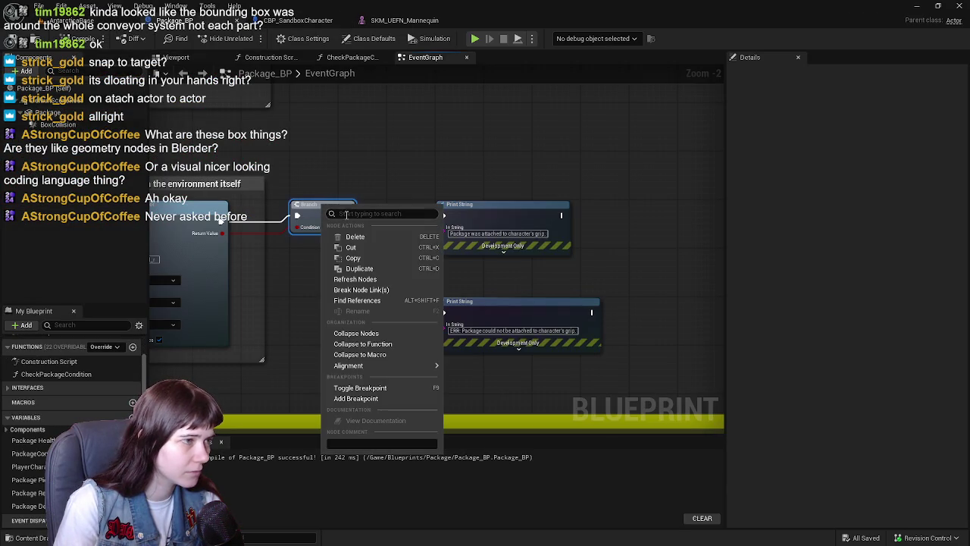
{"action": "left_click", "coordinate": [395, 388]}
Step: Replay AntarcticaBase from a chosen spot and carry the package until the breakpoint triggers
{"action": "left_click", "coordinate": [76, 21]}
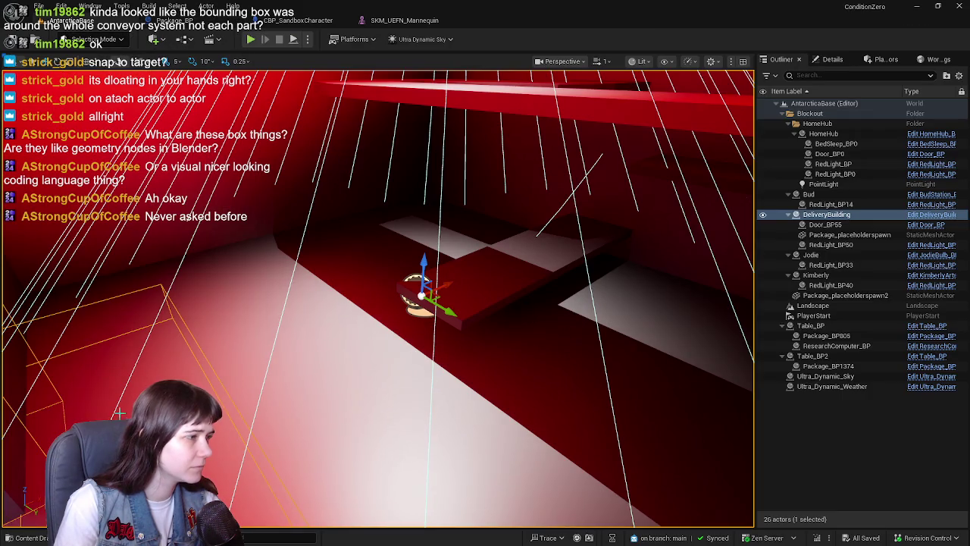
{"action": "right_click", "coordinate": [119, 413]}
{"action": "left_click", "coordinate": [141, 405]}
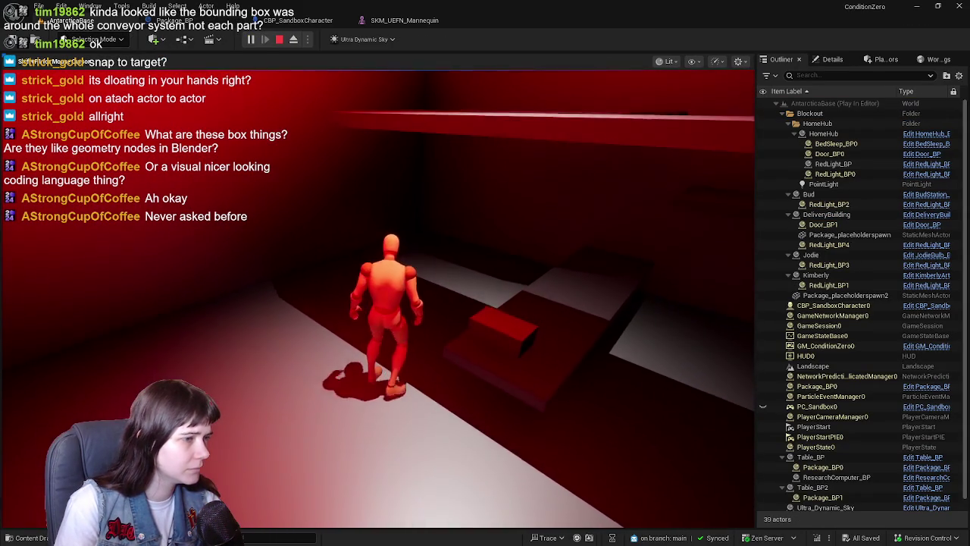
{"action": "key", "text": "w"}
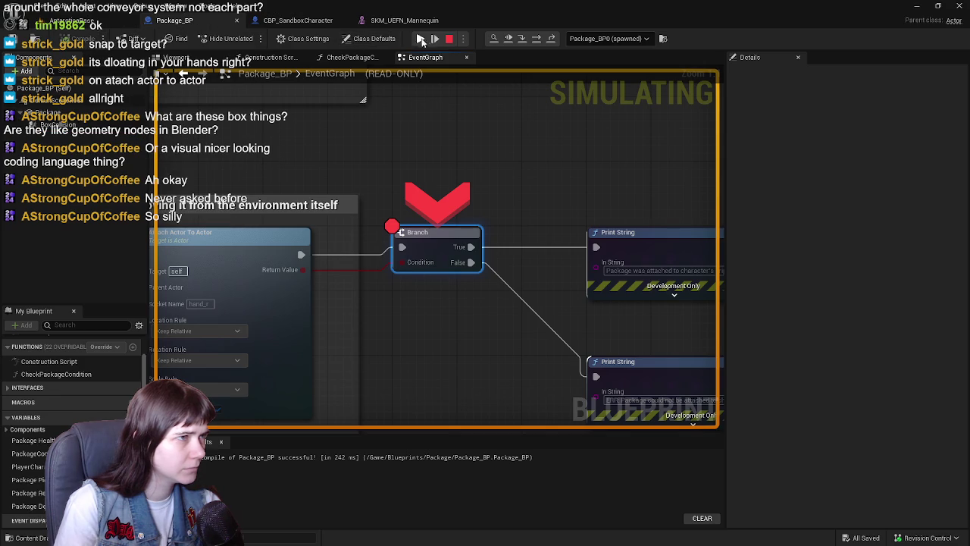
Step: Add breakpoints to both the success and error Print String nodes
{"action": "right_click", "coordinate": [673, 248]}
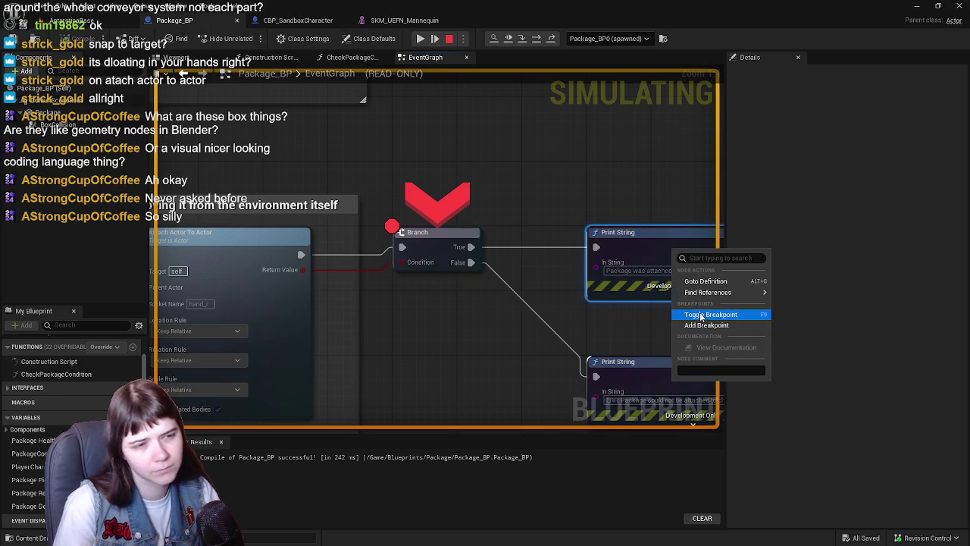
{"action": "left_click", "coordinate": [697, 317]}
{"action": "right_click", "coordinate": [635, 383]}
{"action": "left_click", "coordinate": [669, 456]}
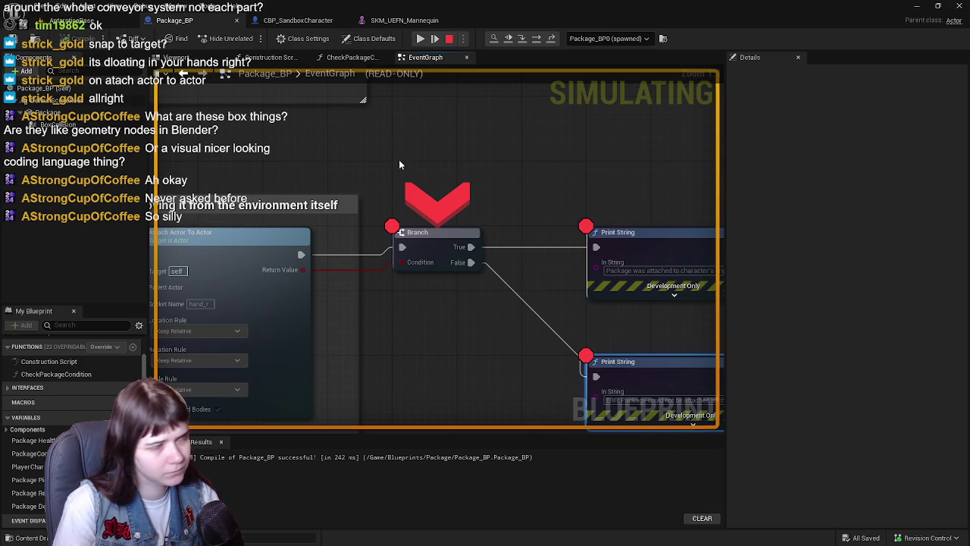
Step: Resume past the breakpoints, stop the session, and return to Package_BP's event graph
{"action": "left_click", "coordinate": [420, 39]}
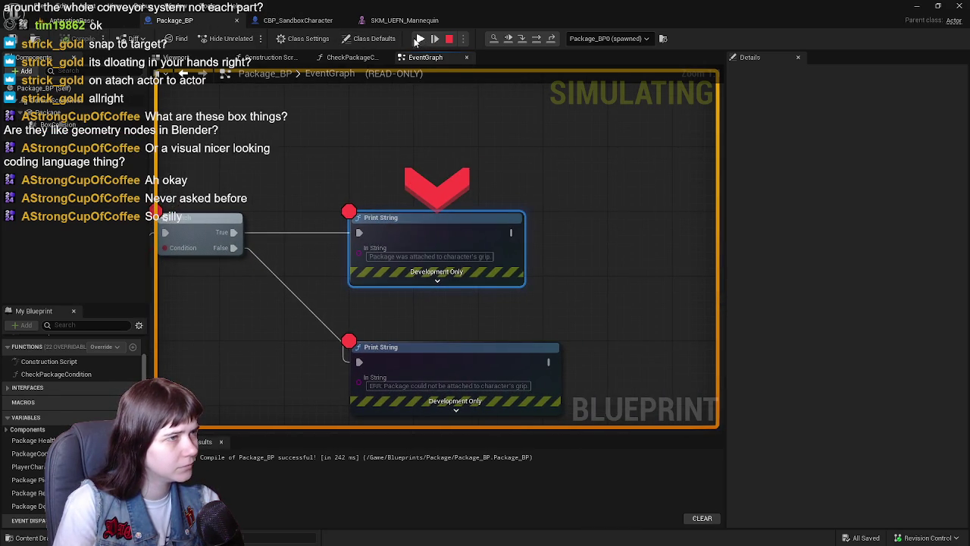
{"action": "left_click", "coordinate": [420, 39]}
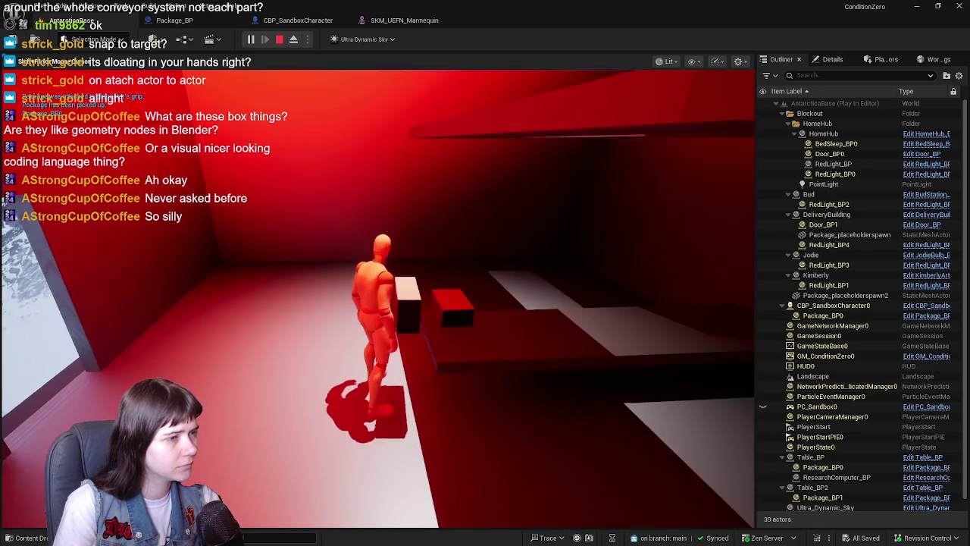
{"action": "key", "text": "Escape"}
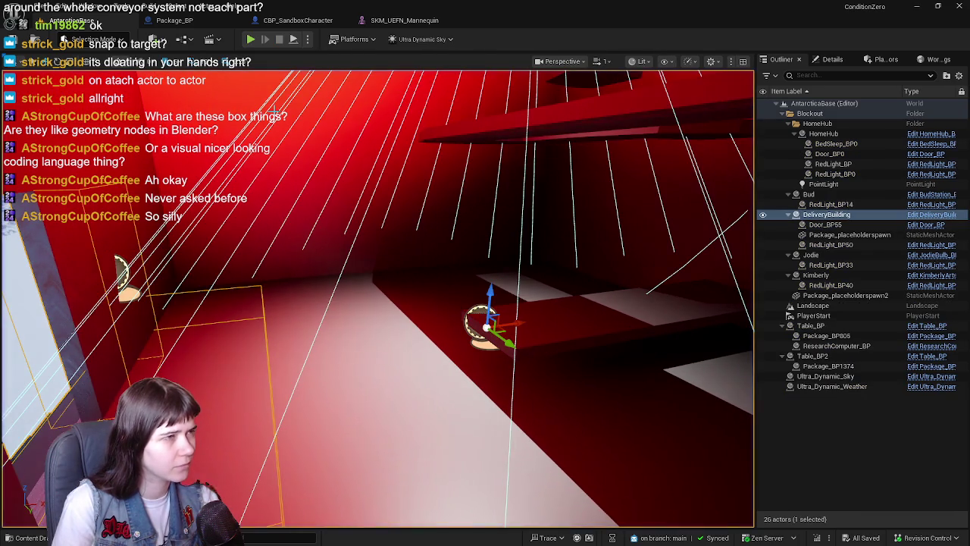
{"action": "left_click", "coordinate": [298, 20]}
{"action": "left_click", "coordinate": [174, 20]}
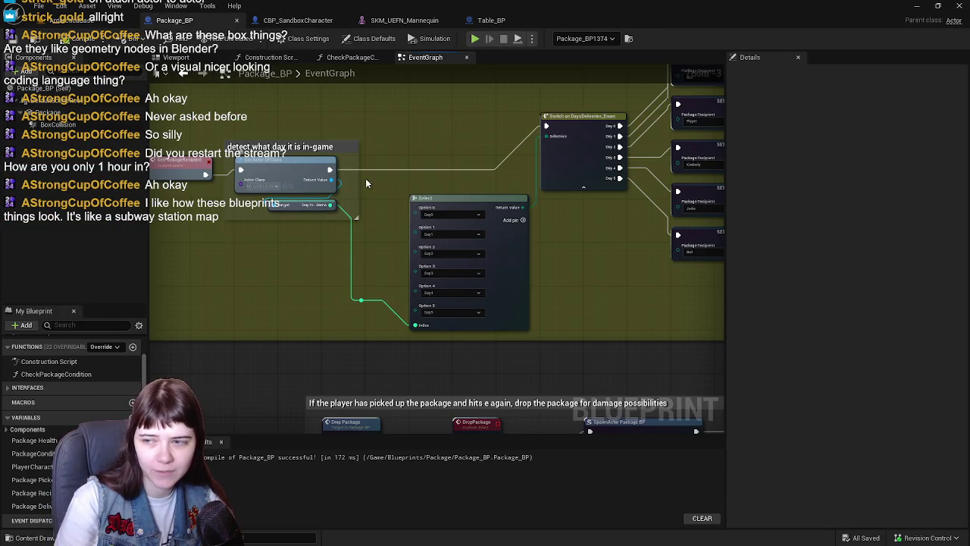
Step: Review Package_BP's day-detection, pickup and delivery-check node sections
{"action": "left_click_drag", "start_coordinate": [411, 197], "coordinate": [445, 269]}
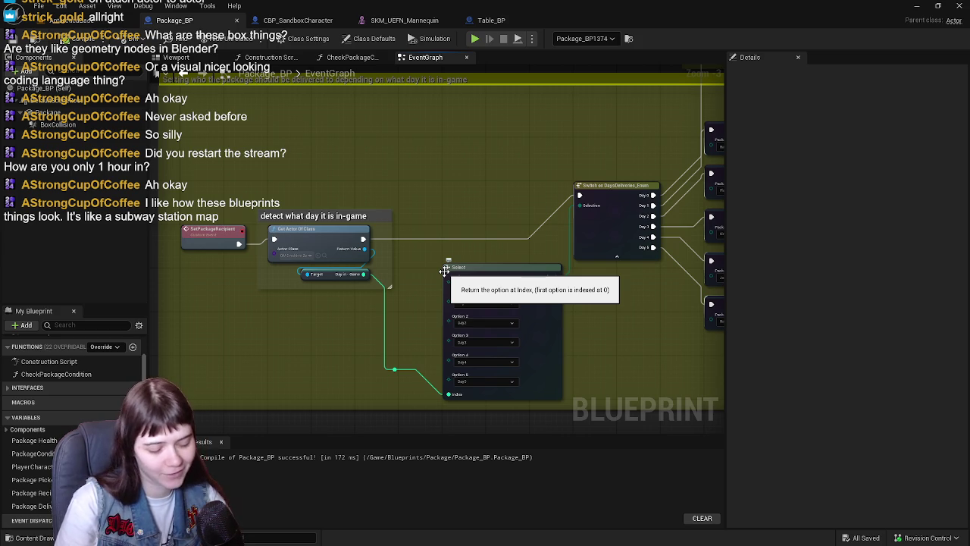
{"action": "mouse_move", "coordinate": [450, 264]}
{"action": "left_mouse_down"}
{"action": "mouse_move", "coordinate": [467, 297]}
{"action": "mouse_move", "coordinate": [442, 295]}
{"action": "mouse_move", "coordinate": [428, 257]}
{"action": "left_mouse_up"}
{"action": "scroll", "coordinate": [427, 256], "scroll_direction": "down", "scroll_amount": 4}
{"action": "scroll", "coordinate": [450, 292], "scroll_direction": "up", "scroll_amount": 4}
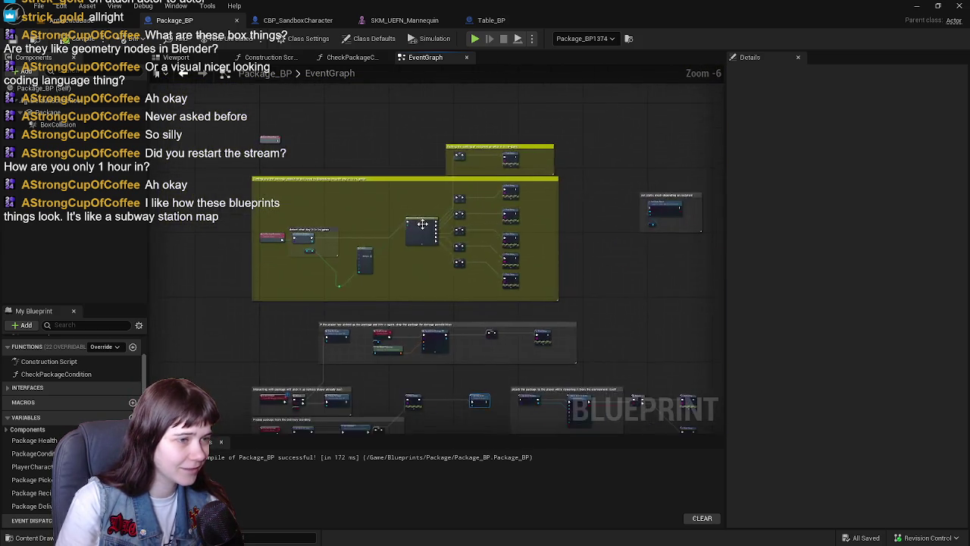
{"action": "scroll", "coordinate": [454, 208], "scroll_direction": "down", "scroll_amount": 3}
{"action": "scroll", "coordinate": [481, 117], "scroll_direction": "up", "scroll_amount": 2}
{"action": "mouse_move", "coordinate": [450, 102]}
{"action": "left_mouse_down"}
{"action": "mouse_move", "coordinate": [450, 162]}
{"action": "mouse_move", "coordinate": [480, 208]}
{"action": "mouse_move", "coordinate": [502, 220]}
{"action": "left_mouse_up"}
{"action": "scroll", "coordinate": [481, 209], "scroll_direction": "up", "scroll_amount": 1}
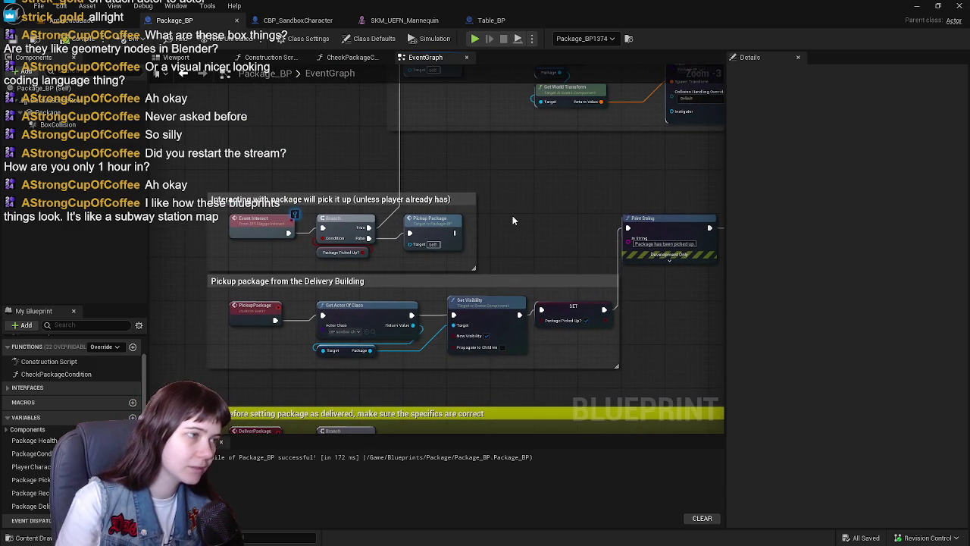
{"action": "scroll", "coordinate": [512, 215], "scroll_direction": "down", "scroll_amount": 1}
{"action": "mouse_move", "coordinate": [513, 215]}
{"action": "left_mouse_down"}
{"action": "mouse_move", "coordinate": [513, 180]}
{"action": "mouse_move", "coordinate": [564, 252]}
{"action": "mouse_move", "coordinate": [474, 253]}
{"action": "left_mouse_up"}
{"action": "scroll", "coordinate": [564, 257], "scroll_direction": "up", "scroll_amount": 1}
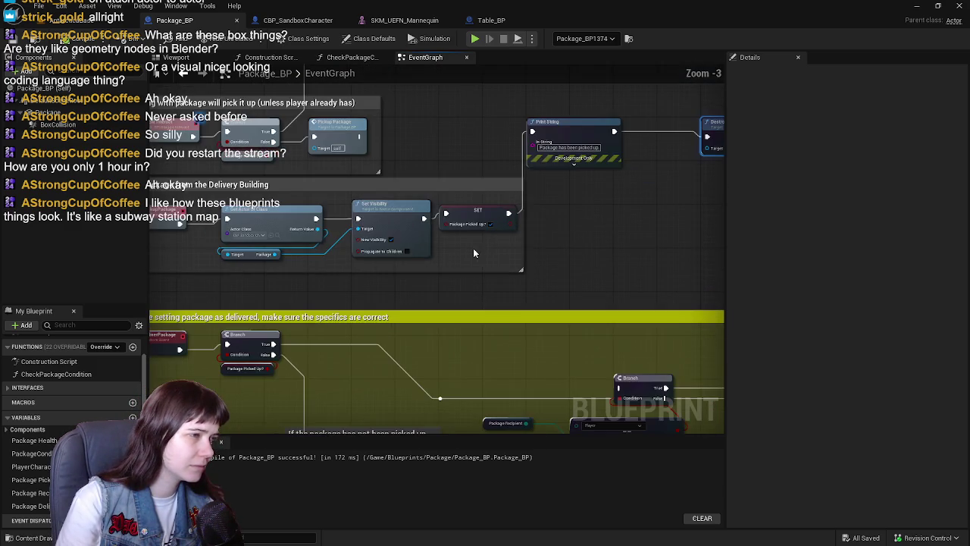
Step: Switch to Table_BP and move its tab to the first position
{"action": "left_click", "coordinate": [507, 20]}
{"action": "left_click_drag", "start_coordinate": [507, 20], "coordinate": [223, 17]}
{"action": "scroll", "coordinate": [399, 306], "scroll_direction": "up", "scroll_amount": 2}
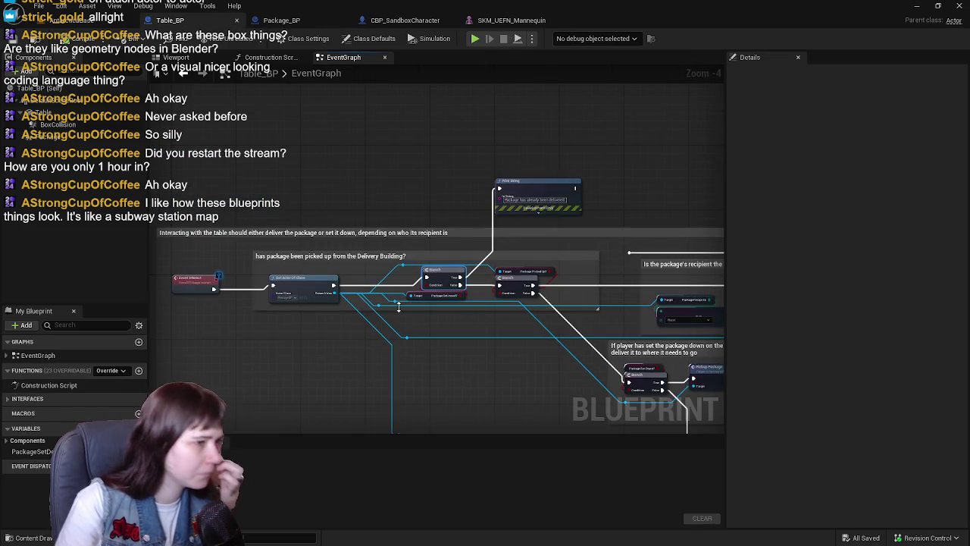
Step: Check the Event Interact and recipient-check nodes, then select the table's Package component
{"action": "mouse_move", "coordinate": [410, 308]}
{"action": "left_mouse_down"}
{"action": "mouse_move", "coordinate": [558, 309]}
{"action": "mouse_move", "coordinate": [448, 296]}
{"action": "left_mouse_up"}
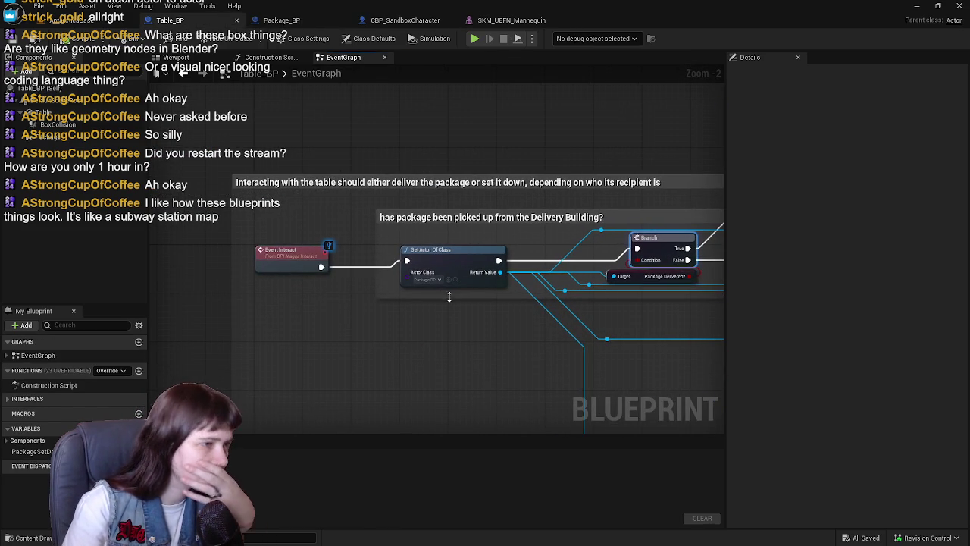
{"action": "scroll", "coordinate": [671, 316], "scroll_direction": "down", "scroll_amount": 1}
{"action": "left_click_drag", "start_coordinate": [671, 317], "coordinate": [344, 300]}
{"action": "left_click", "coordinate": [176, 57]}
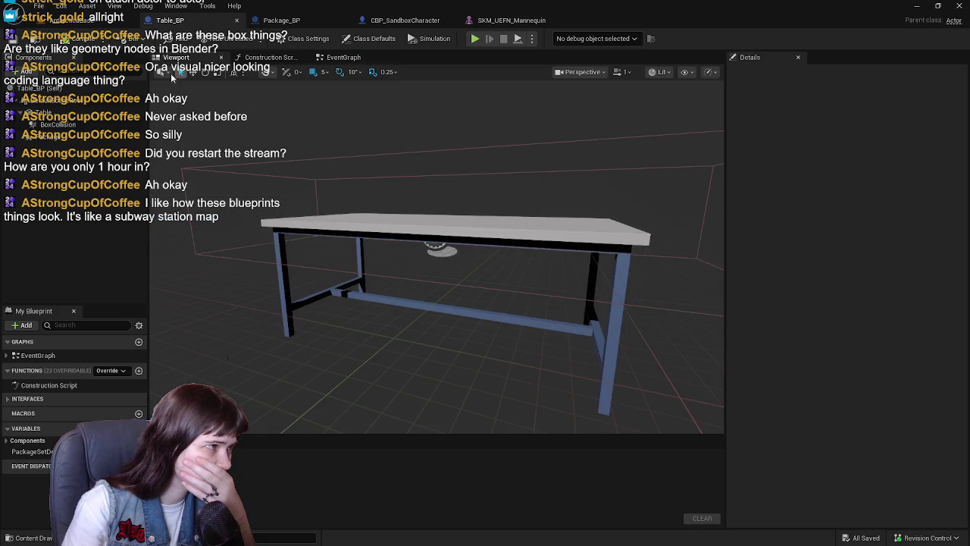
{"action": "left_click", "coordinate": [74, 138]}
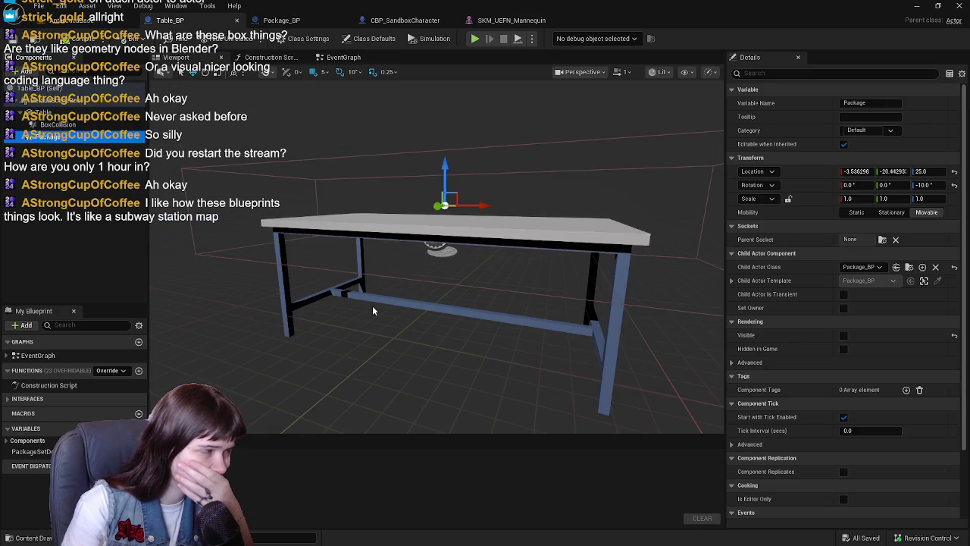
Step: Add a new Static Mesh component named Packagee to Table_BP
{"action": "left_click", "coordinate": [23, 72]}
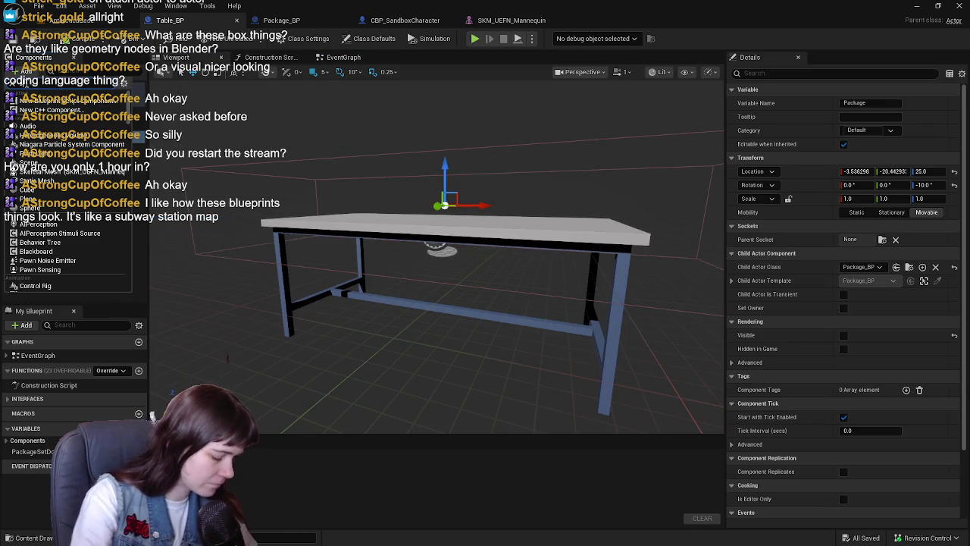
{"action": "type", "text": "static"}
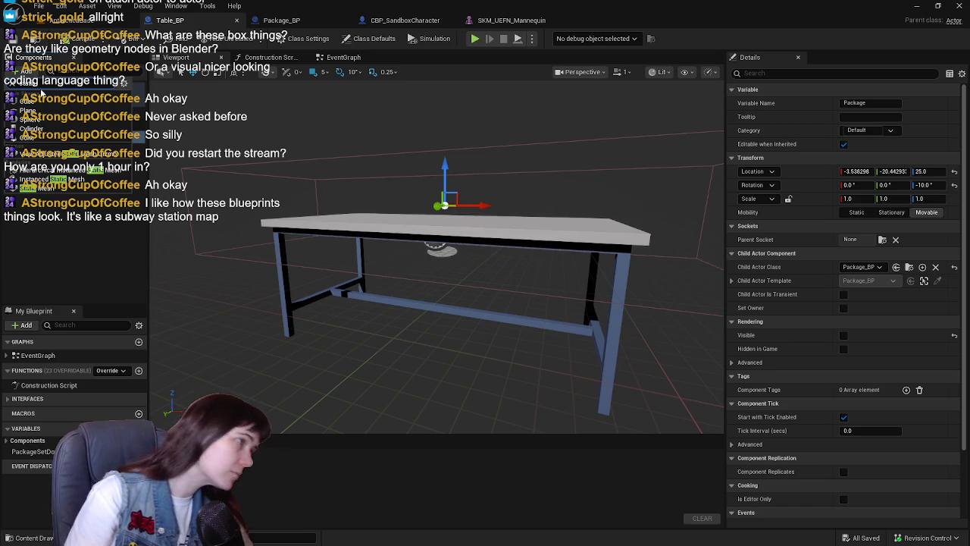
{"action": "left_click", "coordinate": [37, 188]}
{"action": "type", "text": "Pack"}
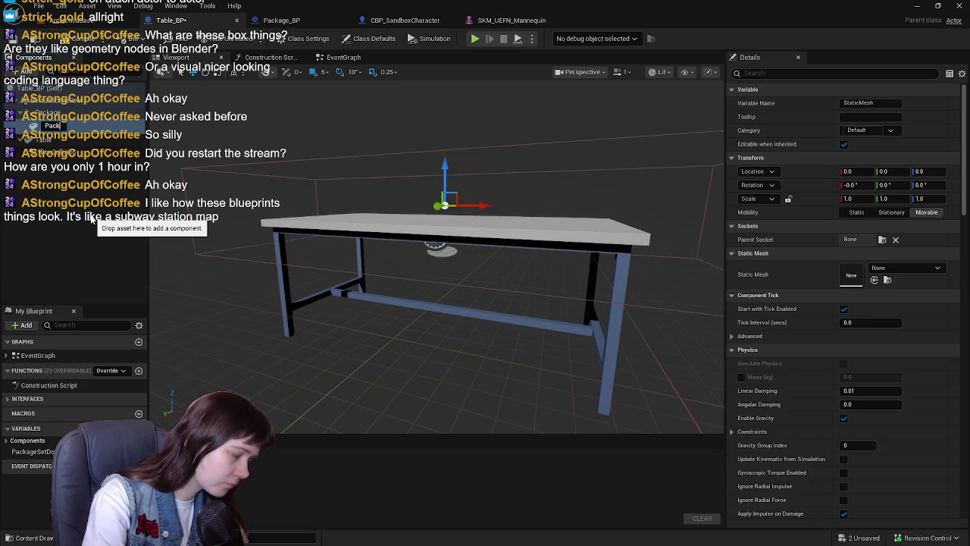
{"action": "type", "text": "age"}
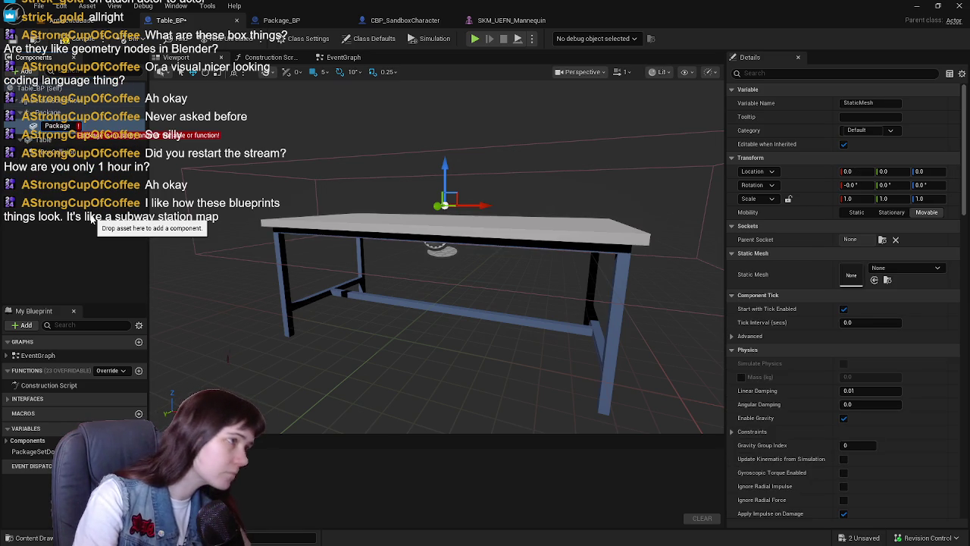
{"action": "type", "text": "e"}
{"action": "key", "text": "Return"}
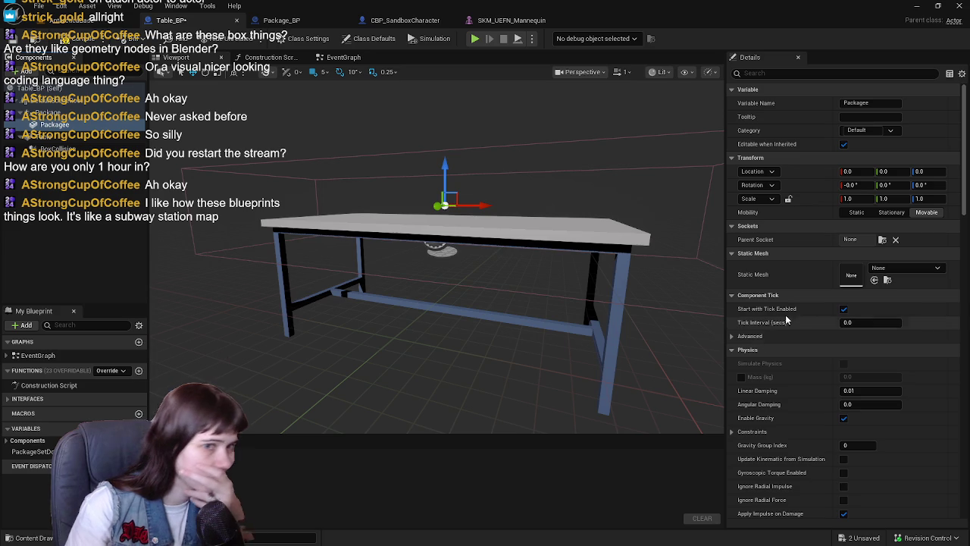
{"action": "left_click", "coordinate": [897, 269]}
Step: Assign the Package mesh to the Packagee component and compile Table_BP
{"action": "type", "text": "package"}
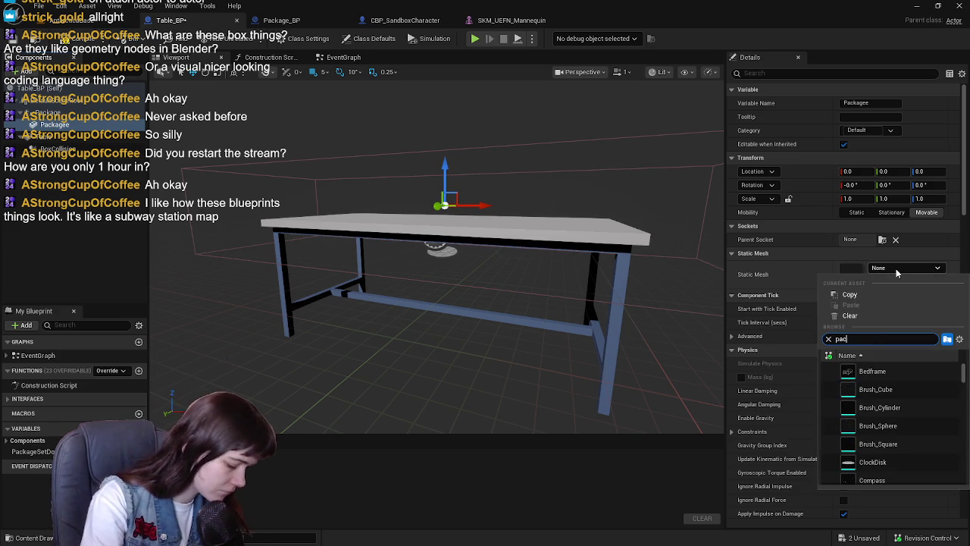
{"action": "left_click", "coordinate": [872, 372]}
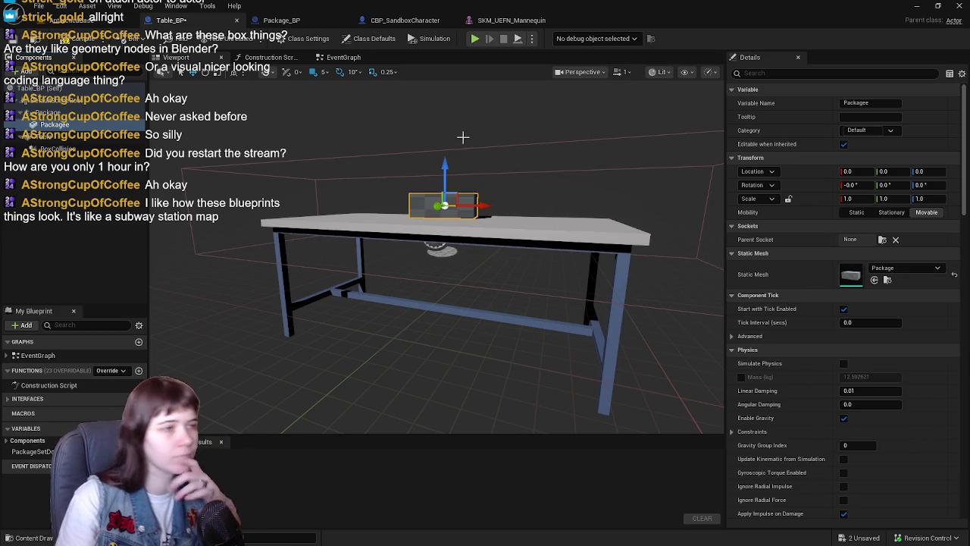
{"action": "left_click_drag", "start_coordinate": [558, 239], "coordinate": [558, 219]}
{"action": "scroll", "coordinate": [558, 219], "scroll_direction": "down", "scroll_amount": 2}
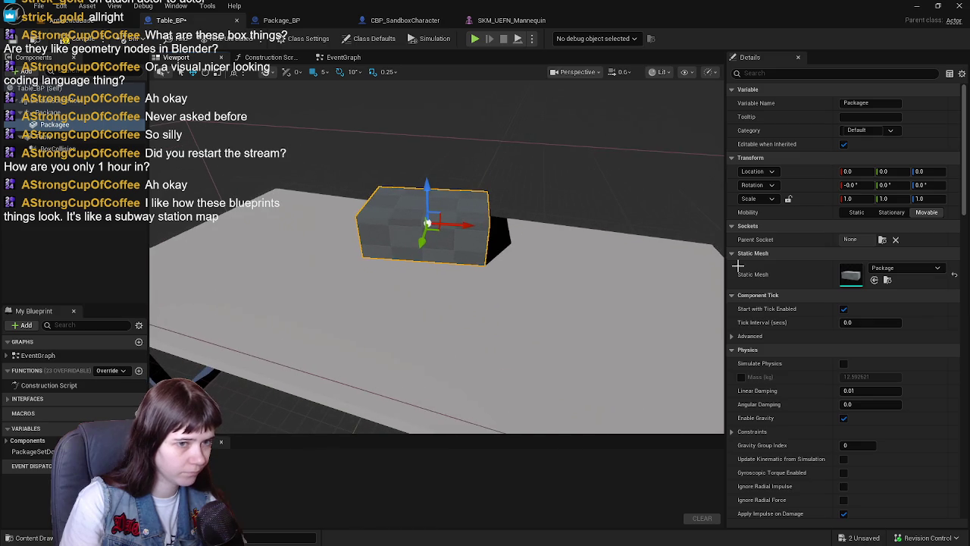
{"action": "left_click", "coordinate": [11, 42]}
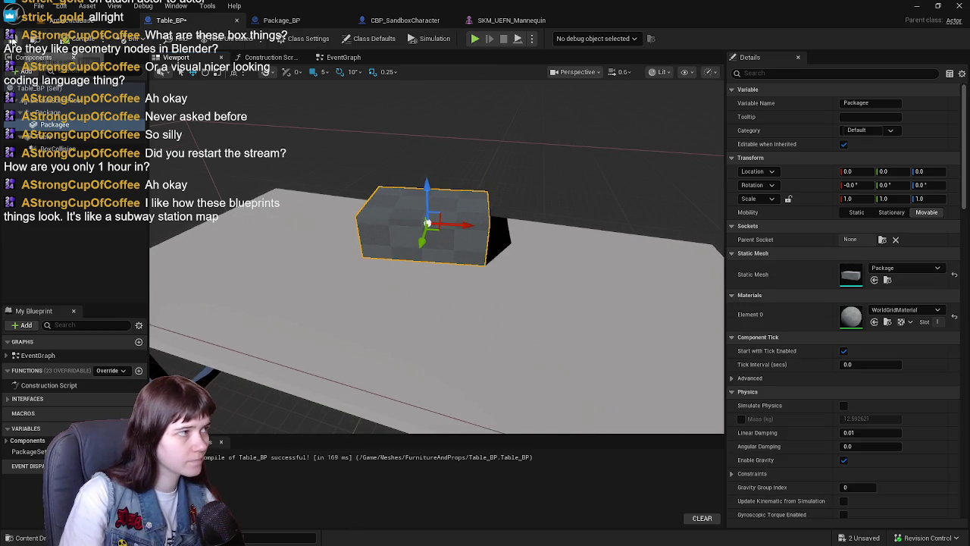
Step: Apply the ML_Package material to the package and save the level
{"action": "left_click", "coordinate": [919, 309]}
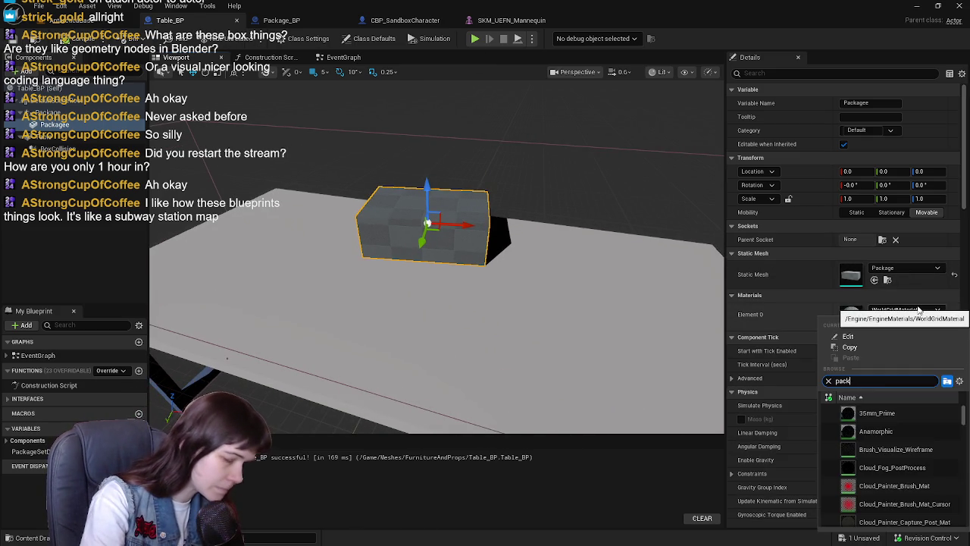
{"action": "type", "text": "age"}
{"action": "left_click", "coordinate": [879, 413]}
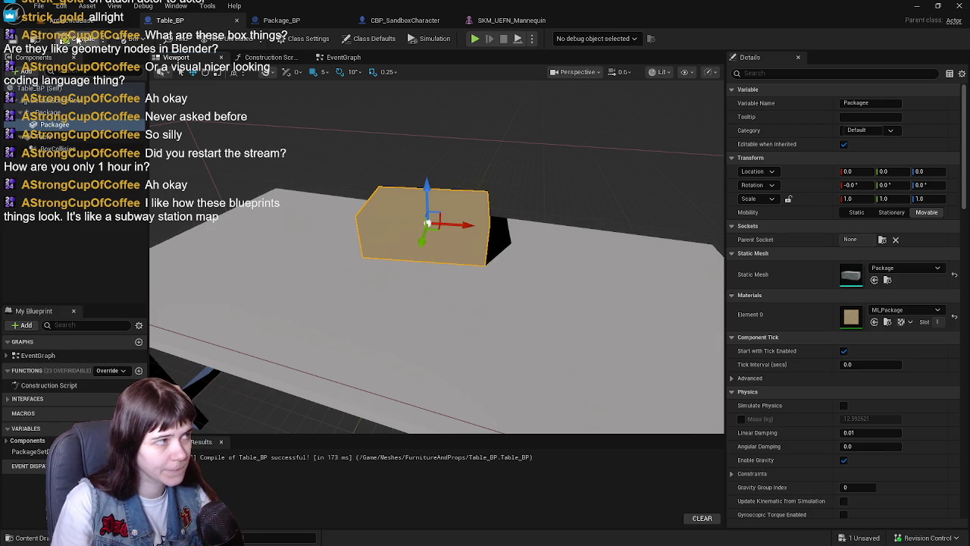
{"action": "left_click", "coordinate": [70, 23]}
{"action": "key", "text": "ctrl+s"}
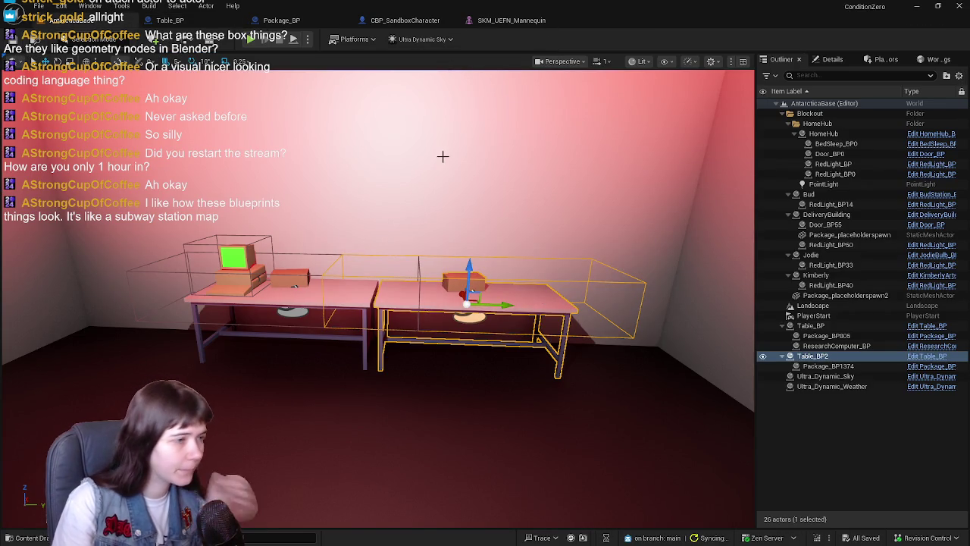
Step: Hide the package on the table by default by unticking Rendering > Visible
{"action": "left_click", "coordinate": [391, 21]}
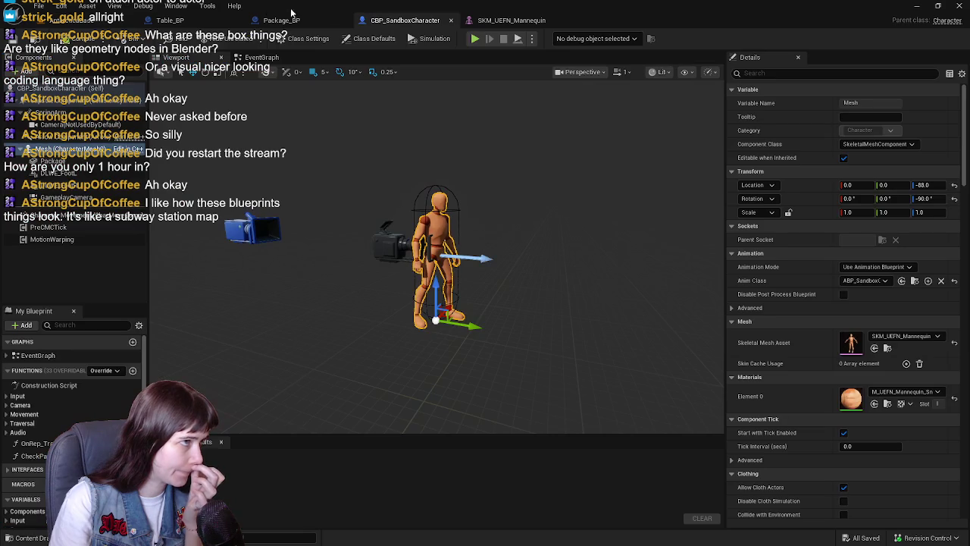
{"action": "left_click", "coordinate": [288, 20]}
{"action": "left_click", "coordinate": [209, 21]}
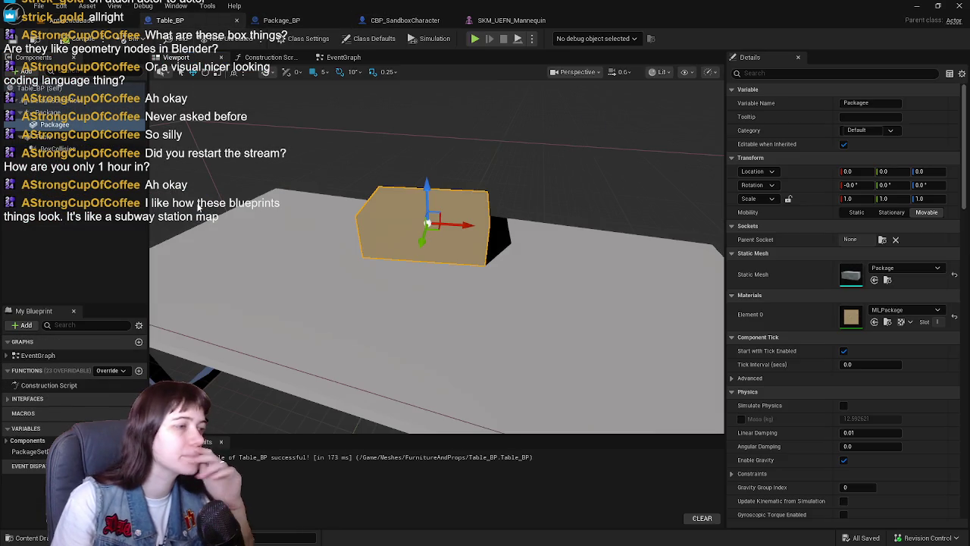
{"action": "scroll", "coordinate": [815, 323], "scroll_direction": "down", "scroll_amount": 10}
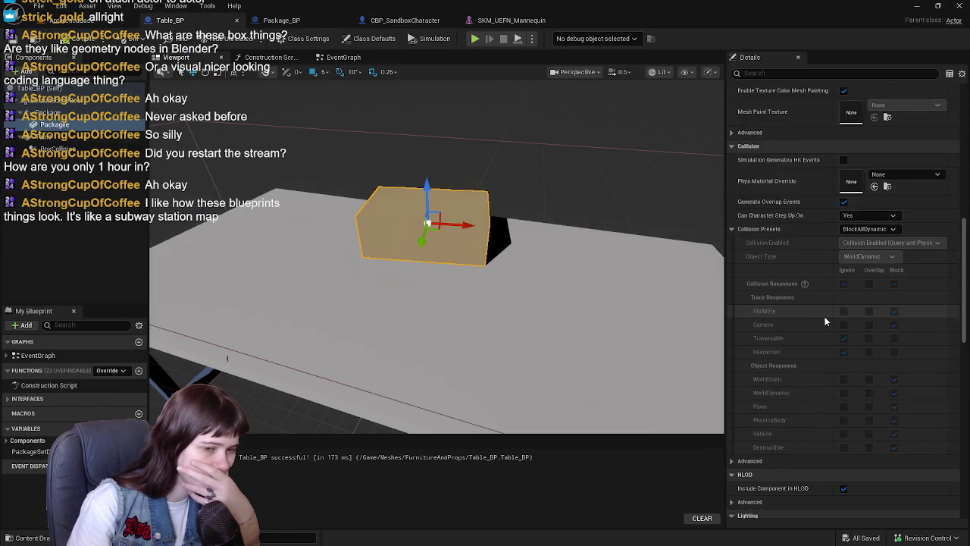
{"action": "scroll", "coordinate": [823, 319], "scroll_direction": "down", "scroll_amount": 5}
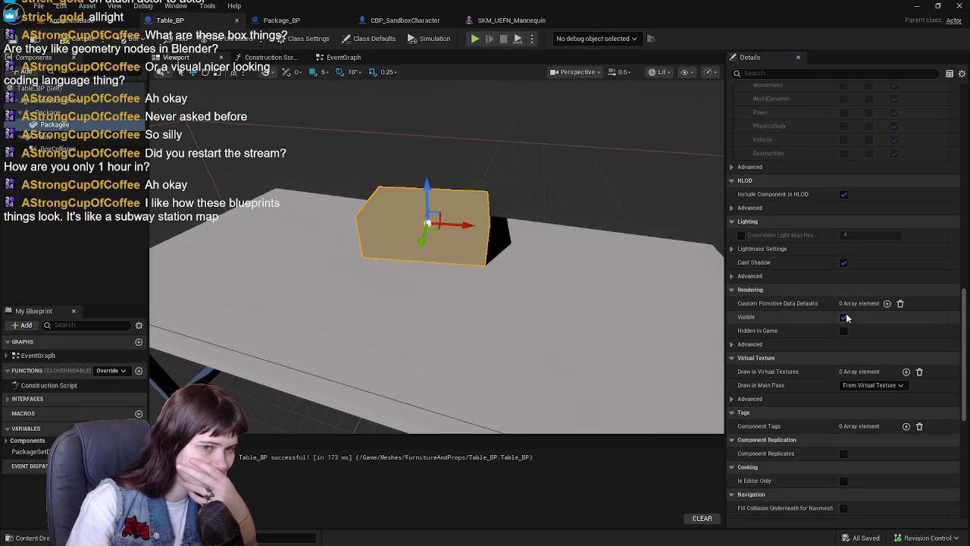
{"action": "left_click", "coordinate": [843, 317]}
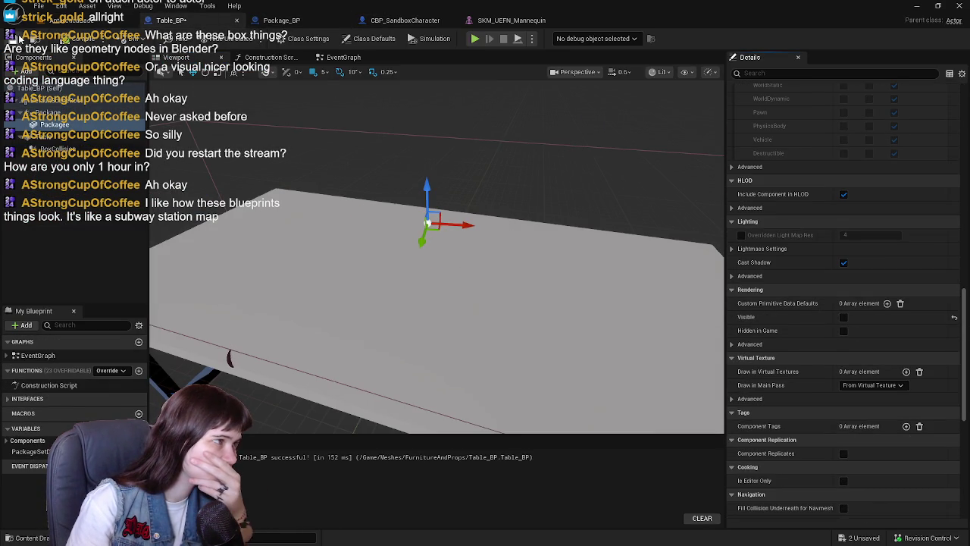
Step: Rename the Packagee component variable to Package and recompile, which reports 3 errors
{"action": "left_click_drag", "start_coordinate": [62, 123], "coordinate": [64, 127]}
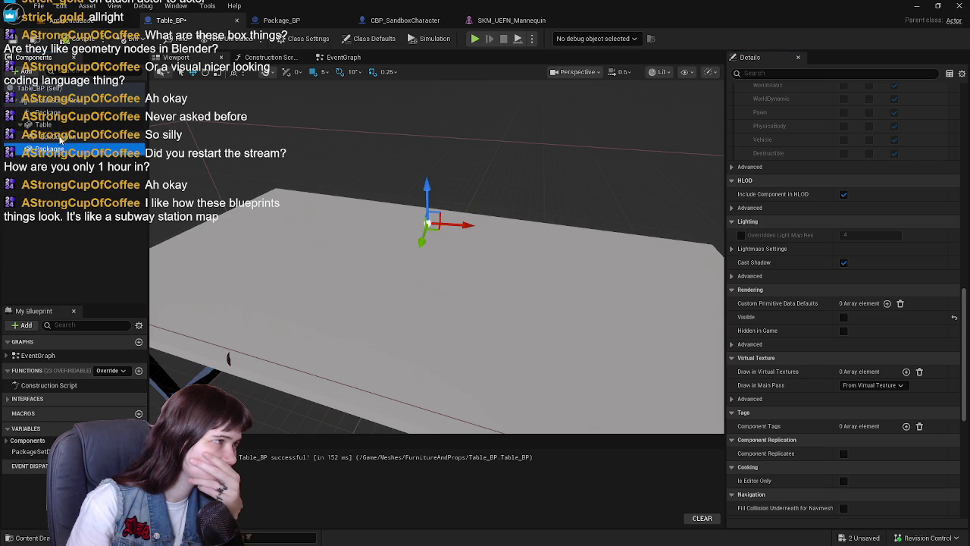
{"action": "left_click", "coordinate": [52, 113]}
{"action": "left_click", "coordinate": [51, 113], "text": "ctrl"}
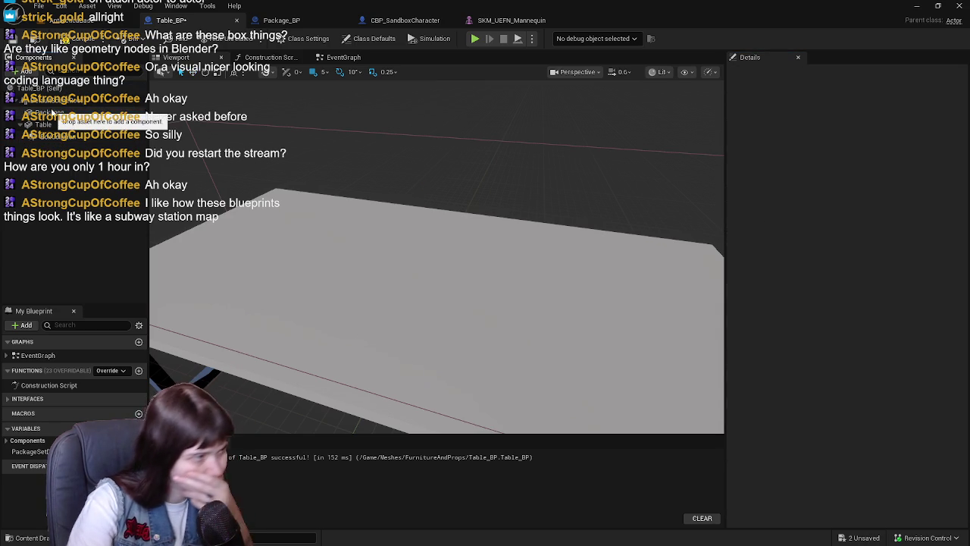
{"action": "left_click", "coordinate": [53, 113]}
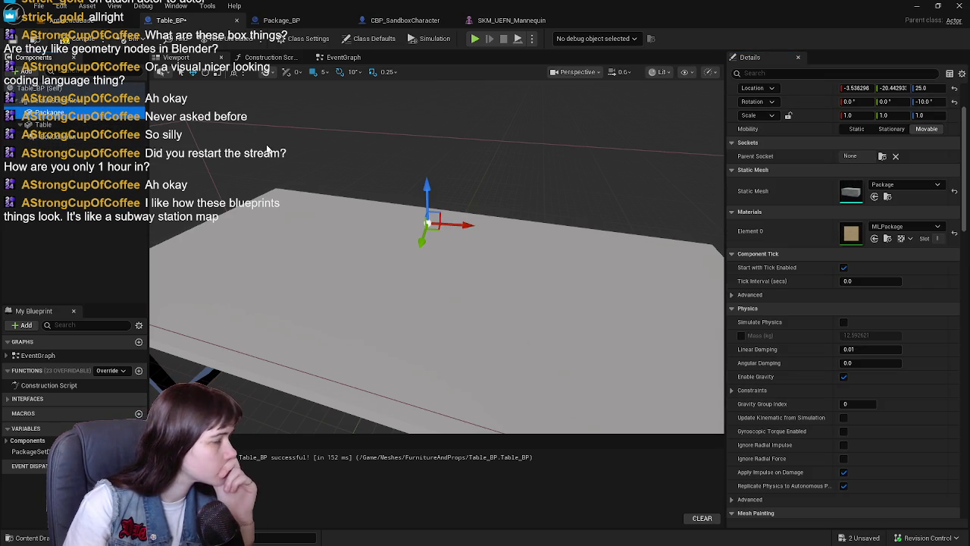
{"action": "scroll", "coordinate": [806, 201], "scroll_direction": "up", "scroll_amount": 2}
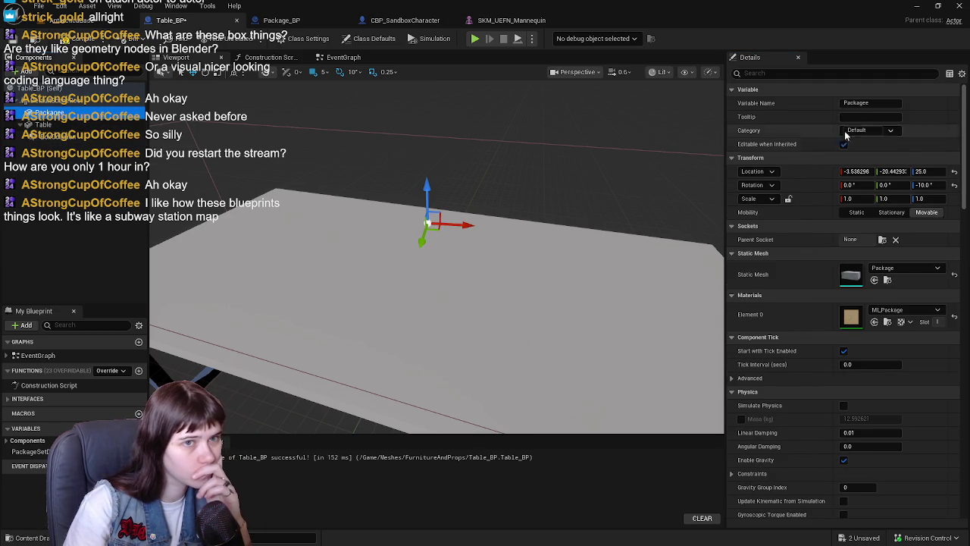
{"action": "left_click", "coordinate": [875, 92]}
{"action": "left_click", "coordinate": [882, 103]}
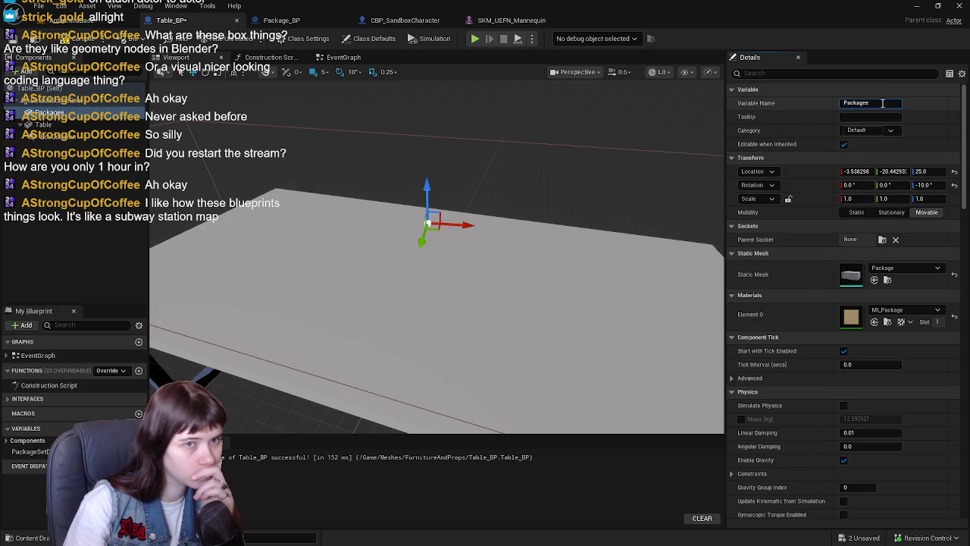
{"action": "key", "text": "Return"}
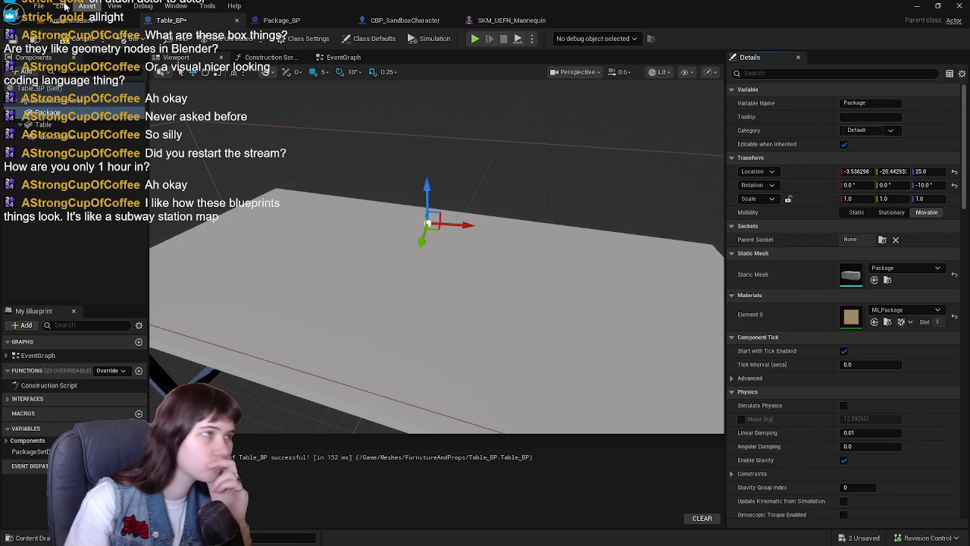
{"action": "left_click", "coordinate": [61, 41]}
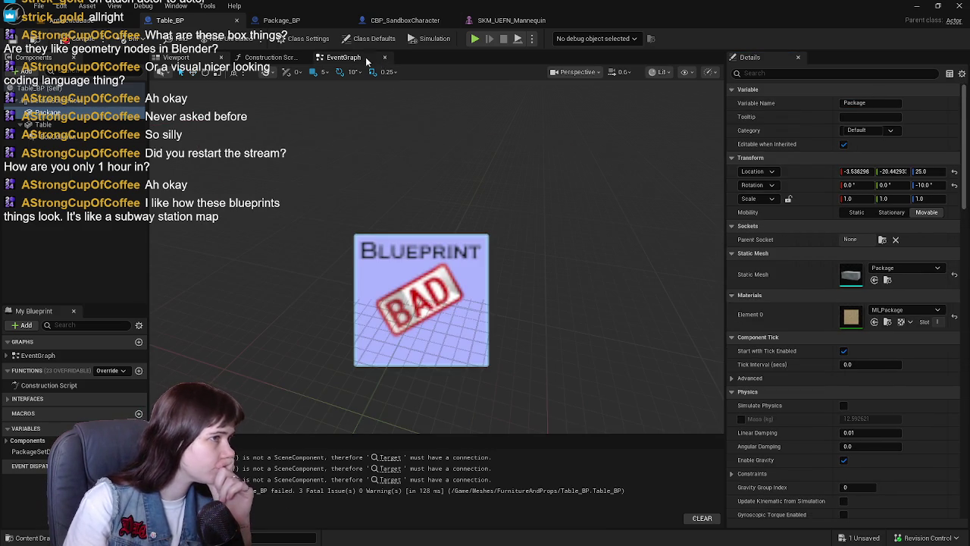
Step: Wire a Package getter into the delivery Set Visibility node's Target and recompile
{"action": "left_click", "coordinate": [365, 57]}
{"action": "scroll", "coordinate": [555, 170], "scroll_direction": "down", "scroll_amount": 6}
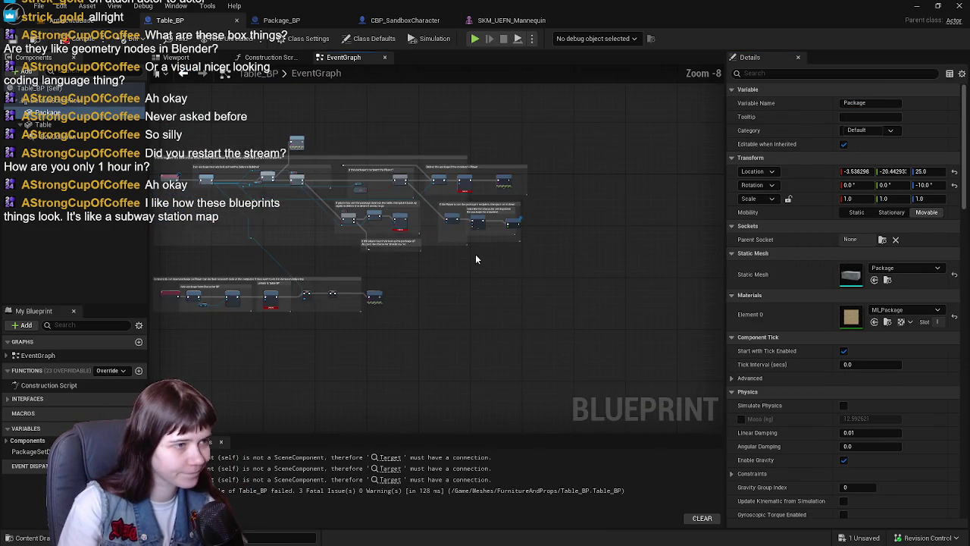
{"action": "scroll", "coordinate": [476, 260], "scroll_direction": "up", "scroll_amount": 5}
{"action": "mouse_move", "coordinate": [74, 125]}
{"action": "left_mouse_down"}
{"action": "mouse_move", "coordinate": [349, 250]}
{"action": "mouse_move", "coordinate": [438, 247]}
{"action": "left_mouse_up"}
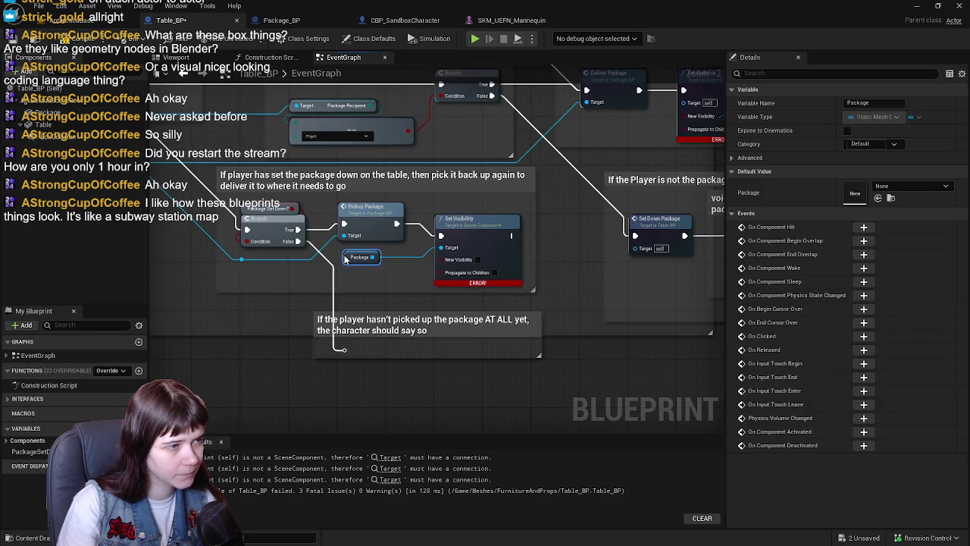
{"action": "left_click_drag", "start_coordinate": [337, 255], "coordinate": [532, 244]}
{"action": "mouse_move", "coordinate": [57, 119]}
{"action": "left_mouse_down"}
{"action": "mouse_move", "coordinate": [303, 212]}
{"action": "mouse_move", "coordinate": [414, 239]}
{"action": "mouse_move", "coordinate": [480, 226]}
{"action": "left_mouse_up"}
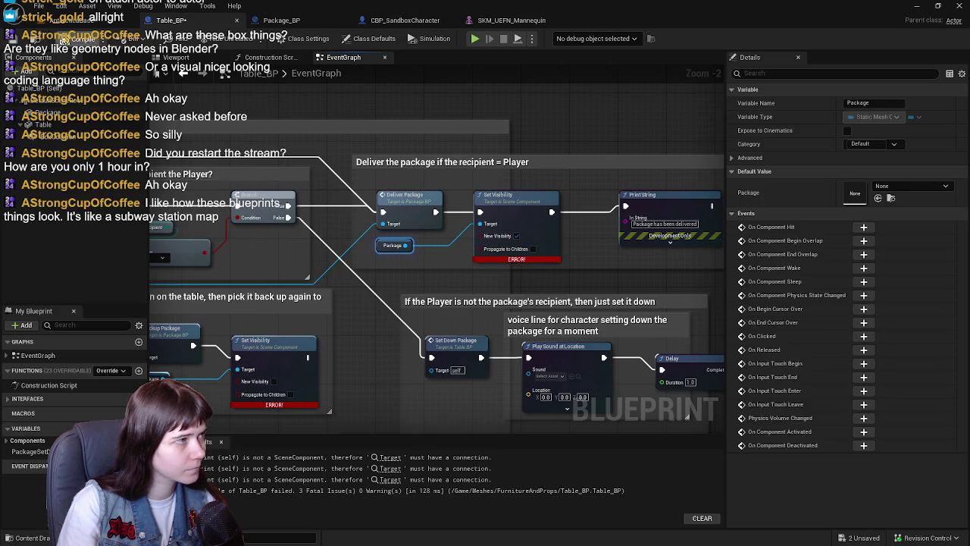
{"action": "left_click", "coordinate": [12, 41]}
Step: Add a Package getter for the unhide Set Visibility node in the Table BP section
{"action": "mouse_move", "coordinate": [371, 239]}
{"action": "left_mouse_down"}
{"action": "mouse_move", "coordinate": [434, 274]}
{"action": "mouse_move", "coordinate": [253, 222]}
{"action": "left_mouse_up"}
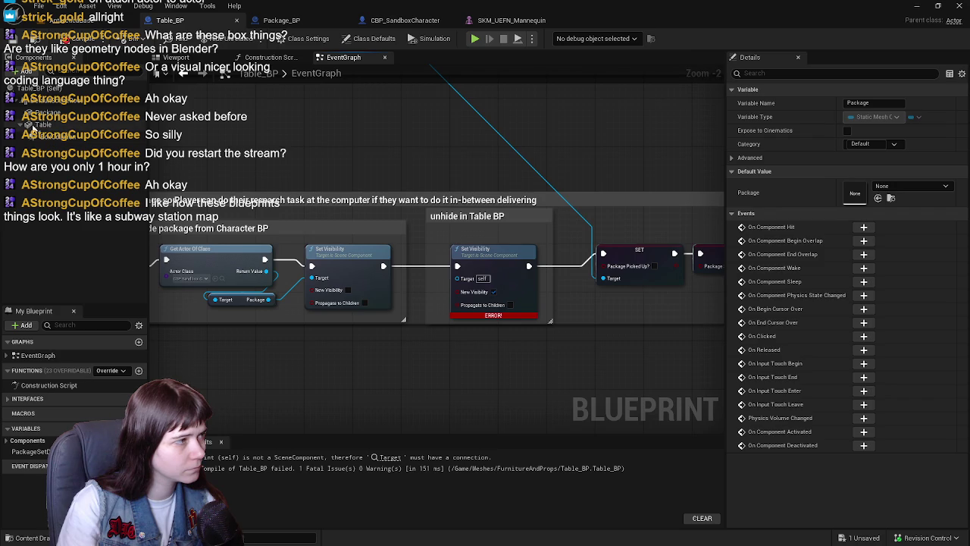
{"action": "left_click", "coordinate": [46, 114]}
{"action": "left_click_drag", "start_coordinate": [46, 114], "coordinate": [479, 239]}
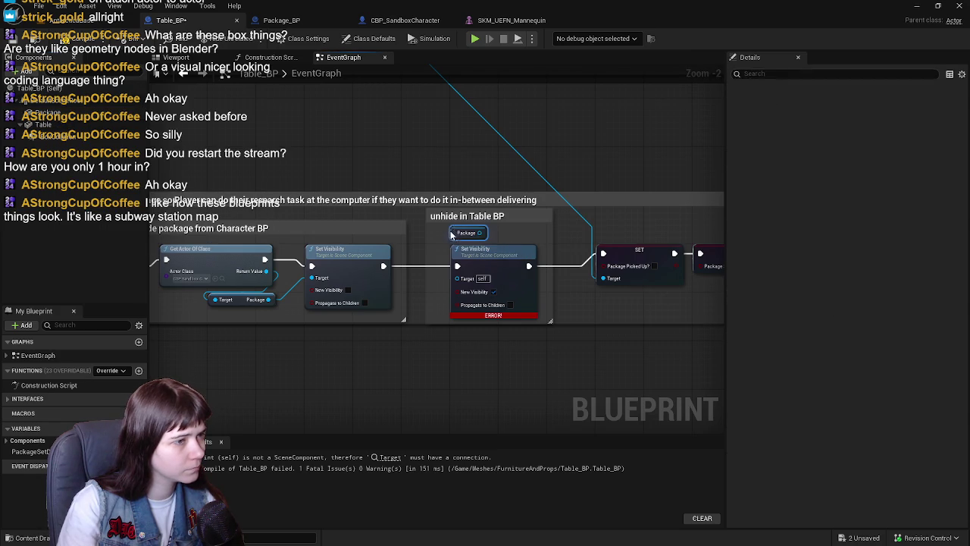
{"action": "left_click", "coordinate": [453, 235]}
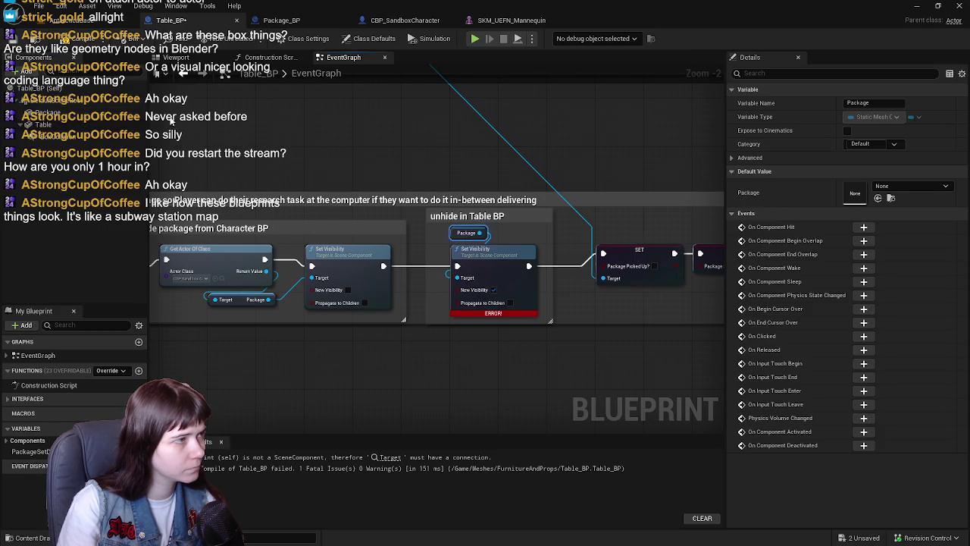
{"action": "left_click", "coordinate": [84, 20]}
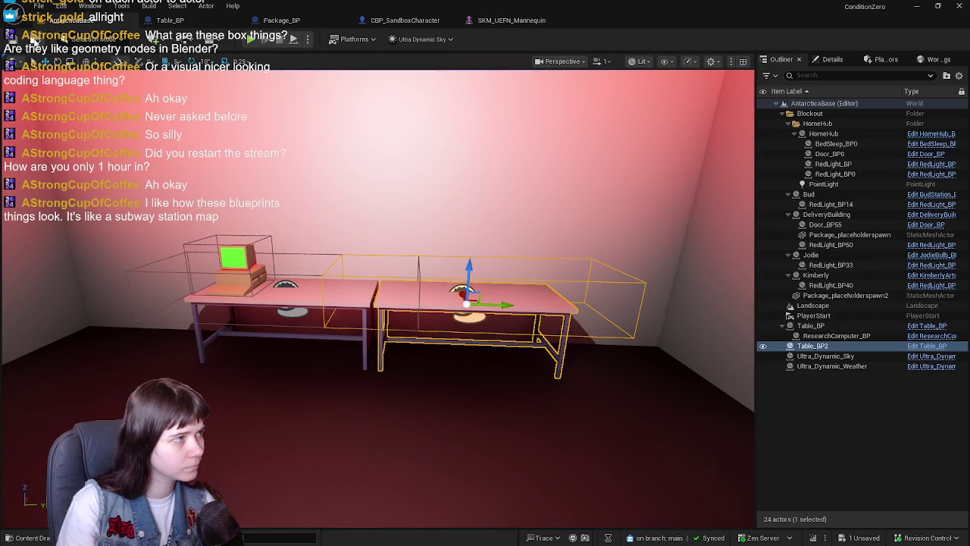
Step: Save the level and run a brief play-in-editor session
{"action": "left_click", "coordinate": [14, 45]}
{"action": "left_click", "coordinate": [251, 38]}
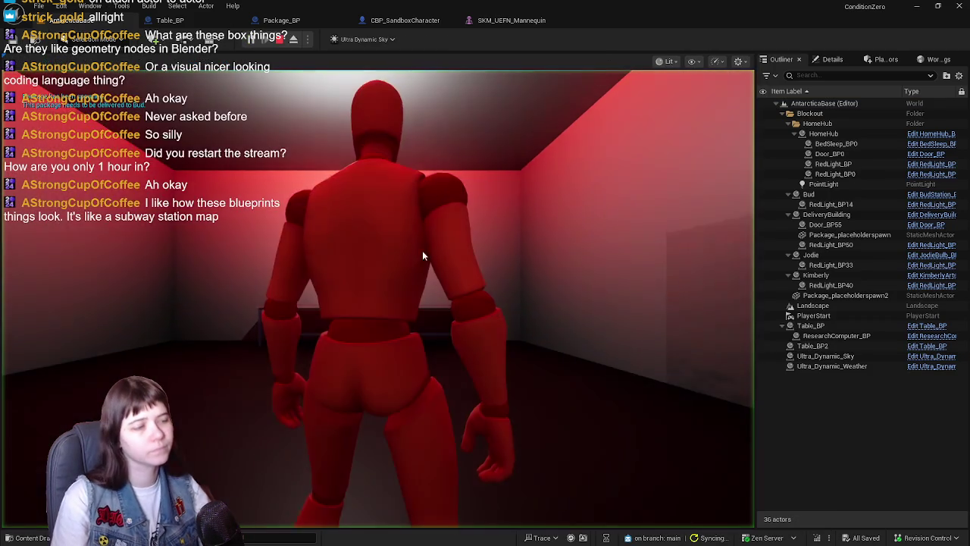
{"action": "key", "text": "w"}
{"action": "key", "text": "w"}
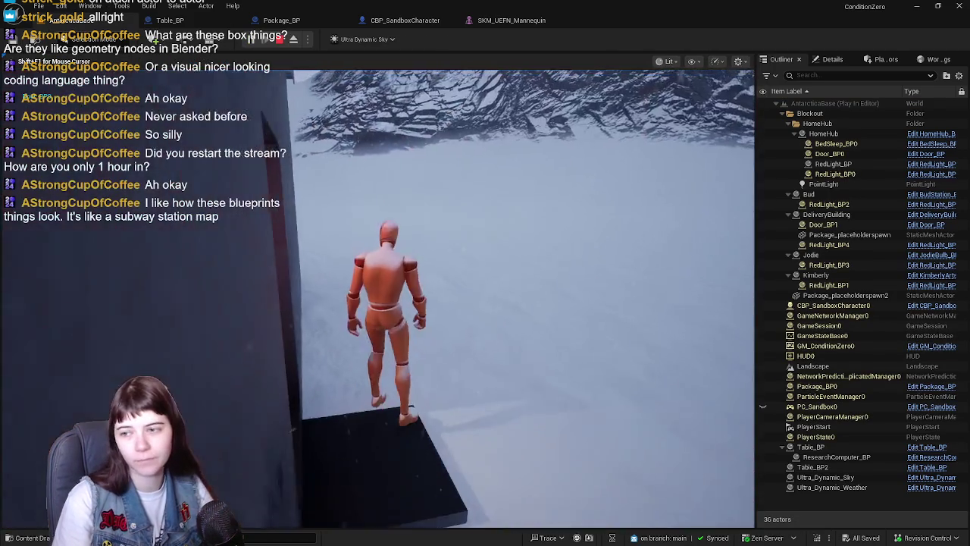
{"action": "key", "text": "Escape"}
Step: Fly the camera up into the red-lit room and play from a spot there
{"action": "key", "text": "w"}
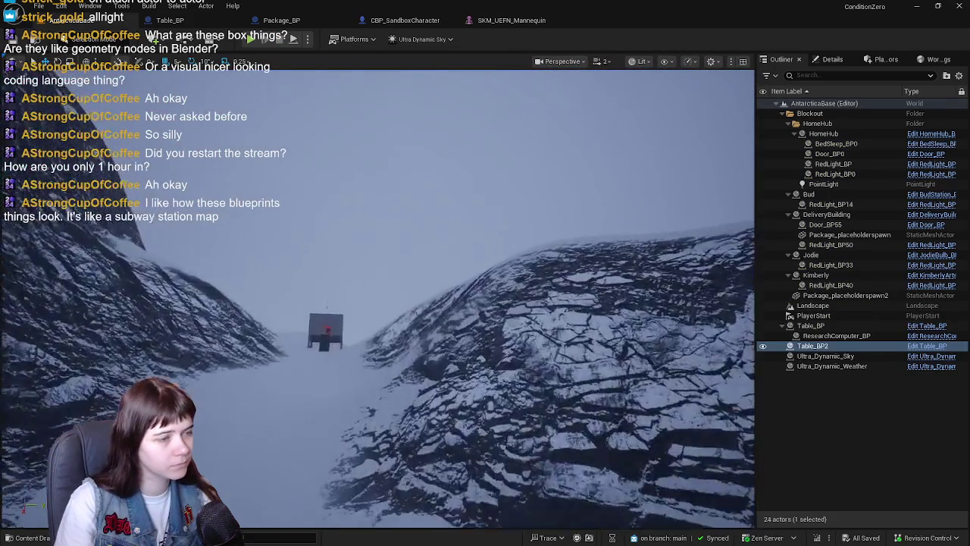
{"action": "key", "text": "w"}
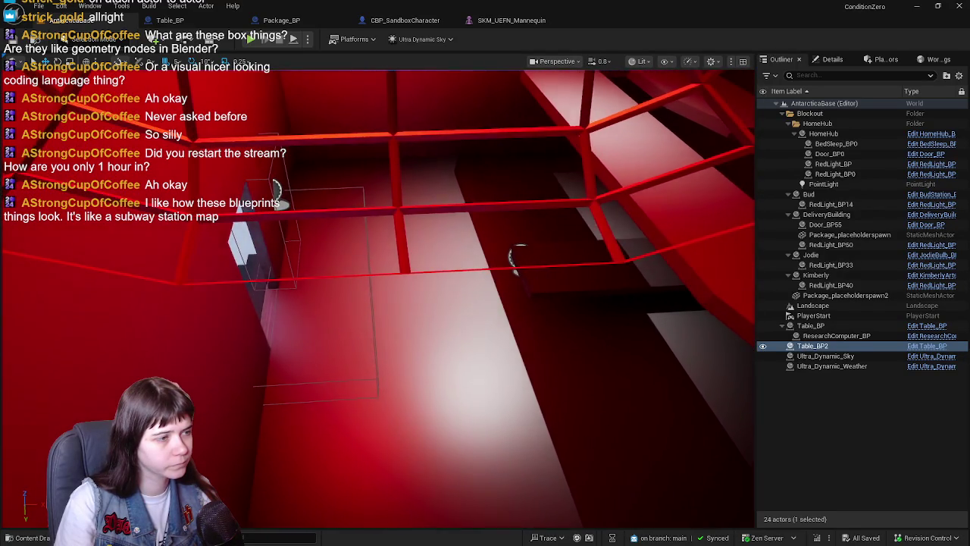
{"action": "key", "text": "w"}
{"action": "right_click", "coordinate": [260, 312]}
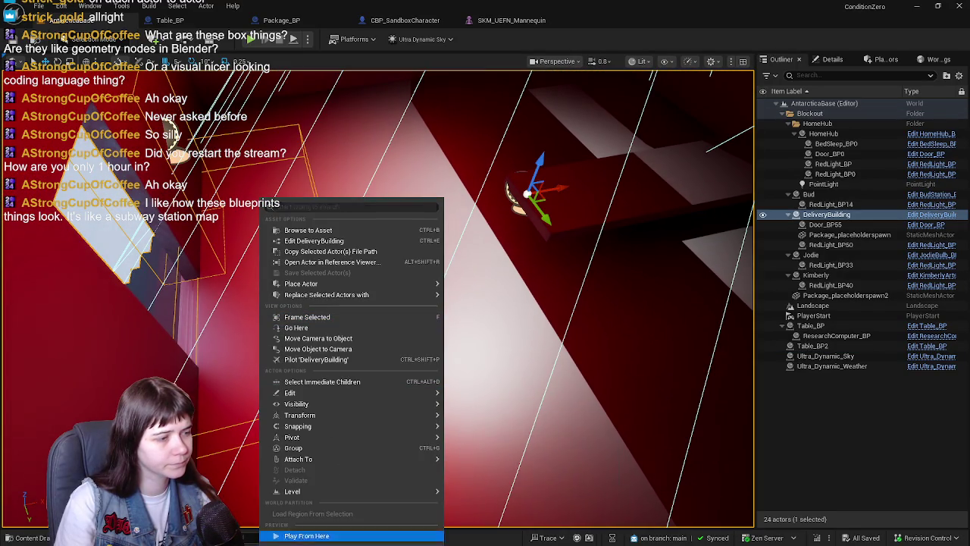
{"action": "left_click", "coordinate": [381, 540]}
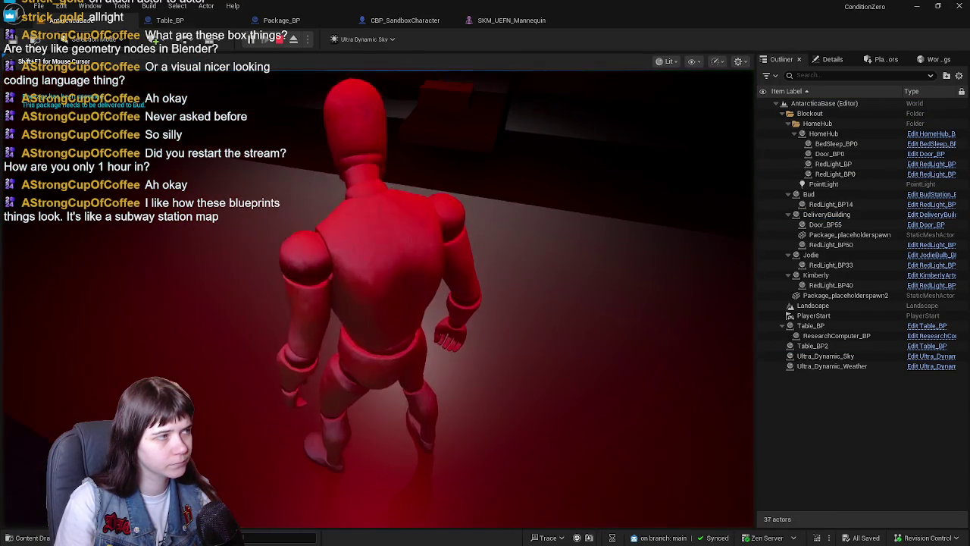
Step: Run the character across the snowy slope toward the red-lit building, jumping along the way
{"action": "key", "text": "w"}
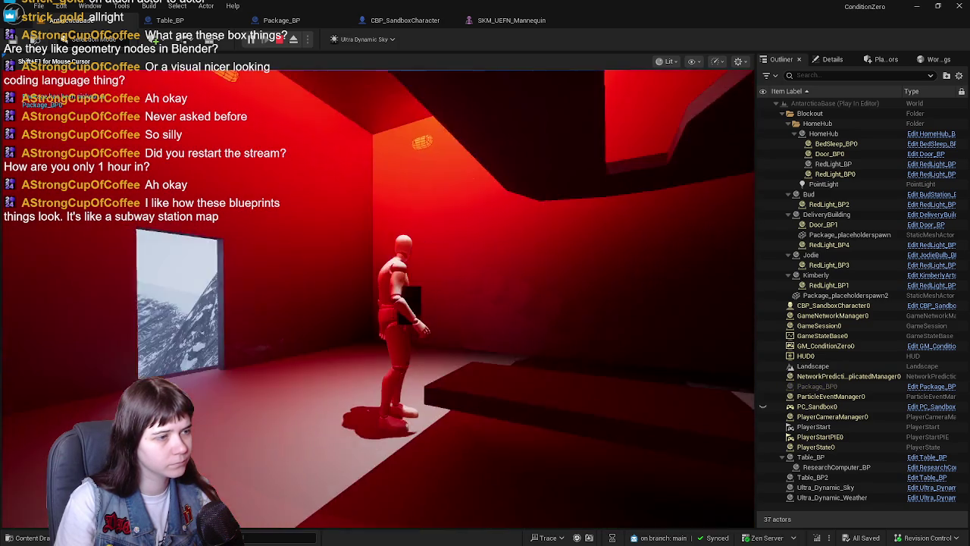
{"action": "key", "text": "w"}
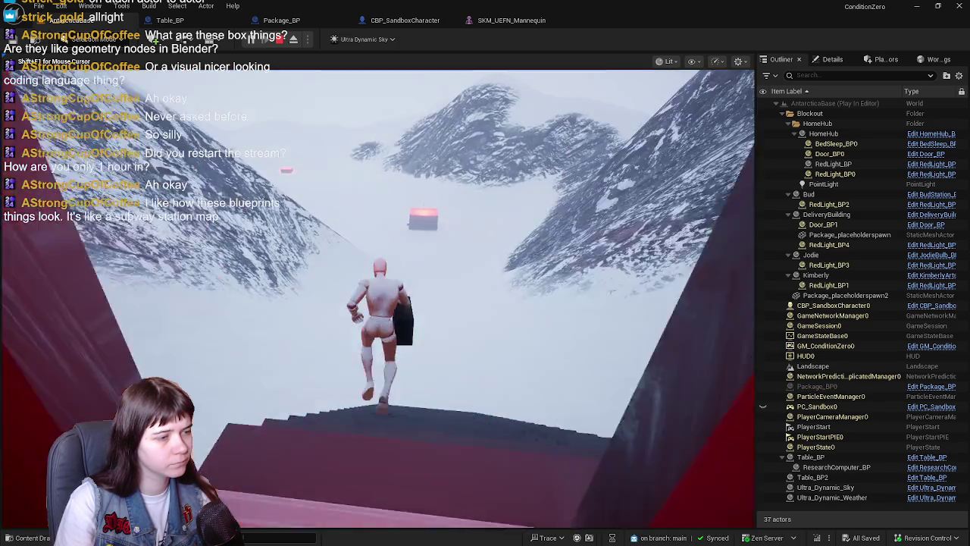
{"action": "key", "text": "w"}
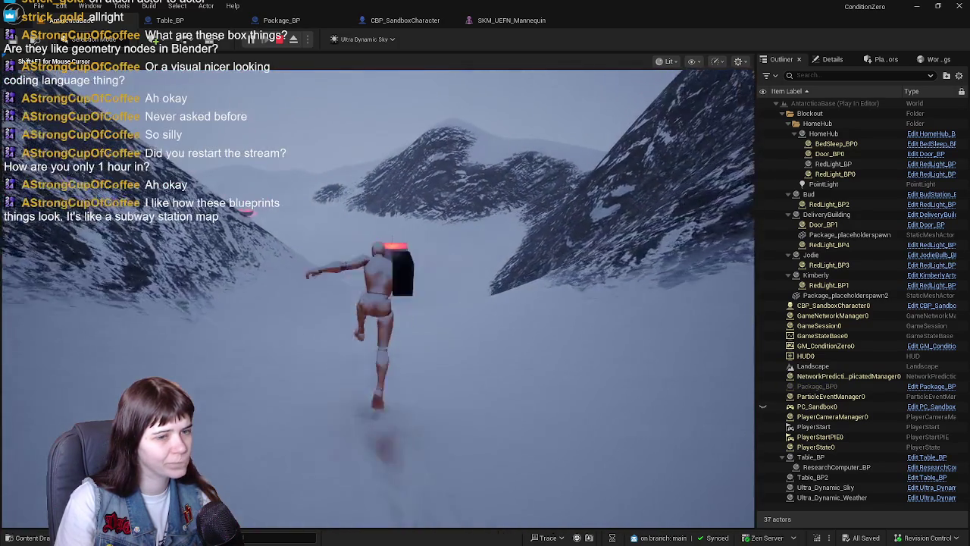
{"action": "key", "text": "w"}
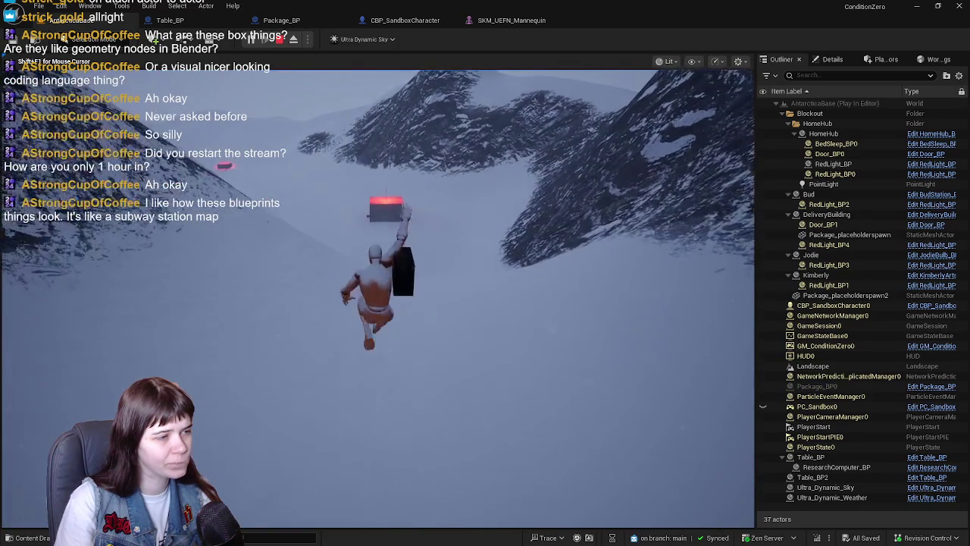
{"action": "key", "text": "w"}
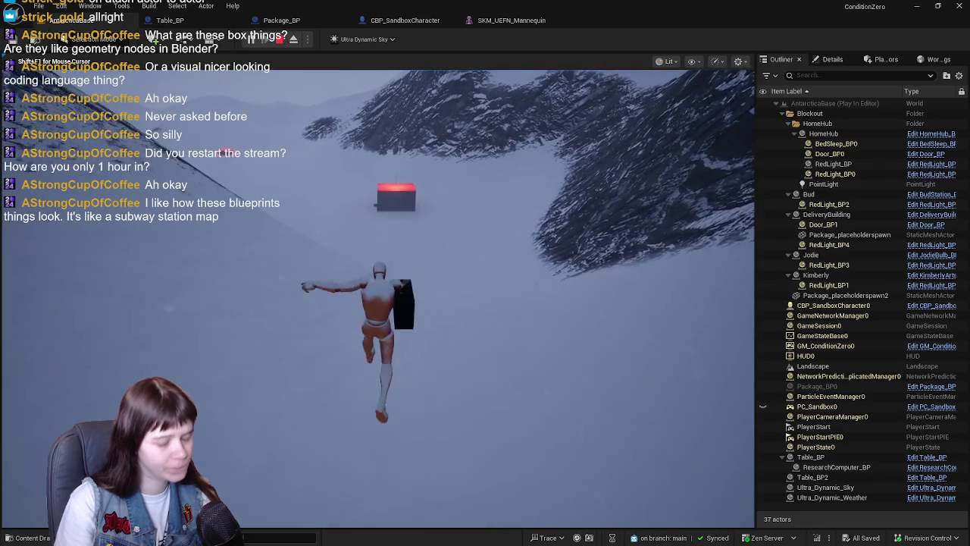
{"action": "key", "text": "w"}
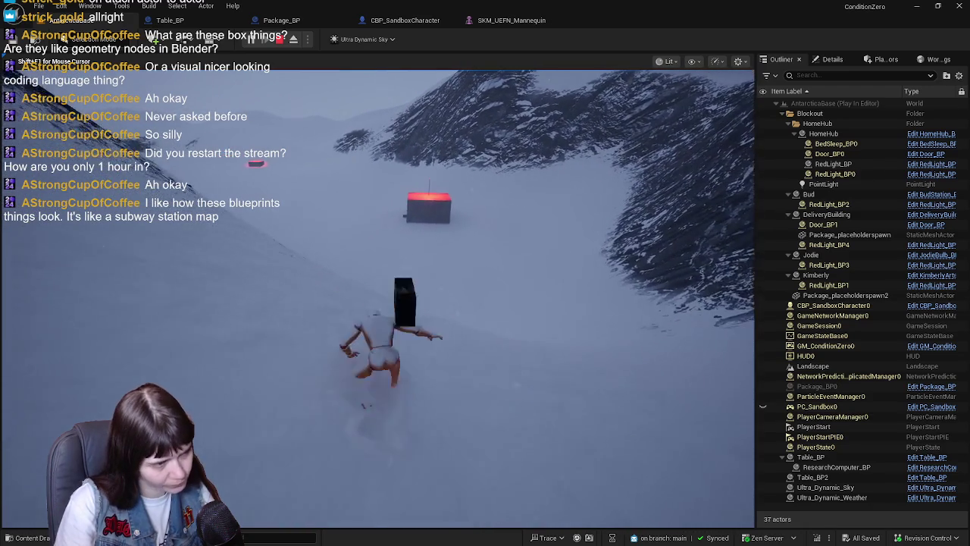
{"action": "key", "text": "w"}
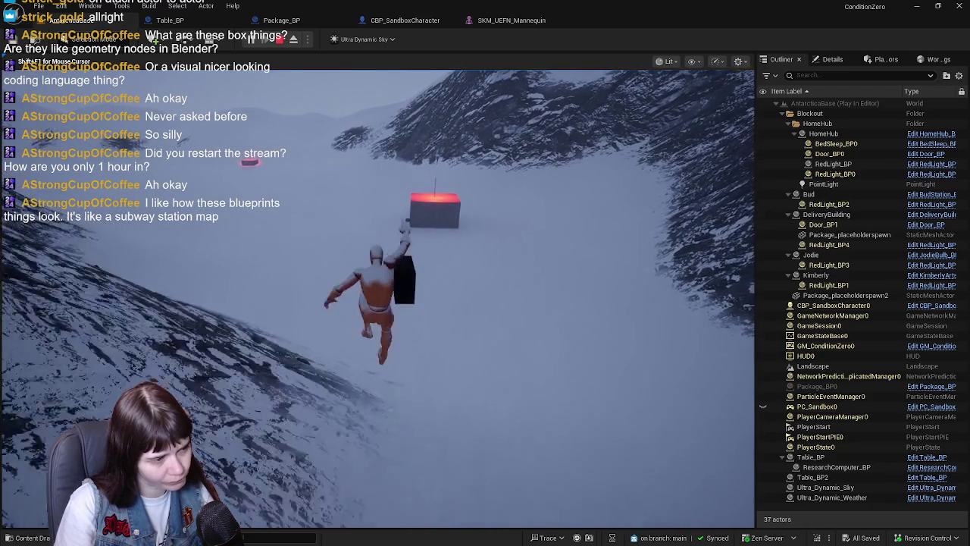
{"action": "key", "text": "w"}
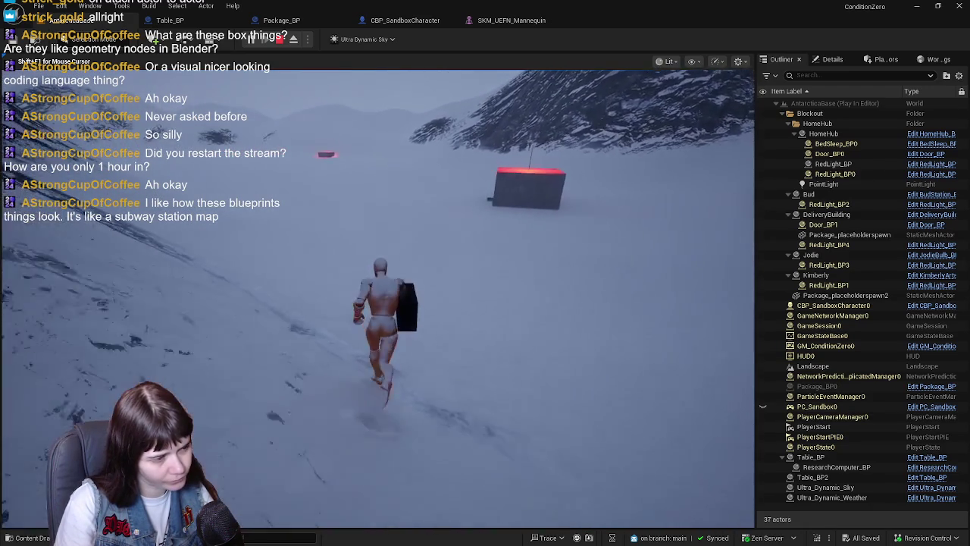
{"action": "key", "text": "w"}
{"action": "key", "text": "space"}
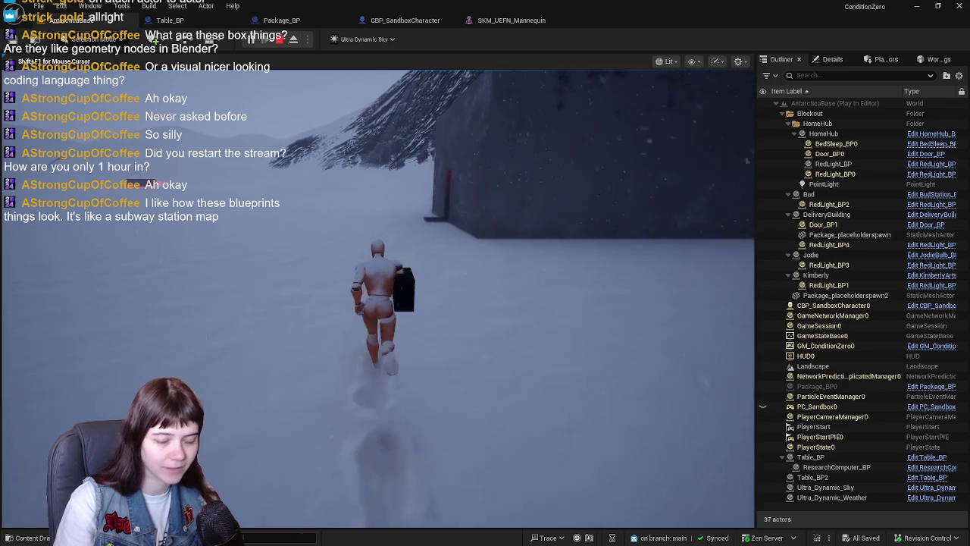
Step: Carry the package through the doorway to the tables, then end the play session
{"action": "key", "text": "w"}
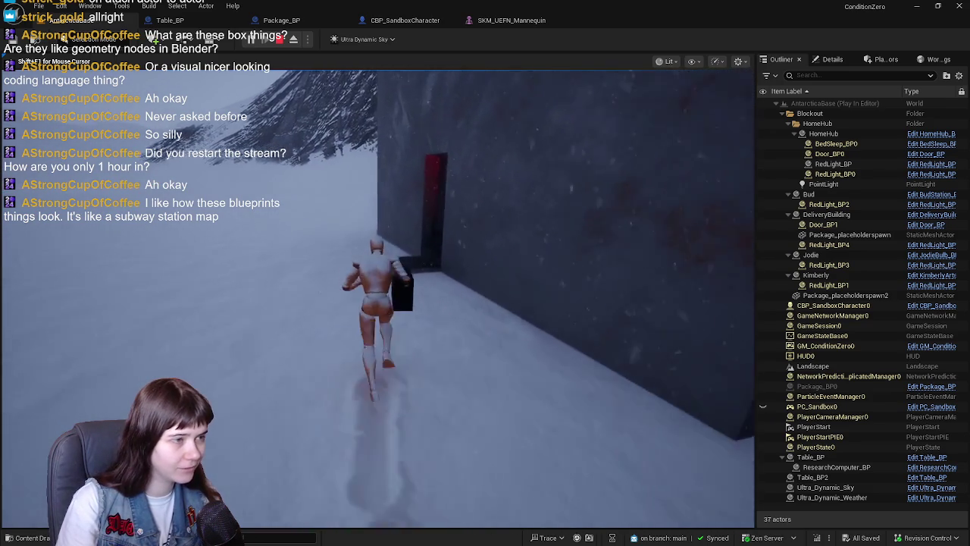
{"action": "key", "text": "w"}
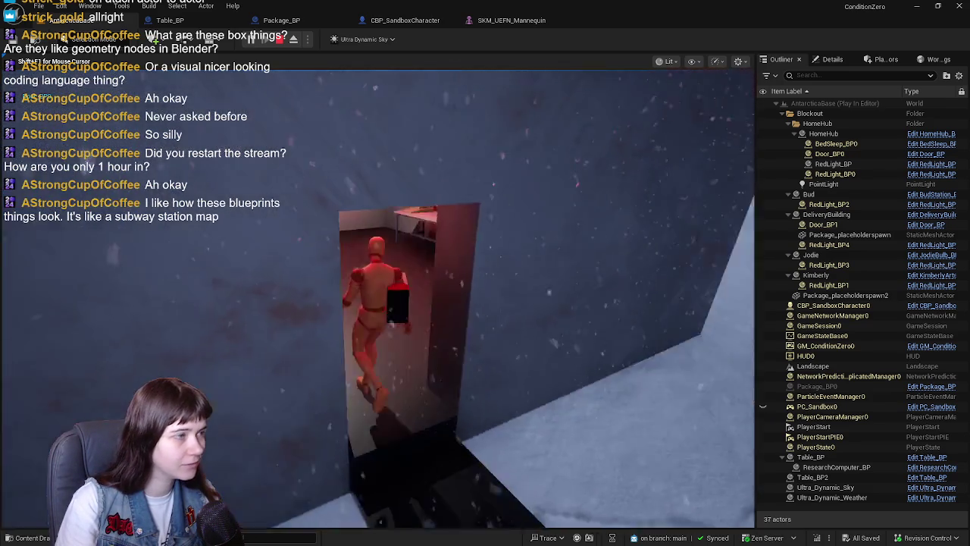
{"action": "key", "text": "w"}
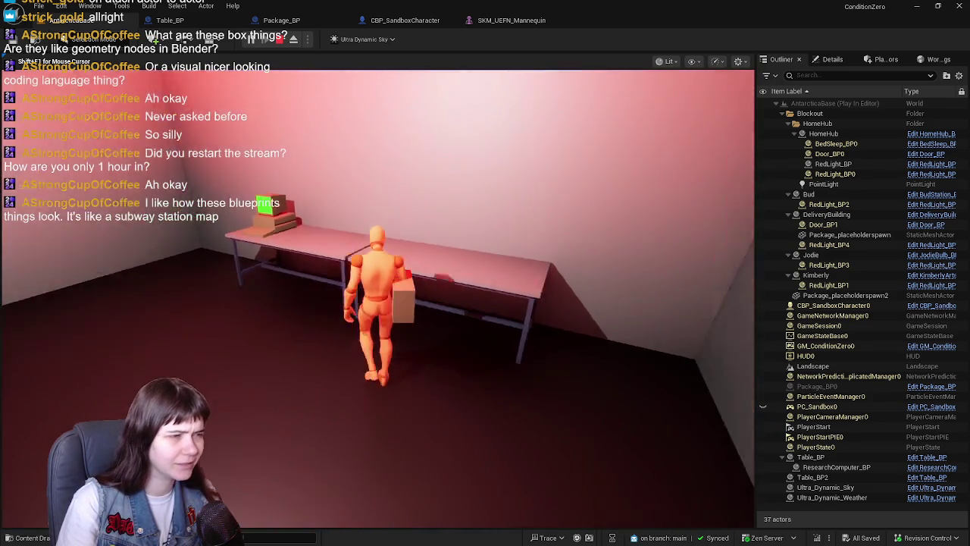
{"action": "key", "text": "w"}
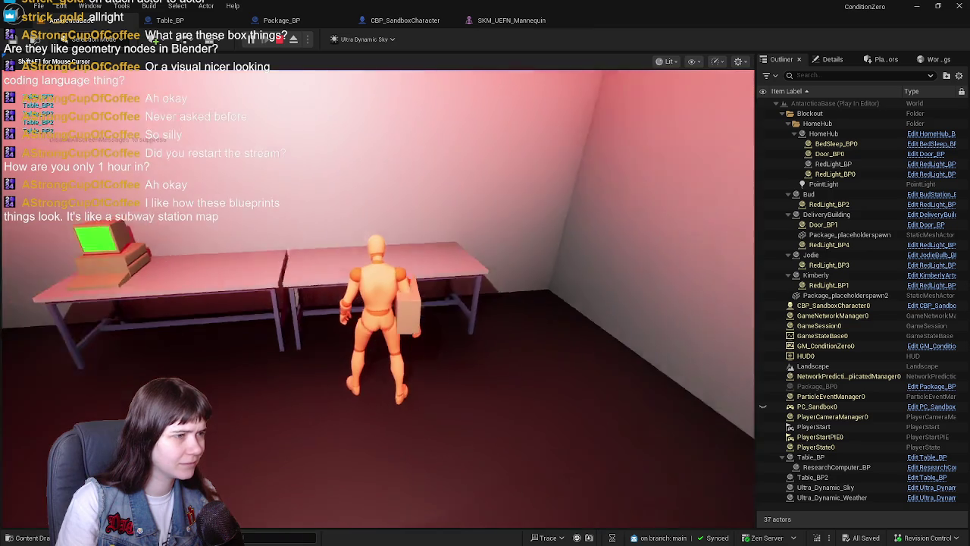
{"action": "key", "text": "w"}
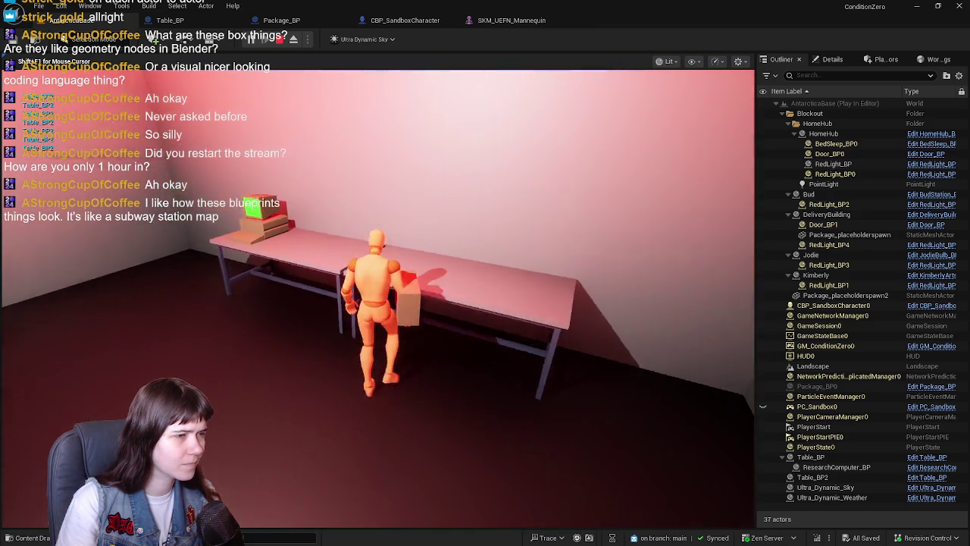
{"action": "key", "text": "w"}
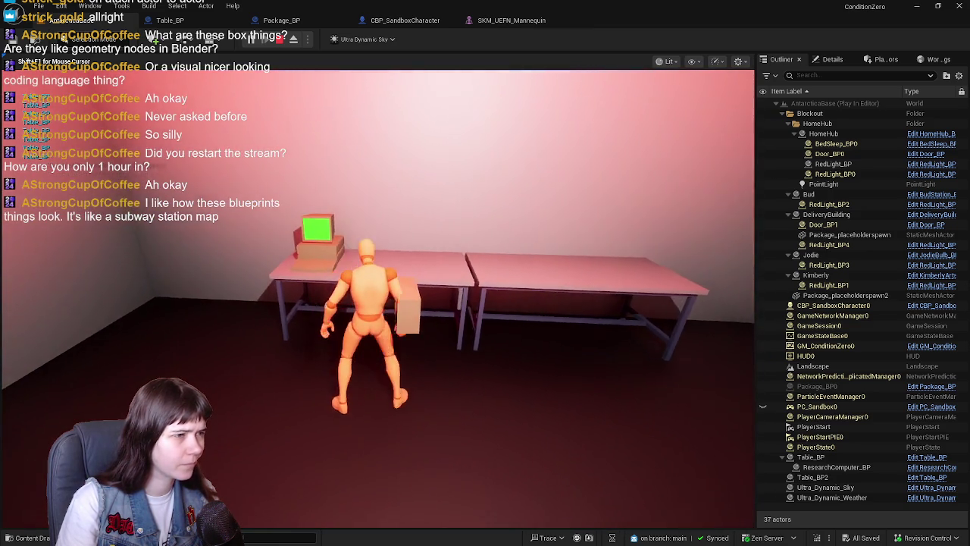
{"action": "key", "text": "w"}
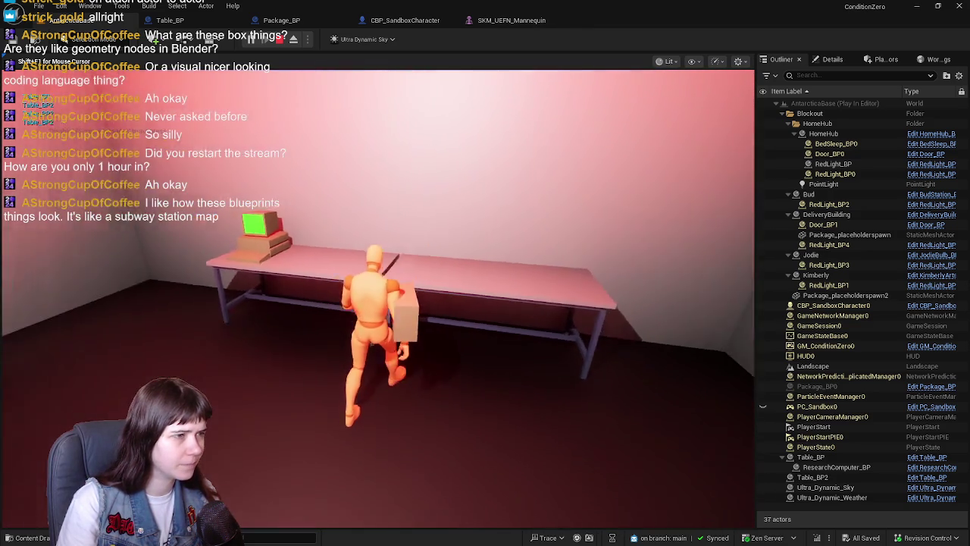
{"action": "key", "text": "Escape"}
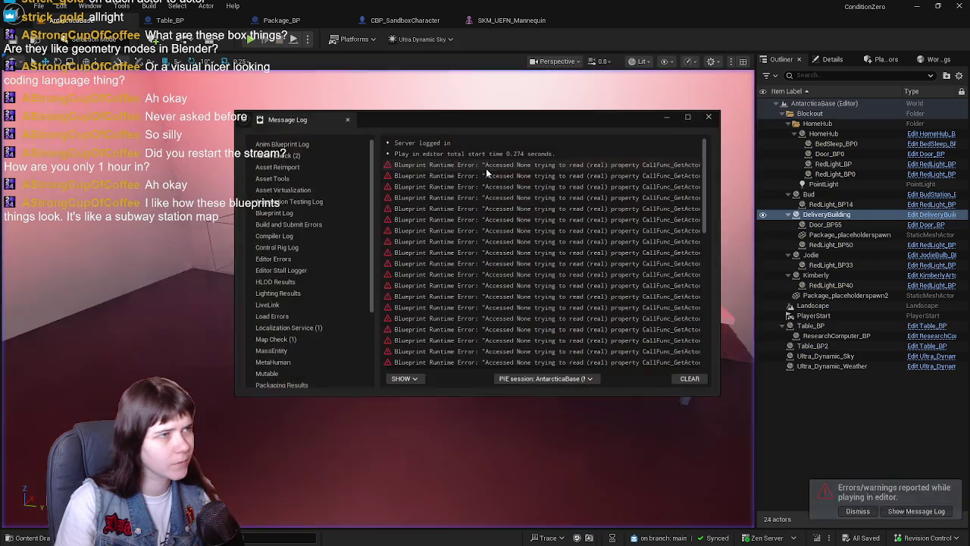
Step: Follow the Message Log error link to Table_BP's Package Picked Up Branch node
{"action": "left_click_drag", "start_coordinate": [501, 368], "coordinate": [699, 372]}
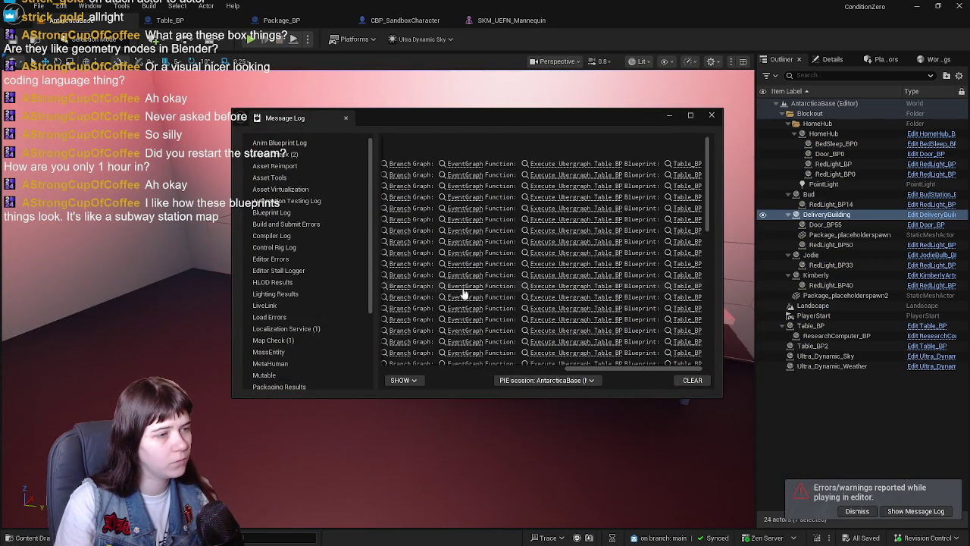
{"action": "left_click", "coordinate": [463, 288]}
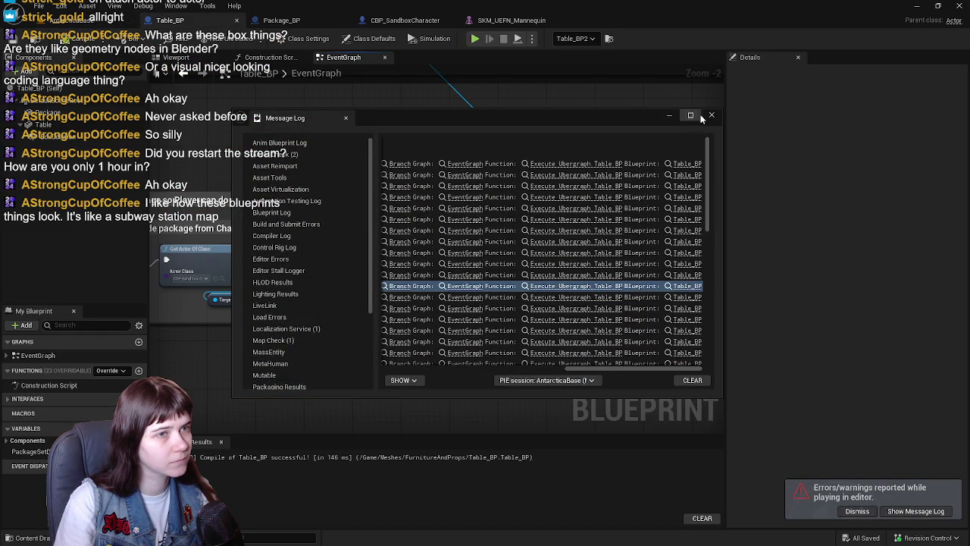
{"action": "left_click", "coordinate": [732, 111]}
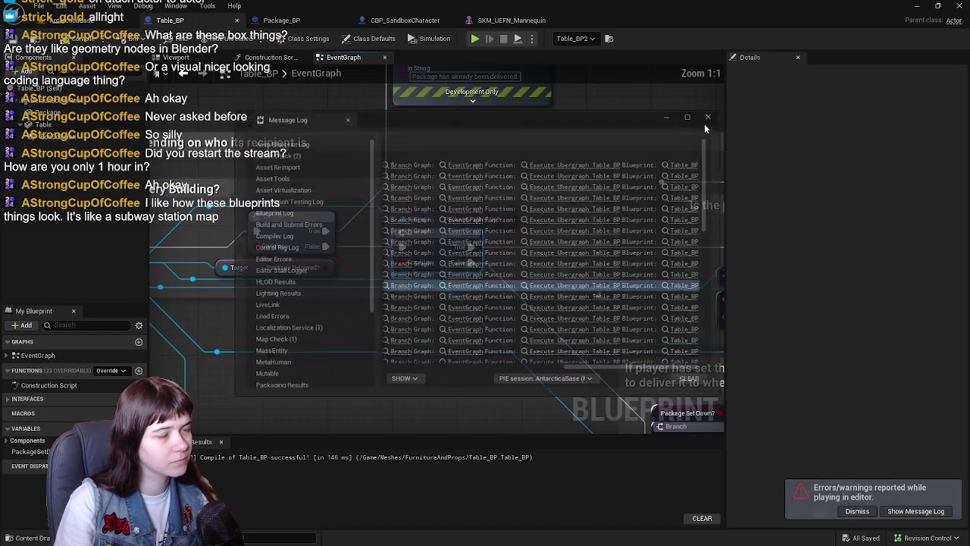
{"action": "scroll", "coordinate": [440, 269], "scroll_direction": "down", "scroll_amount": 4}
{"action": "scroll", "coordinate": [537, 278], "scroll_direction": "up", "scroll_amount": 3}
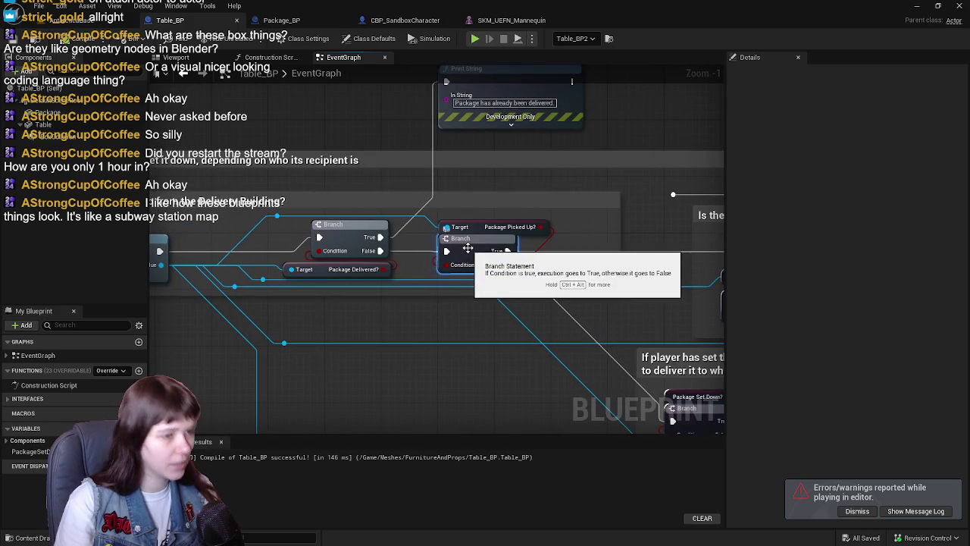
{"action": "right_click", "coordinate": [469, 251]}
{"action": "scroll", "coordinate": [617, 234], "scroll_direction": "down", "scroll_amount": 1}
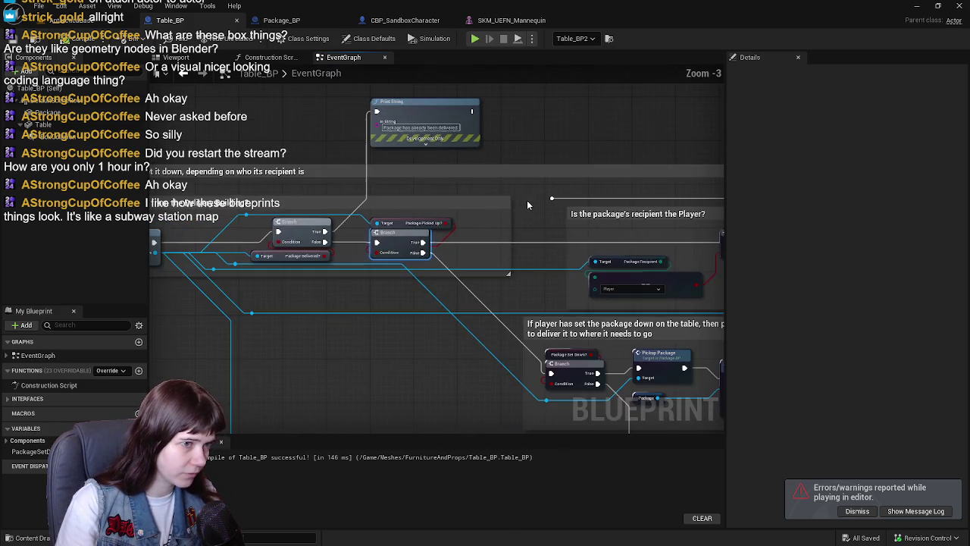